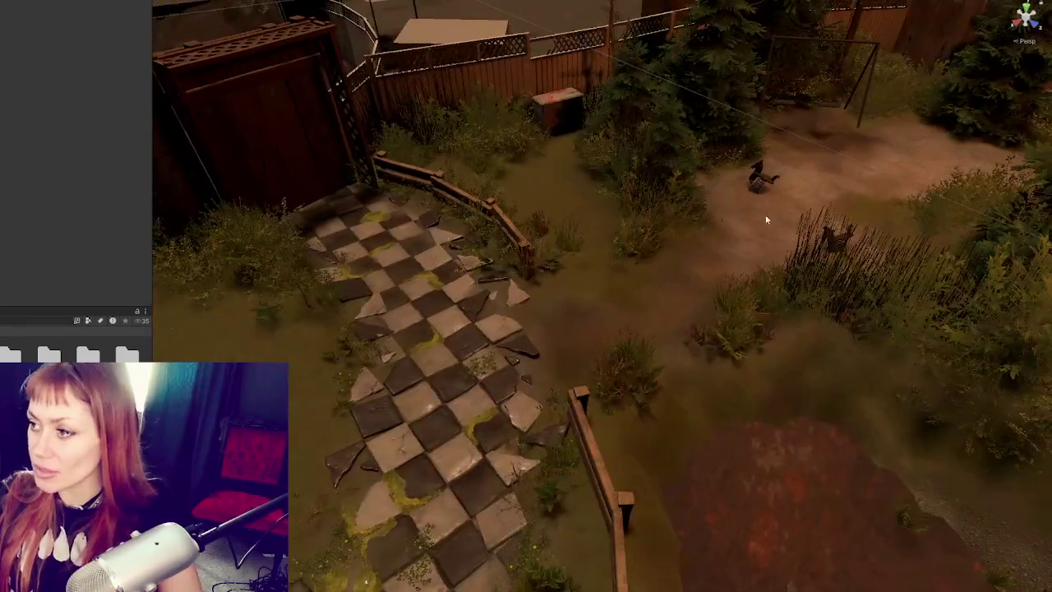
- Select the Unity spring rider and inspect its low_0 mesh and Blackbody material settings
click(764, 181)
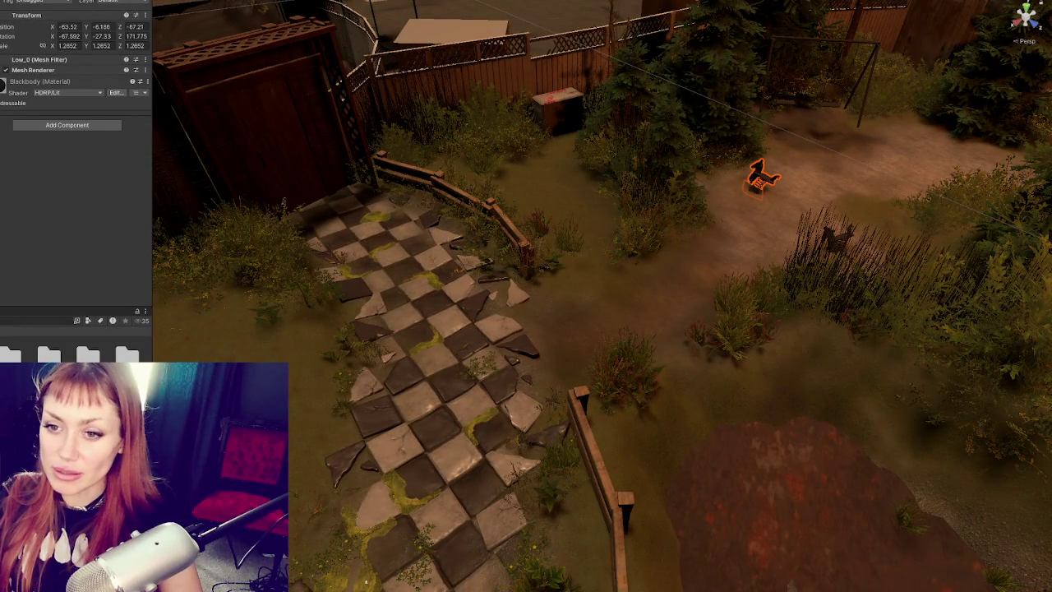
click(33, 70)
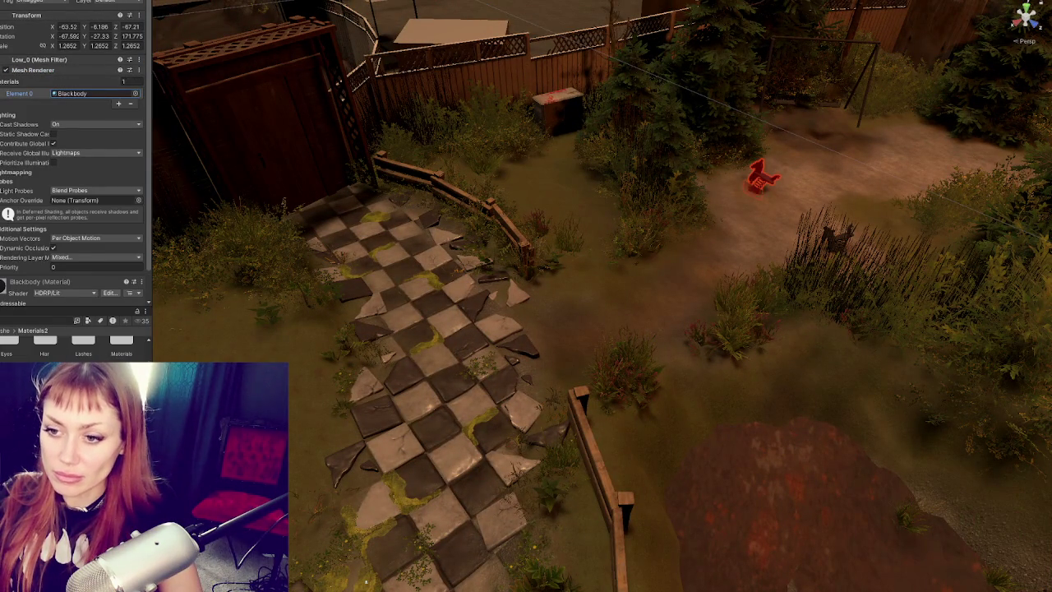
click(37, 59)
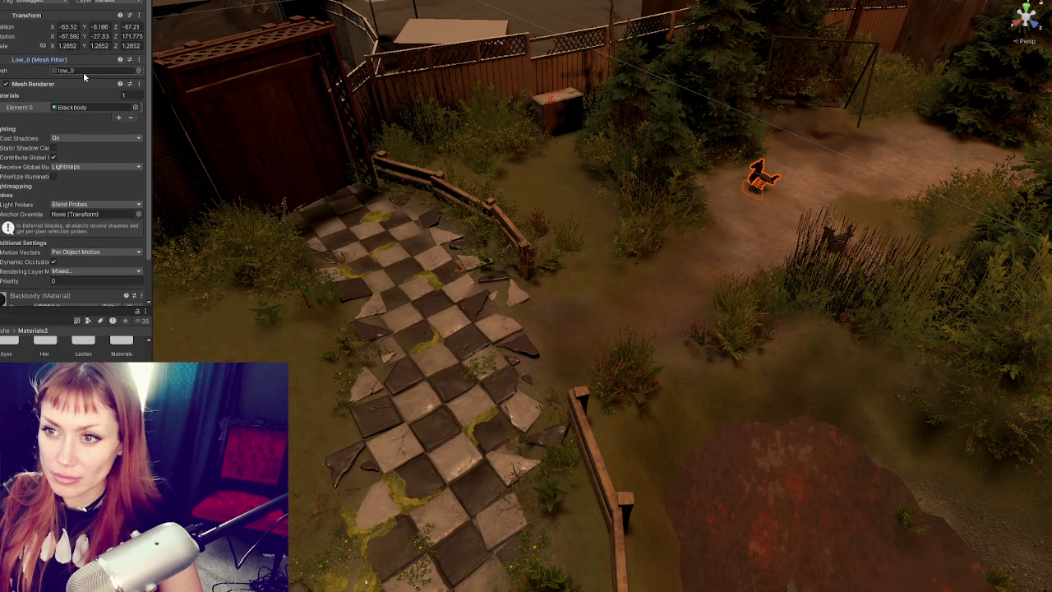
click(87, 70)
double_click(87, 70)
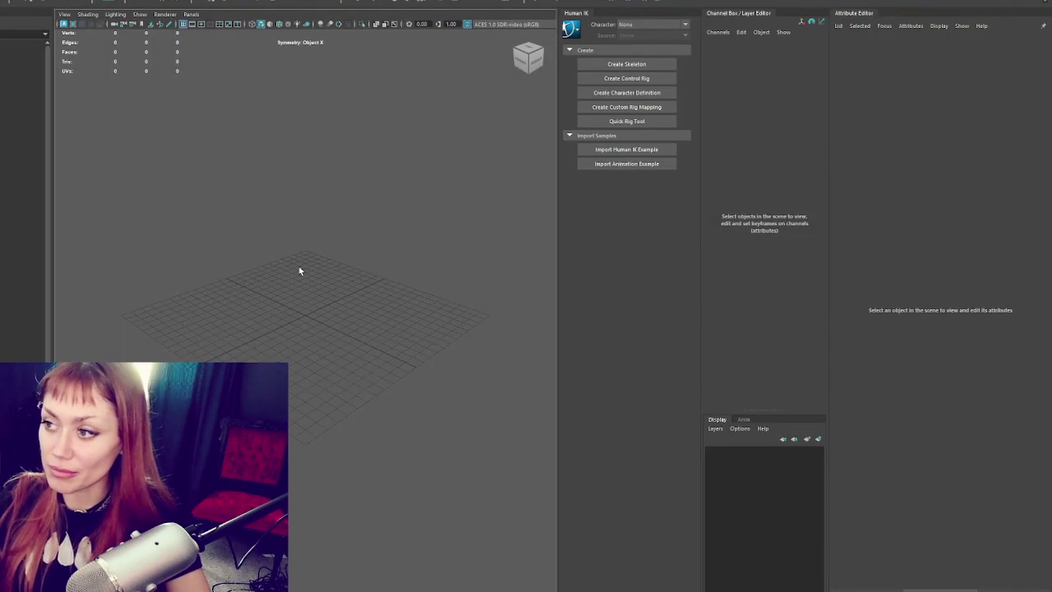
- Close the Human IK, Attribute Editor and Channel Box panels to enlarge the viewport
scroll(321, 292, up, 4)
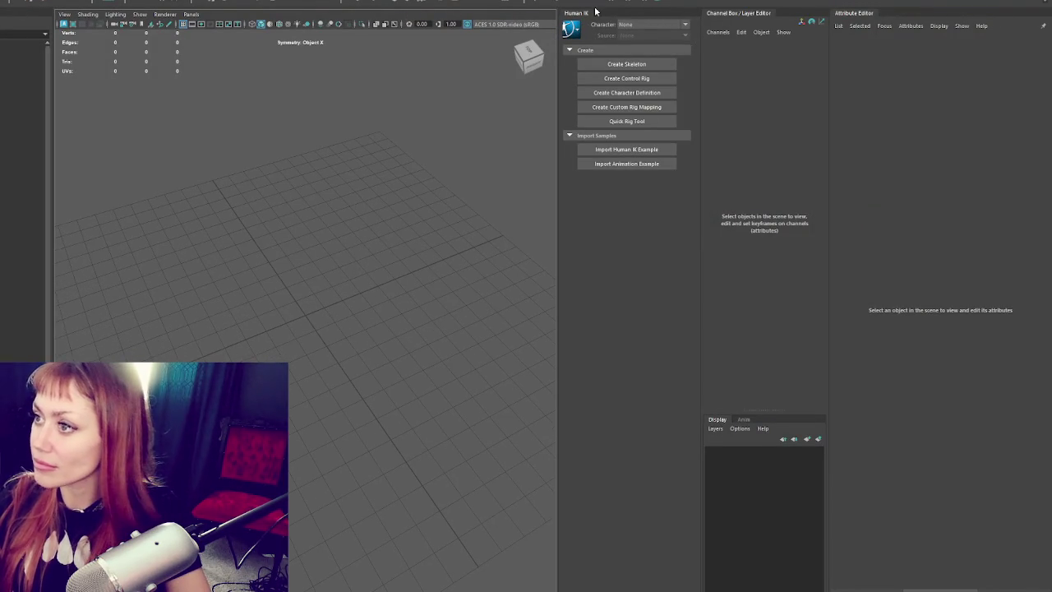
click(1011, 2)
click(1028, 2)
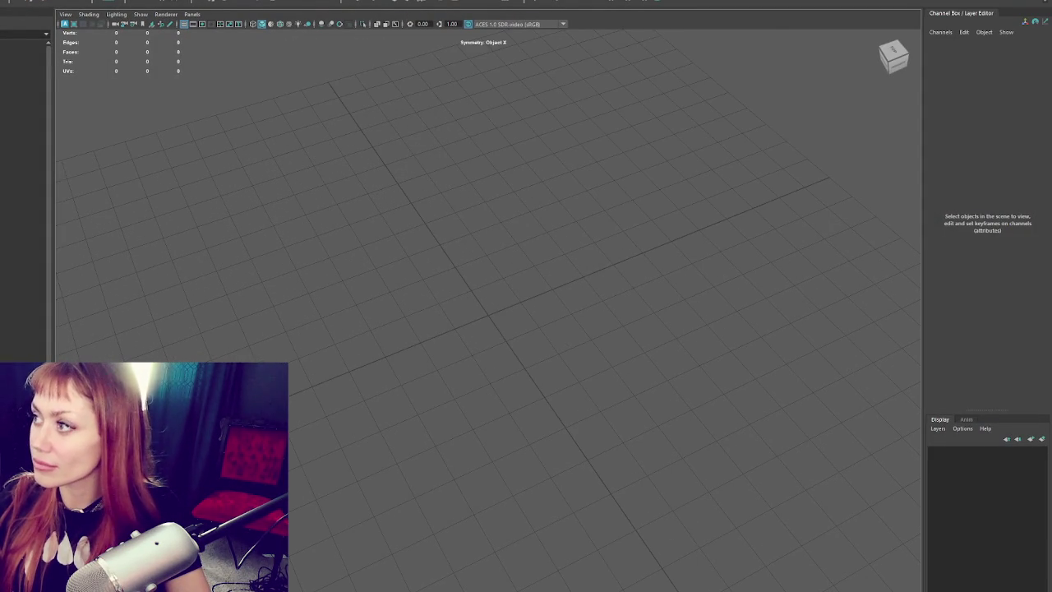
click(1043, 2)
mouse_move(746, 211)
alt+mouse_down()
mouse_move(679, 160)
mouse_move(611, 215)
mouse_move(554, 238)
mouse_move(346, 231)
alt+mouse_up()
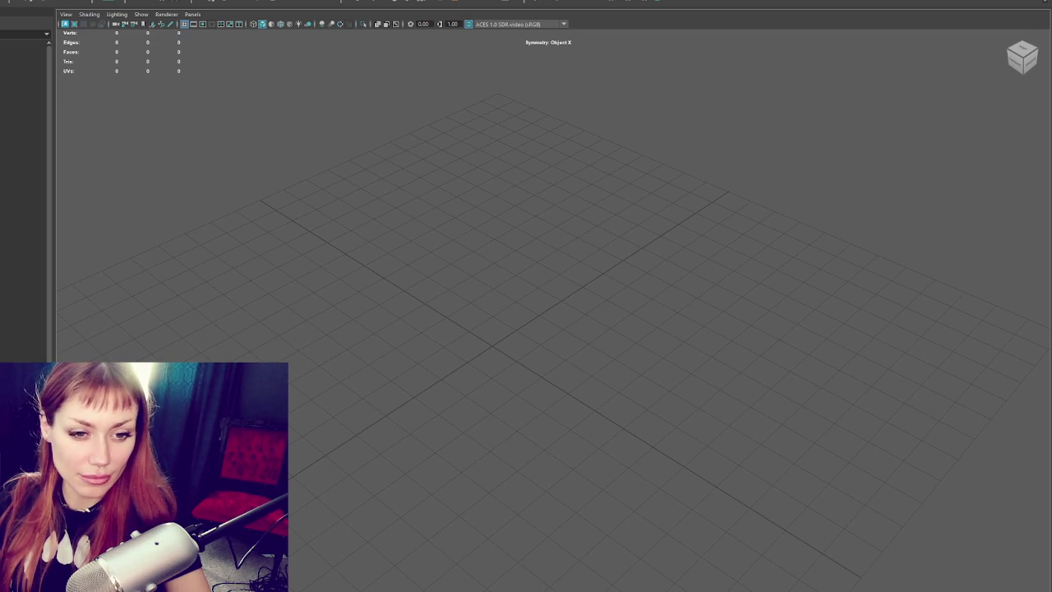
- Import the horse scan file into the scene and frame it in view
drag(164, 257, 359, 283)
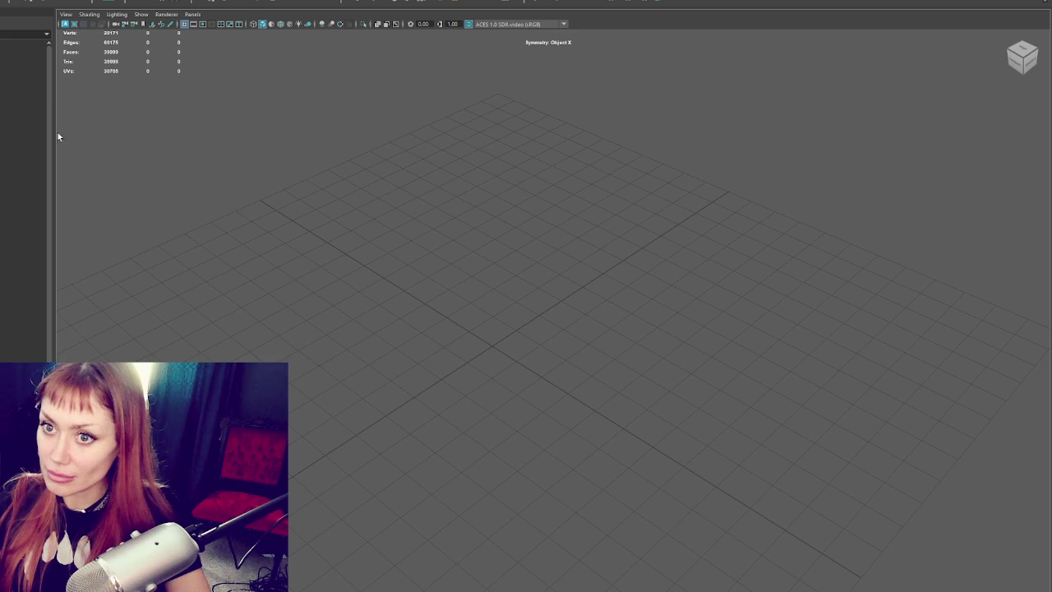
click(25, 82)
key(f)
mouse_move(572, 265)
alt+mouse_down()
mouse_move(470, 357)
mouse_move(312, 340)
mouse_move(439, 310)
mouse_move(526, 312)
mouse_move(665, 178)
mouse_move(613, 151)
mouse_move(504, 175)
mouse_move(411, 272)
mouse_move(354, 303)
mouse_move(369, 338)
mouse_move(465, 335)
mouse_move(493, 305)
mouse_move(482, 312)
mouse_move(693, 467)
mouse_move(623, 393)
mouse_move(683, 369)
mouse_move(400, 204)
alt+mouse_up()
scroll(624, 393, down, 5)
scroll(622, 375, down, 3)
- Move the small scan down to the ground grid level
key(w)
click(441, 269)
mouse_move(437, 223)
mouse_down()
mouse_move(447, 364)
mouse_move(490, 424)
mouse_move(634, 416)
mouse_up()
key(f)
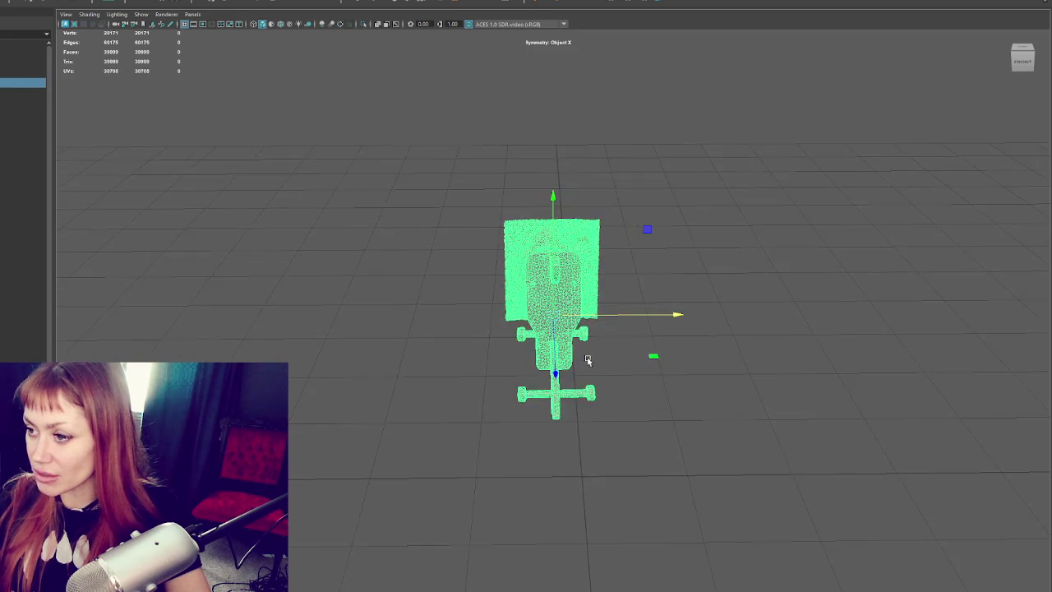
alt+drag(599, 364, 611, 318)
- Rotate the scan upright, settle it on the grid, then view the bug-climber reference photo
key(e)
mouse_move(587, 365)
alt+mouse_down()
mouse_move(658, 310)
mouse_move(606, 219)
alt+mouse_up()
key(w)
drag(616, 315, 440, 315)
mouse_move(384, 278)
mouse_down()
mouse_move(379, 454)
mouse_move(378, 429)
mouse_up()
drag(423, 469, 411, 466)
click(373, 426)
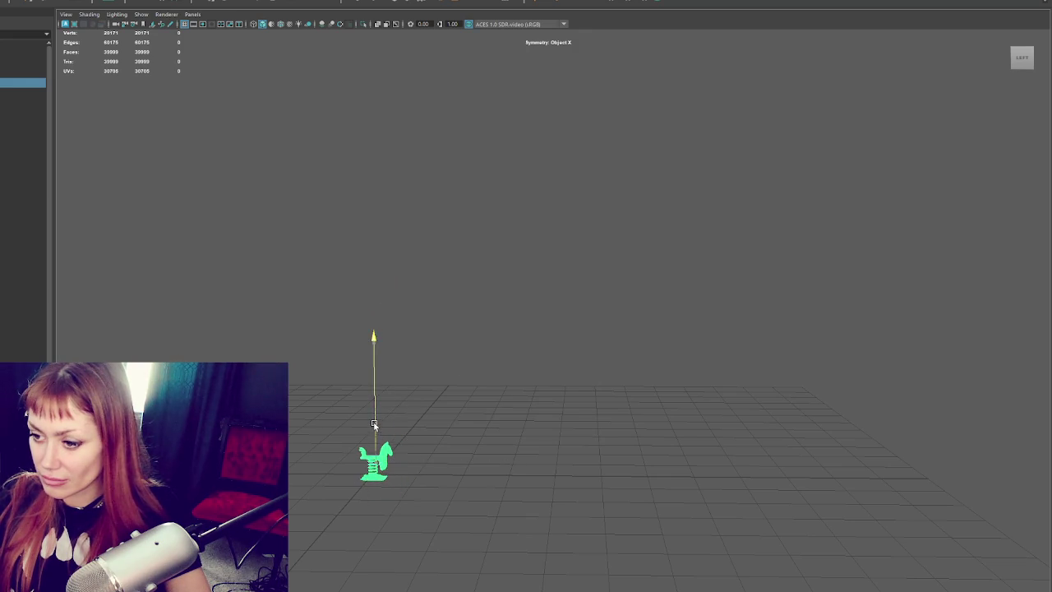
key(f)
mouse_move(376, 425)
alt+mouse_down()
mouse_move(360, 376)
mouse_move(460, 370)
alt+mouse_up()
scroll(360, 376, down, 5)
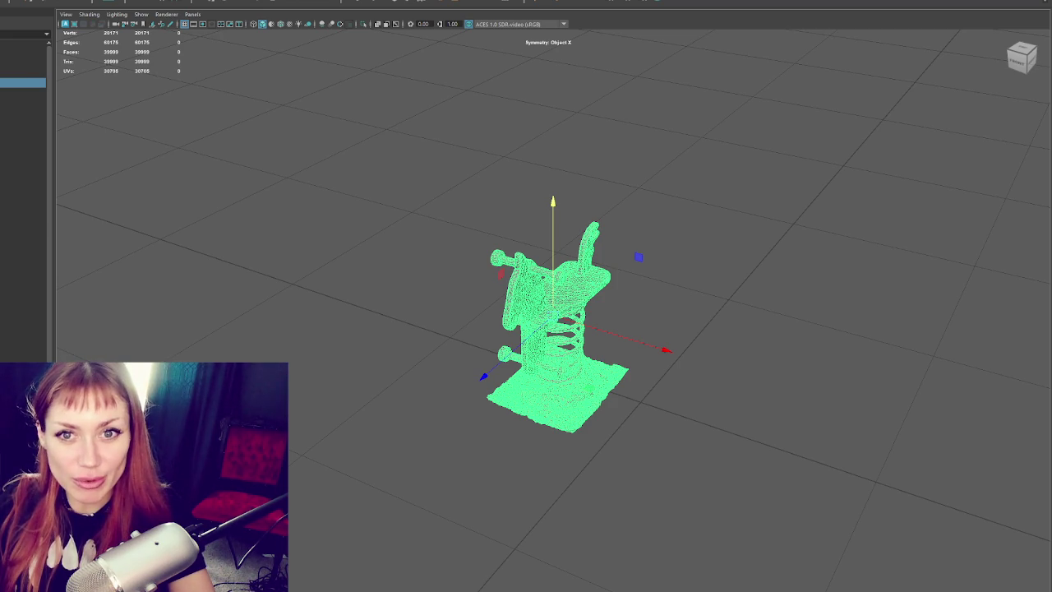
key(alt+Tab)
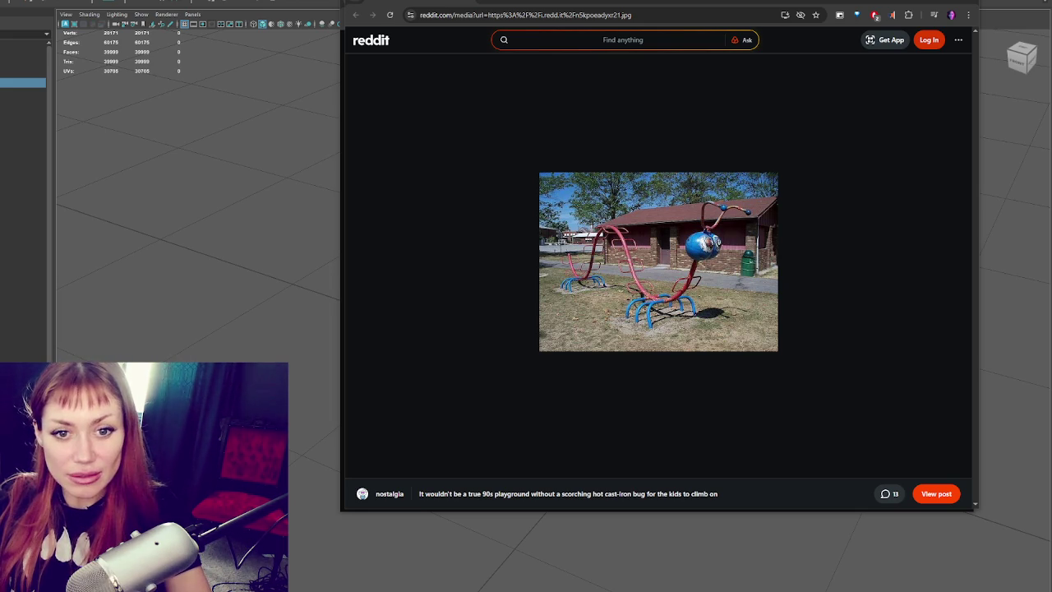
- Glance at the jeep spring-rider photo, then select the horse scan in Maya at a three-quarter view
key(alt+Tab)
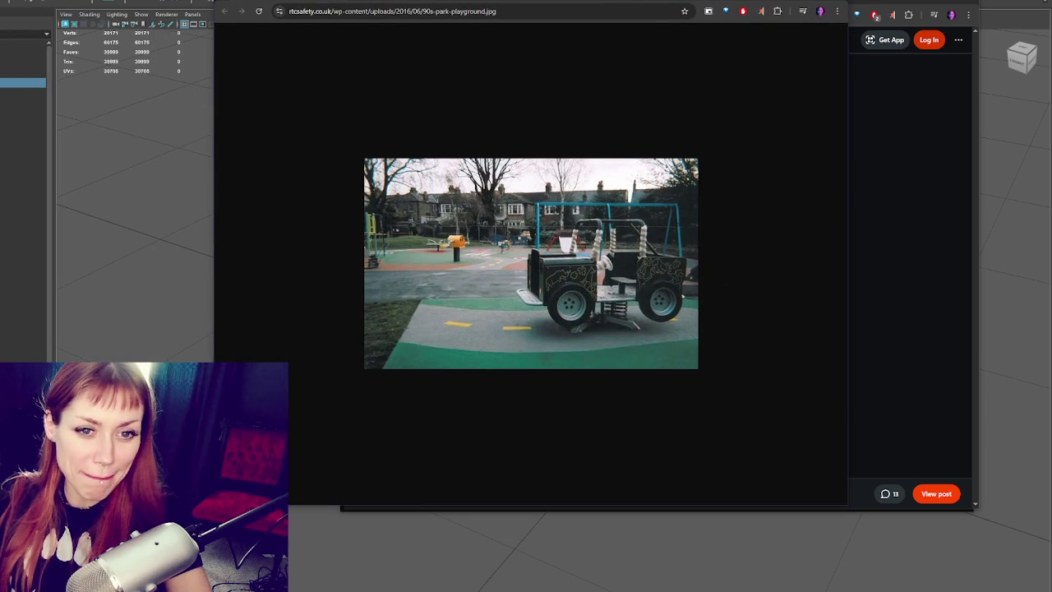
key(alt+Tab)
mouse_move(674, 293)
alt+mouse_down()
mouse_move(482, 266)
mouse_move(305, 277)
alt+mouse_up()
click(551, 337)
mouse_move(551, 337)
alt+mouse_down()
mouse_move(599, 236)
mouse_move(625, 246)
alt+mouse_up()
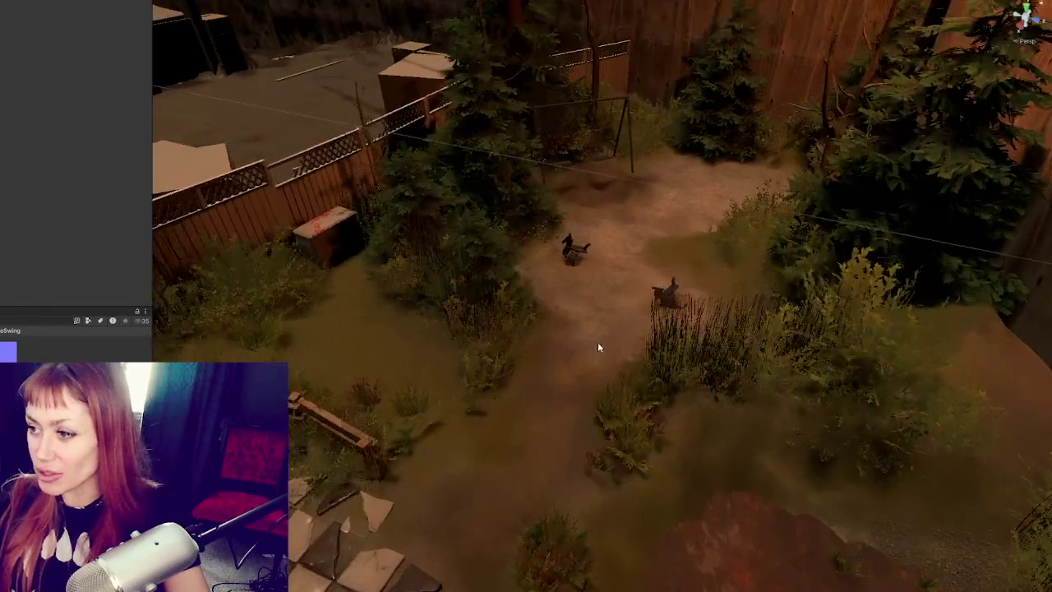
- Select and frame the existing spring horse in Unity's yard scene for comparison
click(578, 253)
key(f)
scroll(650, 265, down, 5)
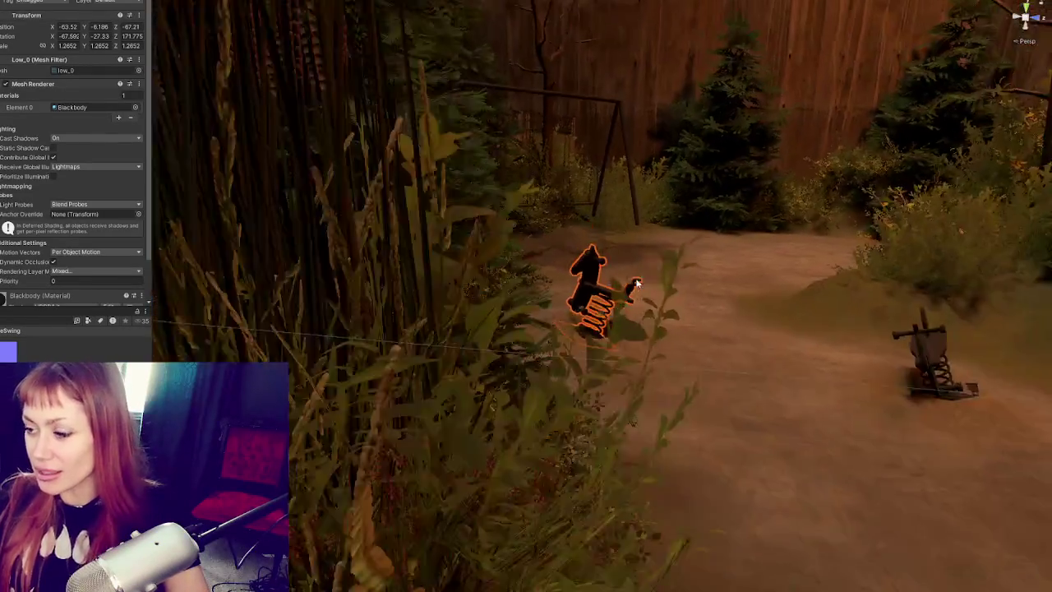
scroll(649, 265, up, 3)
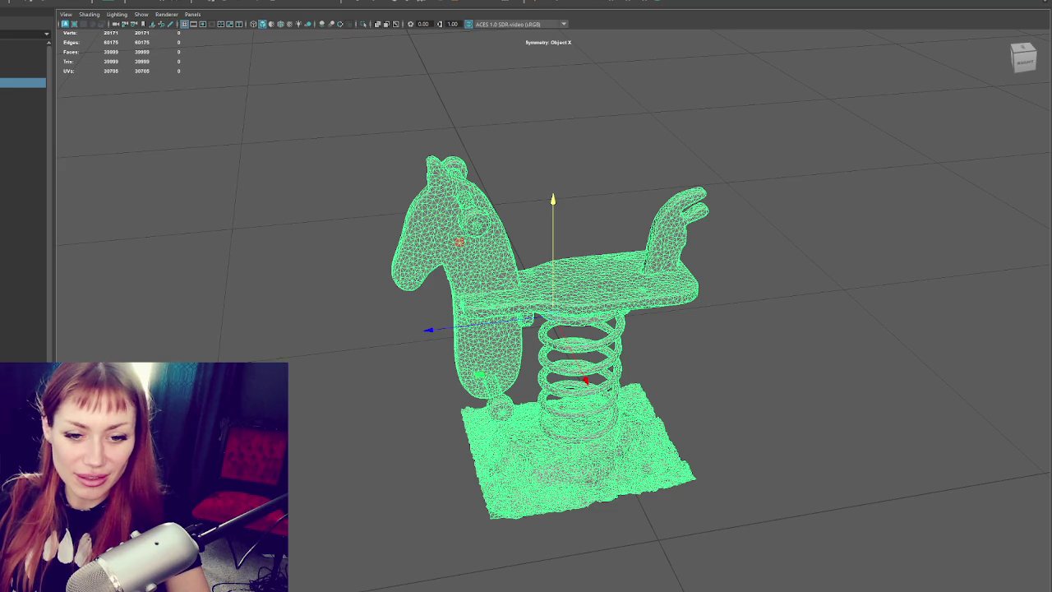
- Bring up the Toronto Life playground photo with giant face sculptures in Chrome
key(alt+Tab)
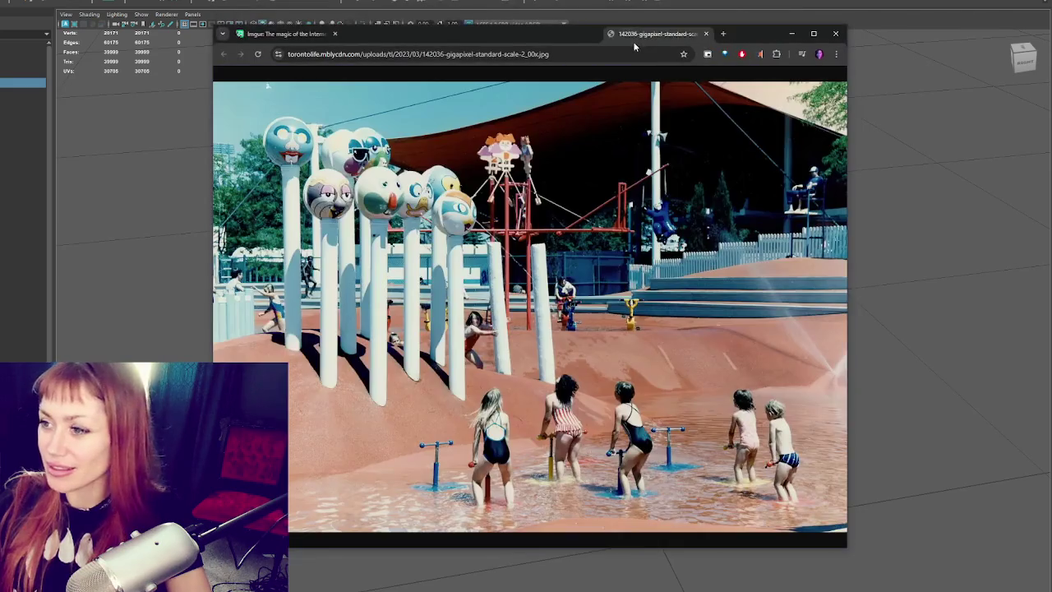
- Maximize the vintage spring-rider animals photo showing a skunk, pig and dolphins
click(814, 33)
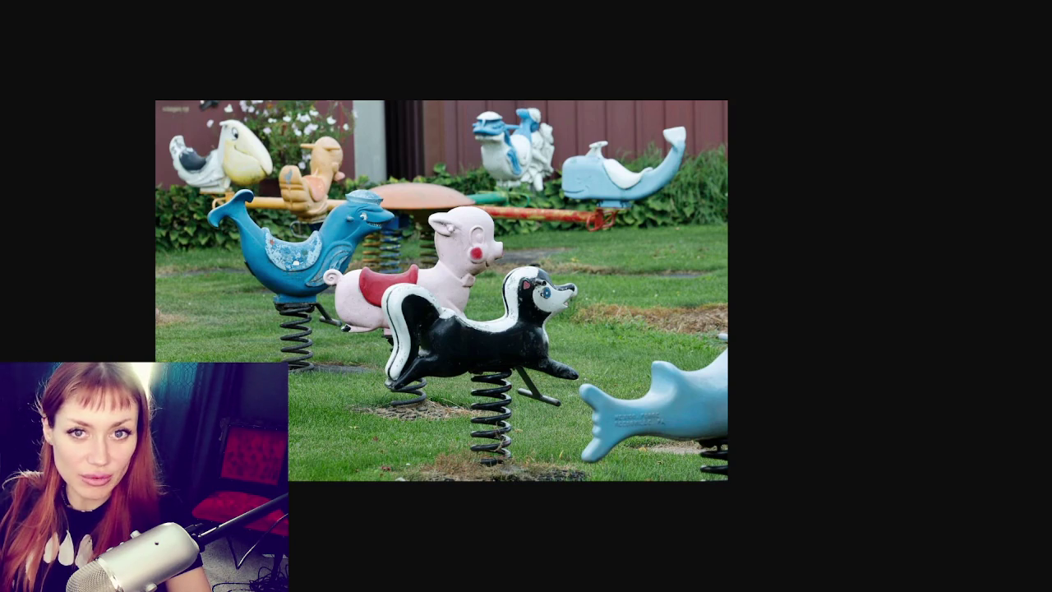
scroll(516, 277, down, 5)
scroll(517, 277, down, 3)
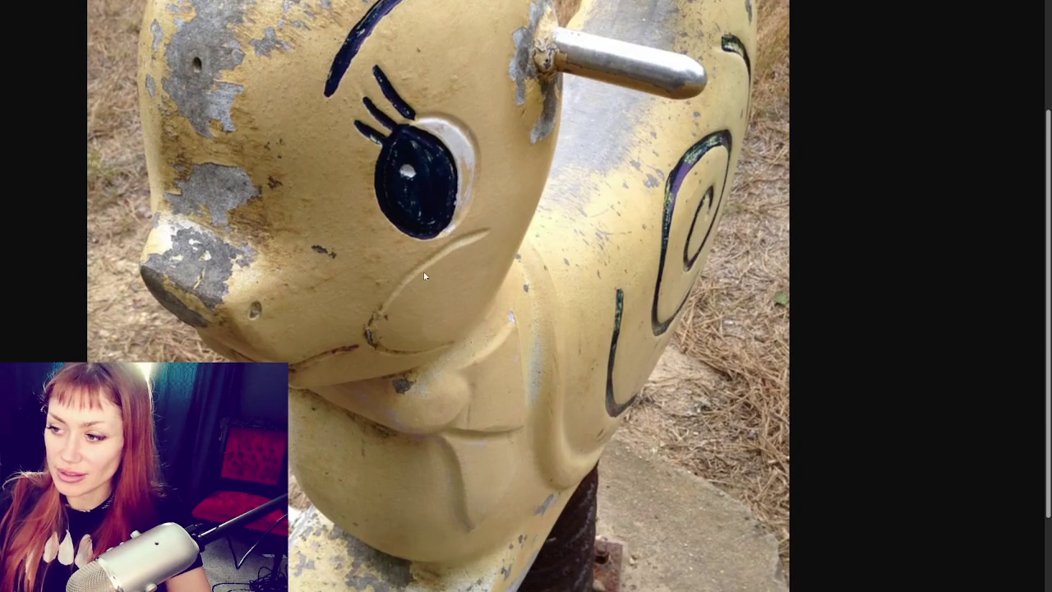
scroll(516, 277, up, 2)
scroll(516, 277, down, 1)
scroll(517, 277, up, 3)
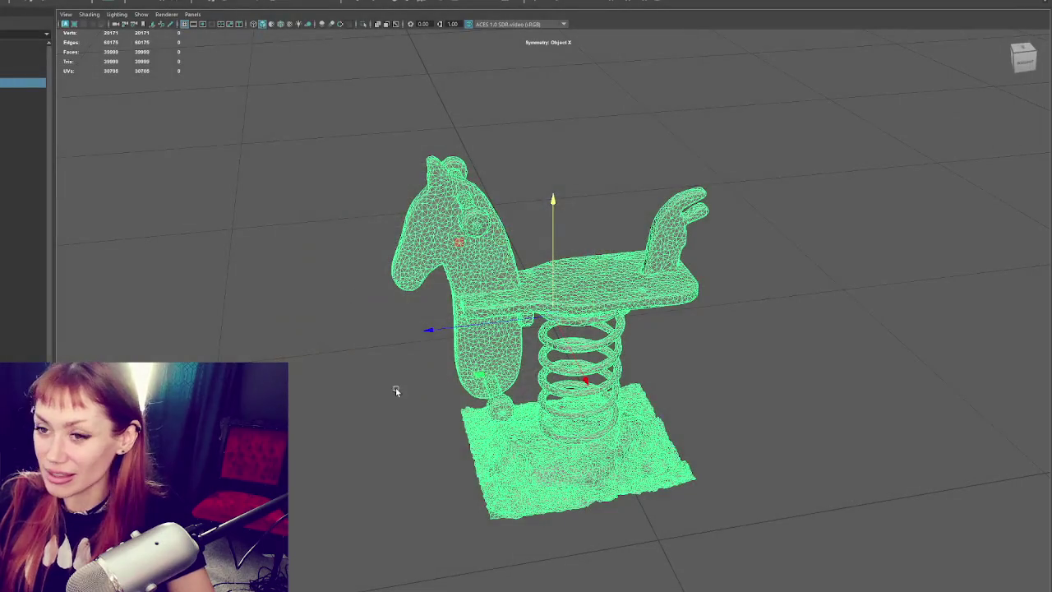
click(536, 159)
- Add a polygon cube and scale it into a thin, narrow board near the horse's seat
mouse_move(535, 159)
alt+mouse_down()
mouse_move(360, 167)
mouse_move(540, 186)
mouse_move(493, 172)
alt+mouse_up()
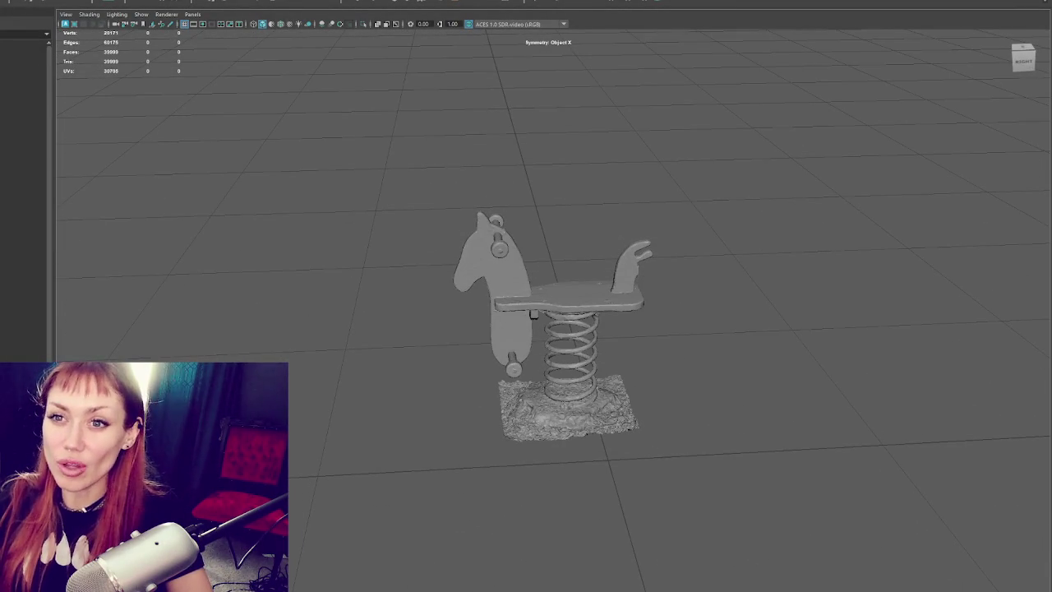
shift+right_drag(576, 386, 610, 356)
drag(609, 356, 610, 460)
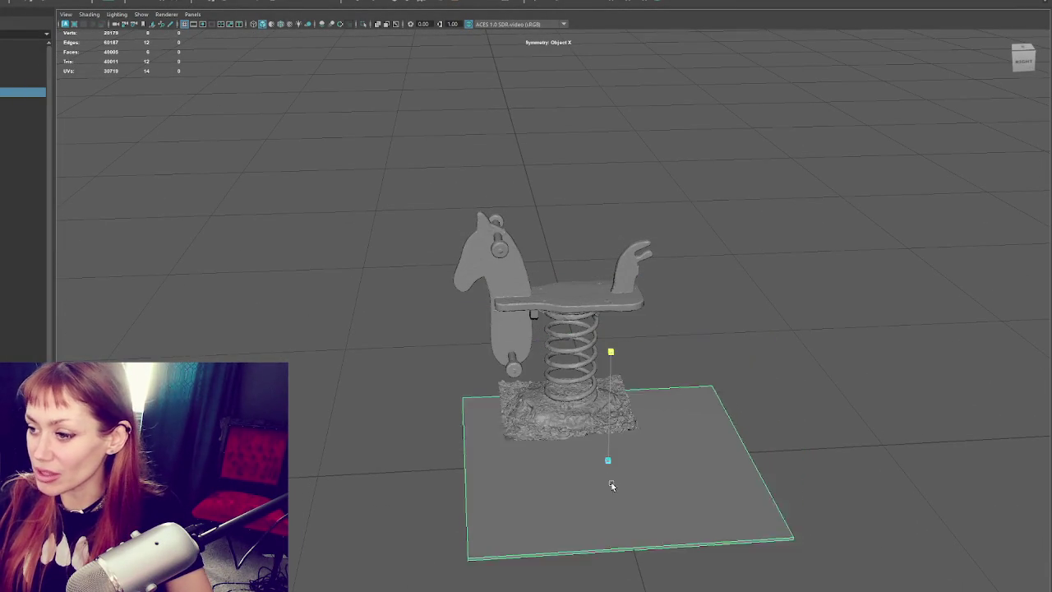
key(w)
key(r)
drag(632, 364, 618, 307)
key(w)
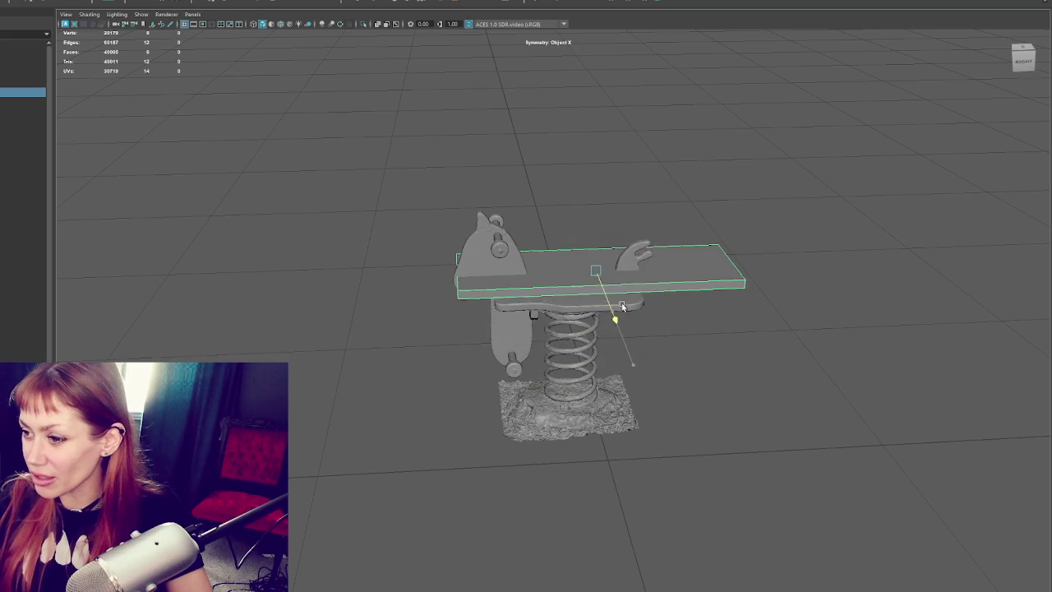
mouse_move(595, 229)
alt+mouse_down()
mouse_move(584, 297)
mouse_move(528, 302)
alt+mouse_up()
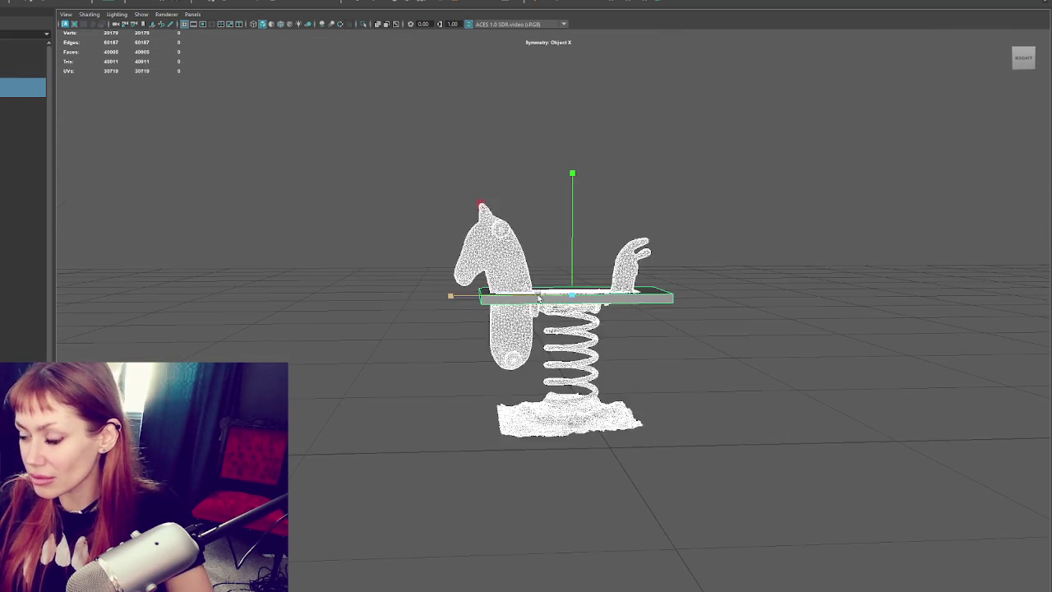
- In wireframe view, narrow the board to the seat's width and slide it along X over the seat bar
key(f)
alt+drag(643, 293, 634, 301)
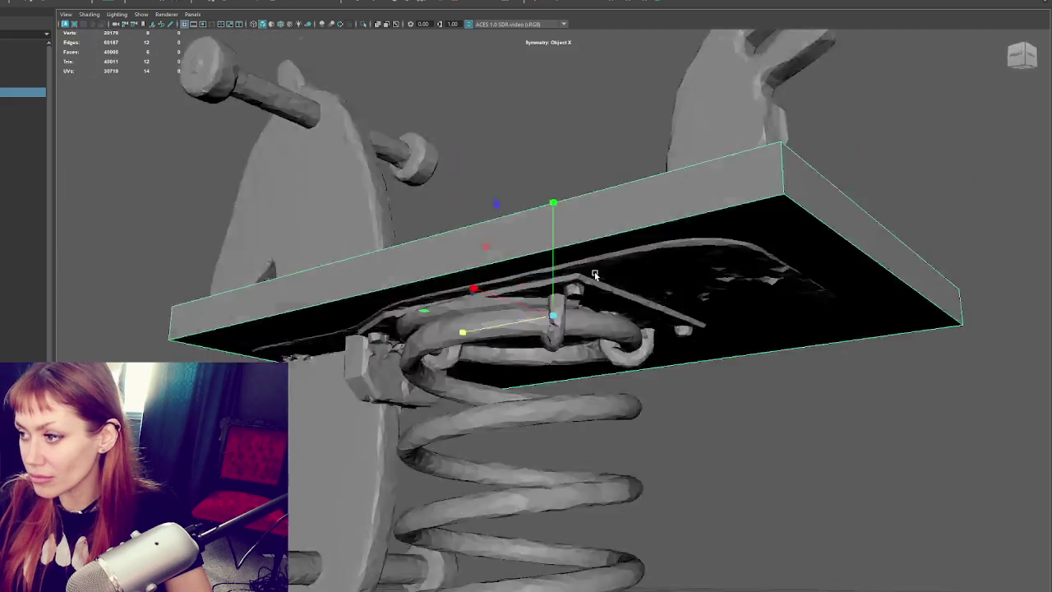
scroll(517, 314, down, 3)
key(4)
mouse_move(565, 330)
alt+mouse_down()
mouse_move(548, 315)
mouse_move(518, 318)
mouse_move(624, 191)
mouse_move(702, 172)
mouse_move(623, 242)
alt+mouse_up()
key(5)
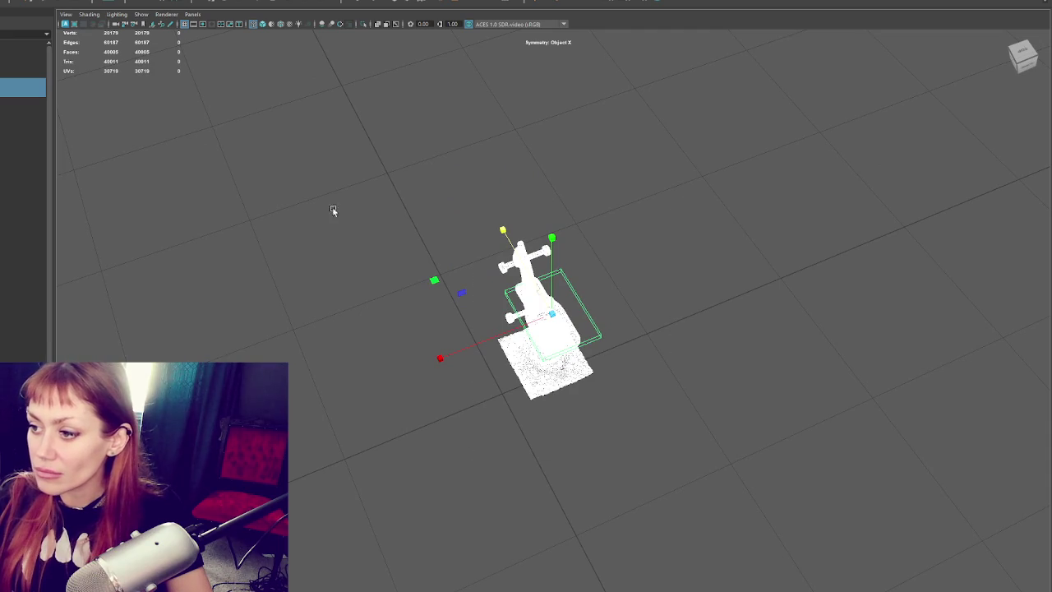
key(w)
mouse_move(500, 332)
mouse_down()
mouse_move(463, 347)
mouse_move(422, 344)
mouse_move(598, 333)
mouse_up()
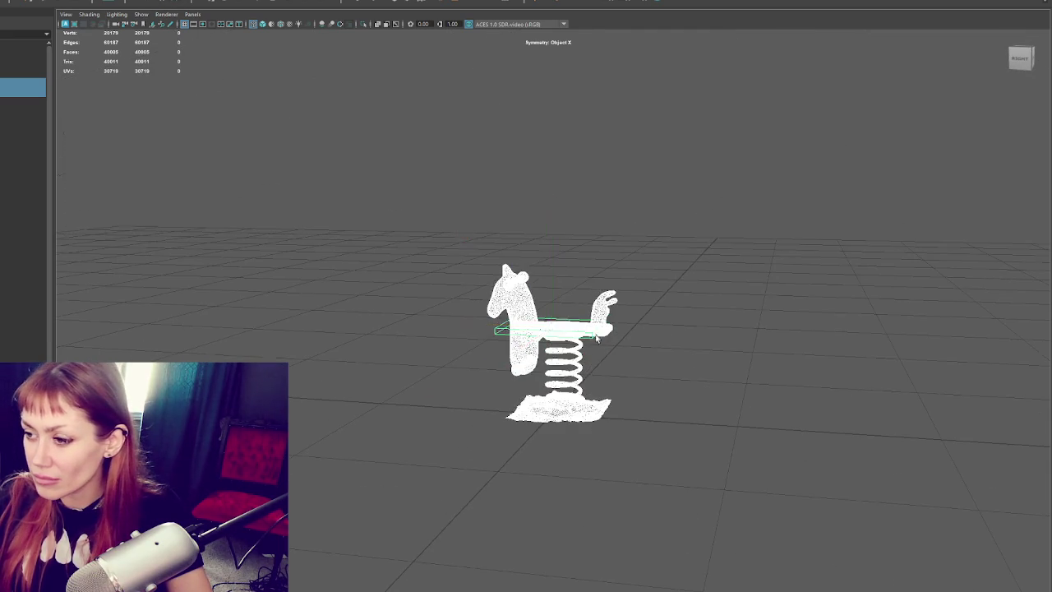
click(589, 337)
scroll(627, 339, up, 3)
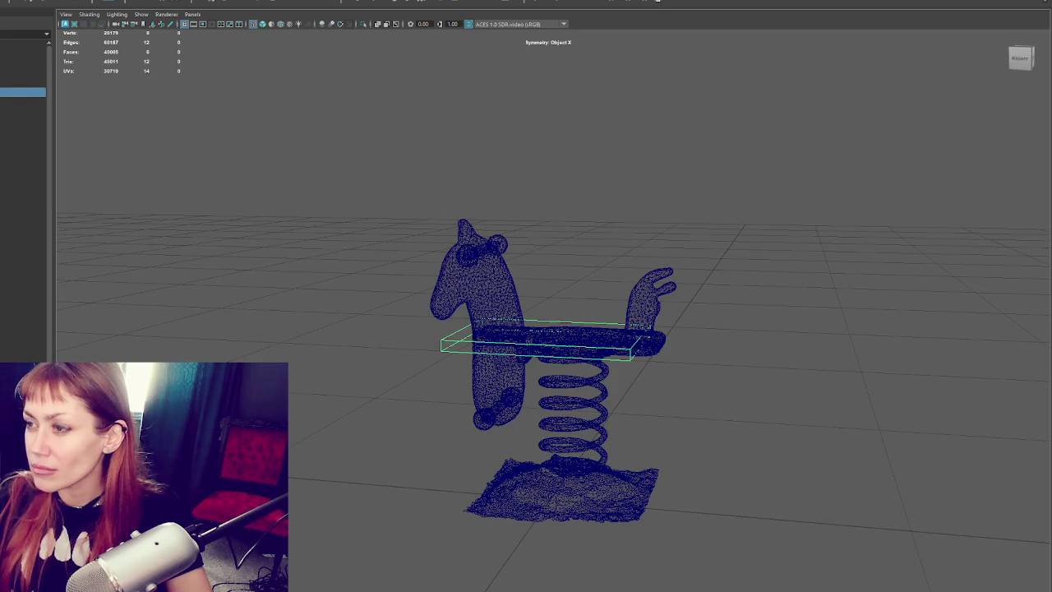
- Insert edge loops across the board with the multi-cut tool, then select the wire box's corner vertex
double_click(587, 2)
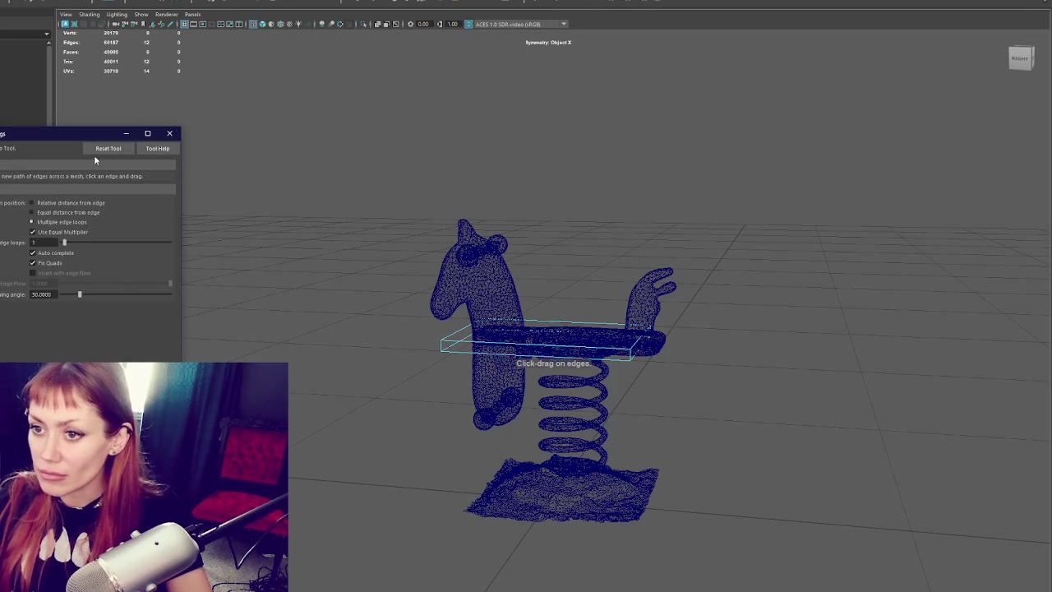
click(32, 222)
mouse_move(428, 345)
alt+mouse_down()
mouse_move(481, 441)
mouse_move(538, 394)
alt+mouse_up()
click(480, 442)
key(q)
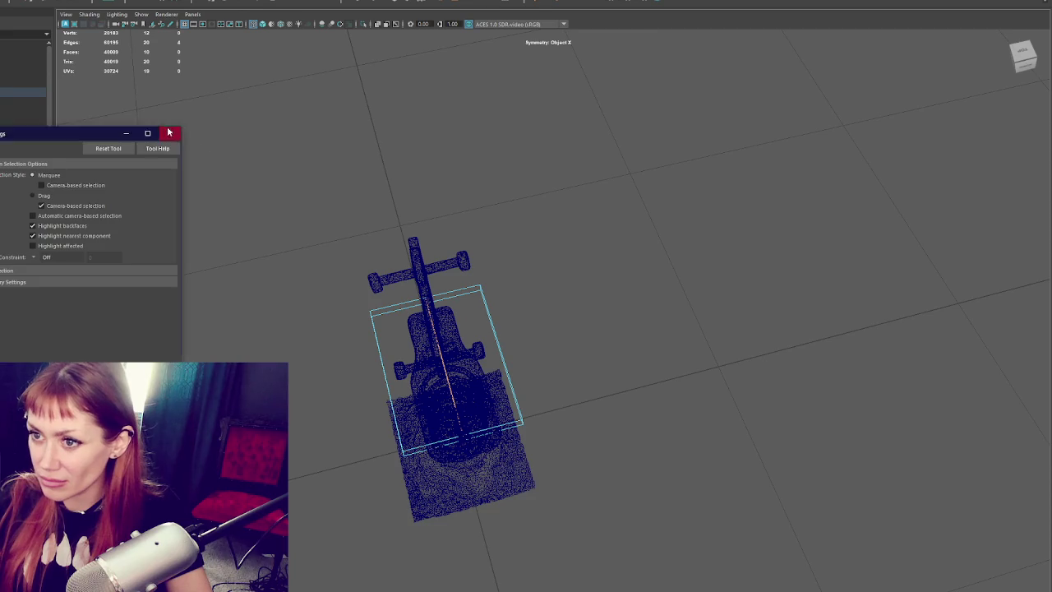
click(169, 132)
alt+drag(246, 205, 383, 137)
click(336, 62)
right_drag(651, 276, 604, 197)
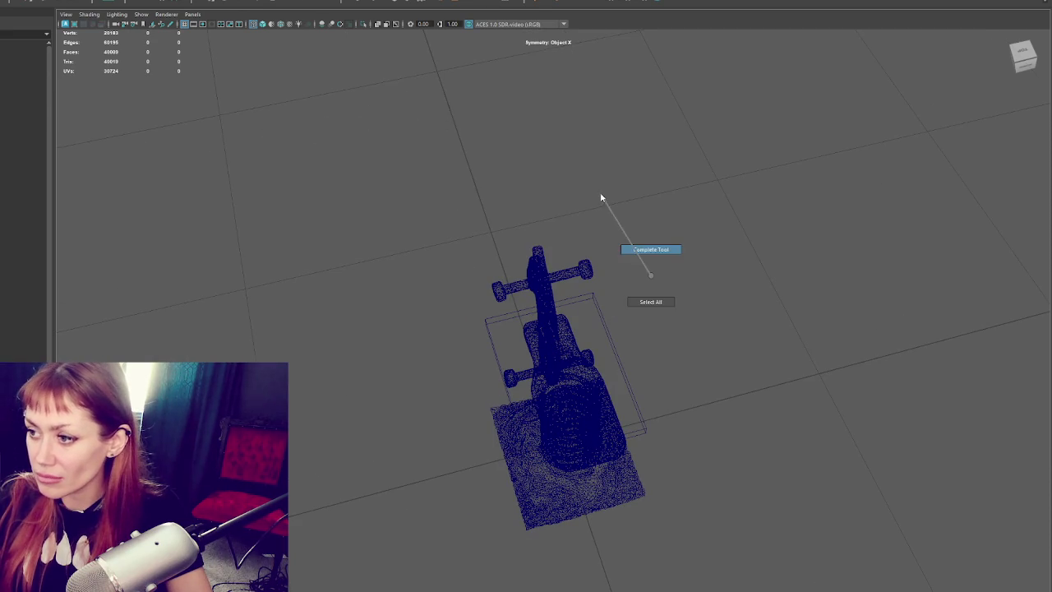
click(608, 337)
drag(659, 255, 582, 329)
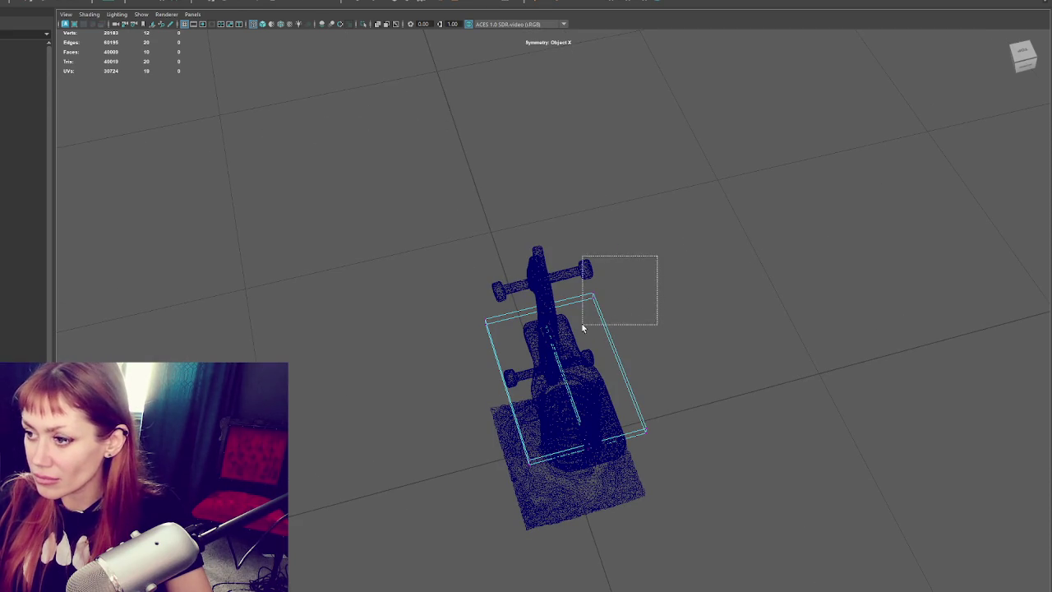
- Try Object Z, topology and Object X symmetry, finally settling on Object Y
click(300, 3)
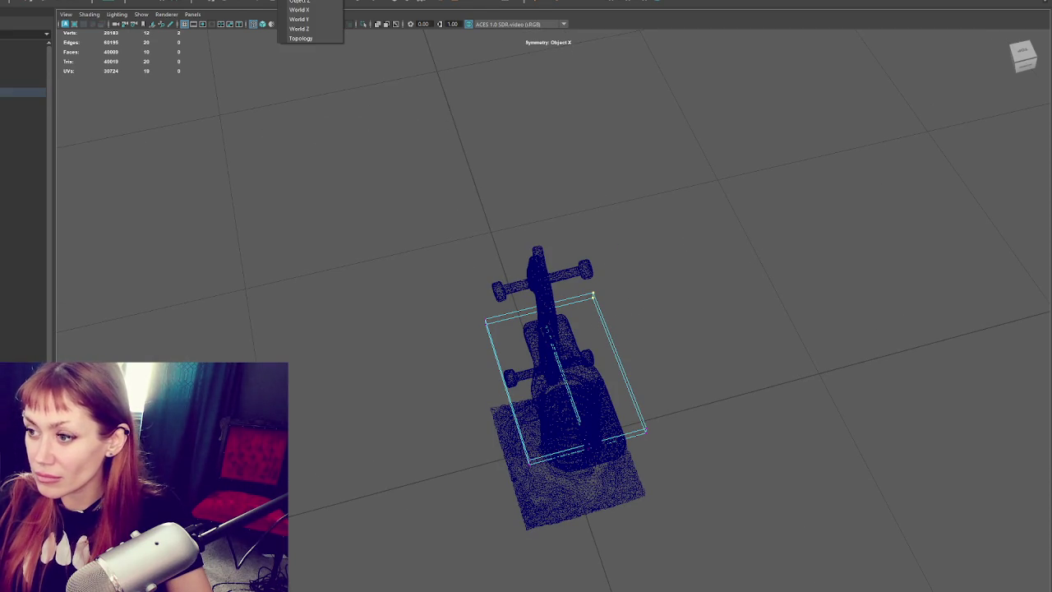
click(299, 2)
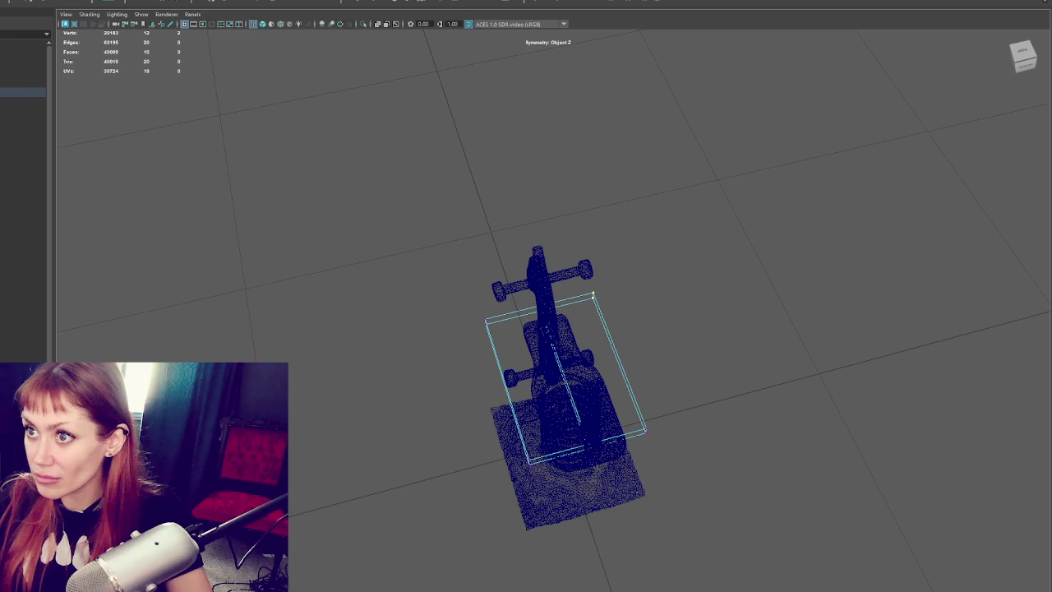
click(300, 2)
click(308, 36)
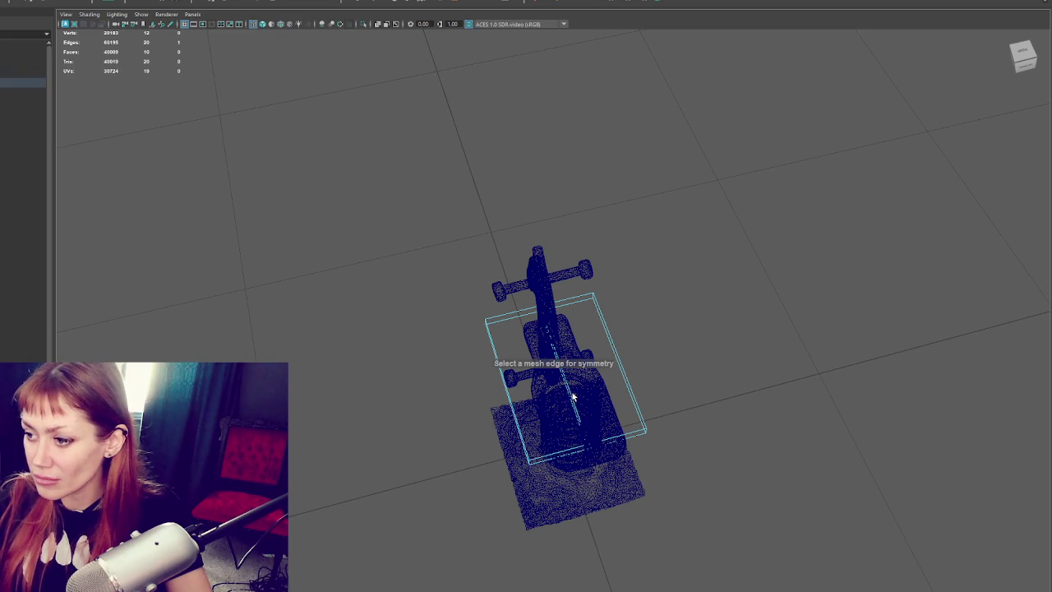
alt+drag(633, 258, 617, 305)
right_click(637, 269)
right_click(644, 284)
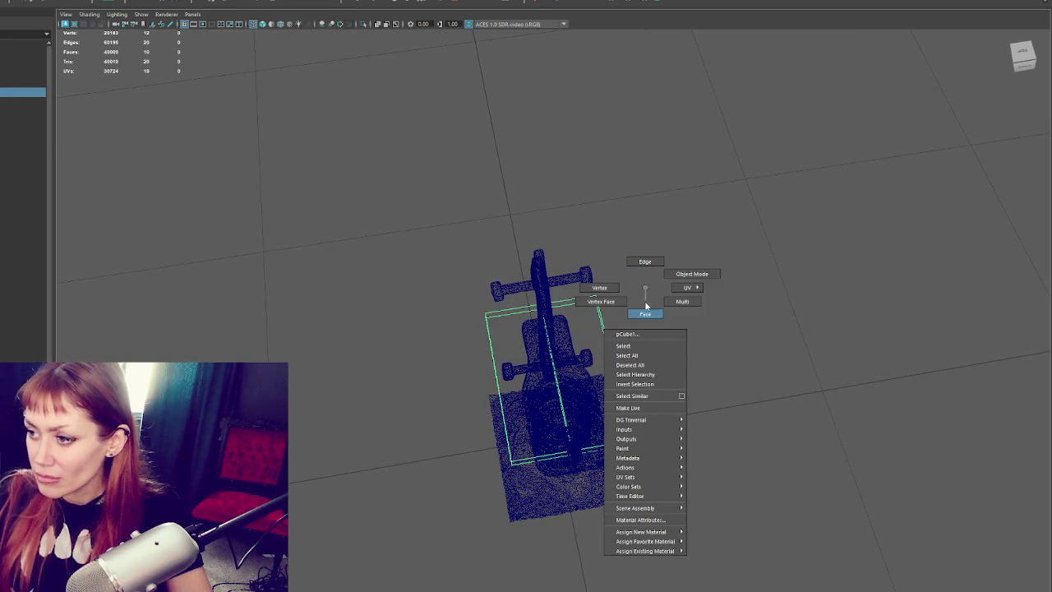
click(300, 3)
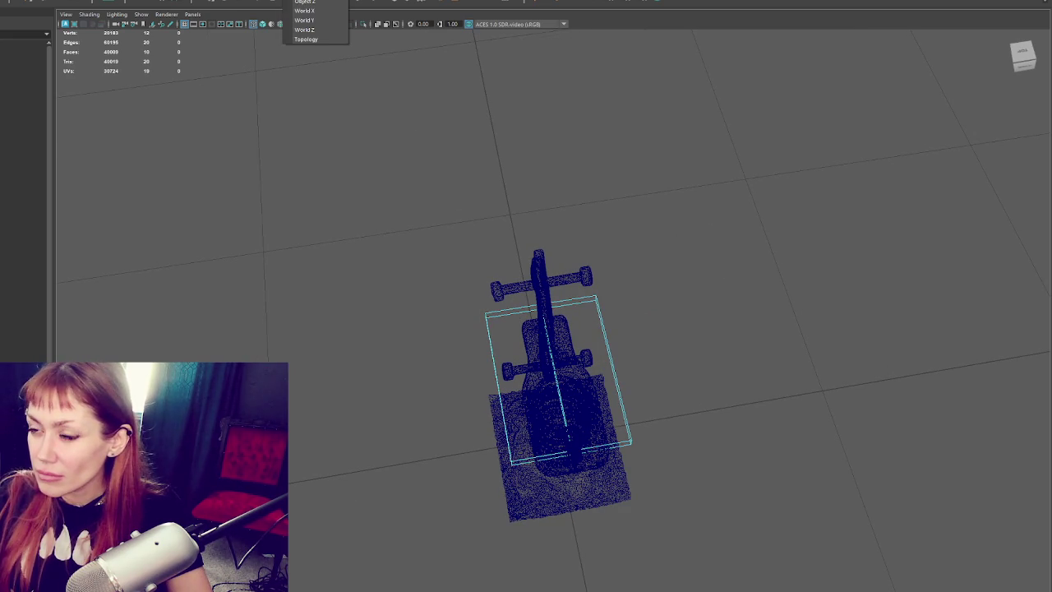
right_drag(702, 202, 653, 205)
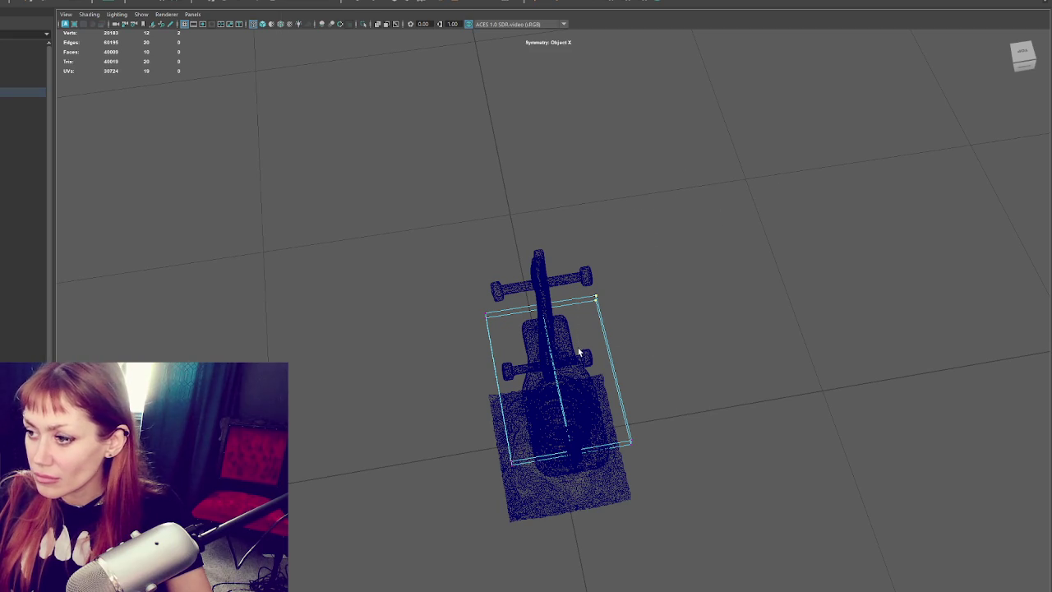
click(300, 3)
click(308, 9)
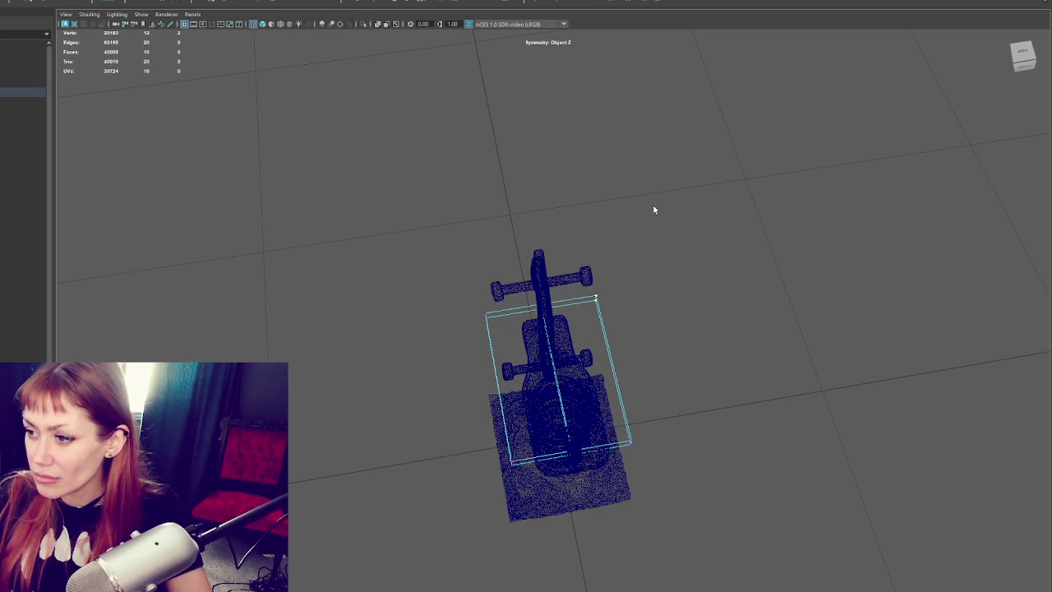
click(300, 3)
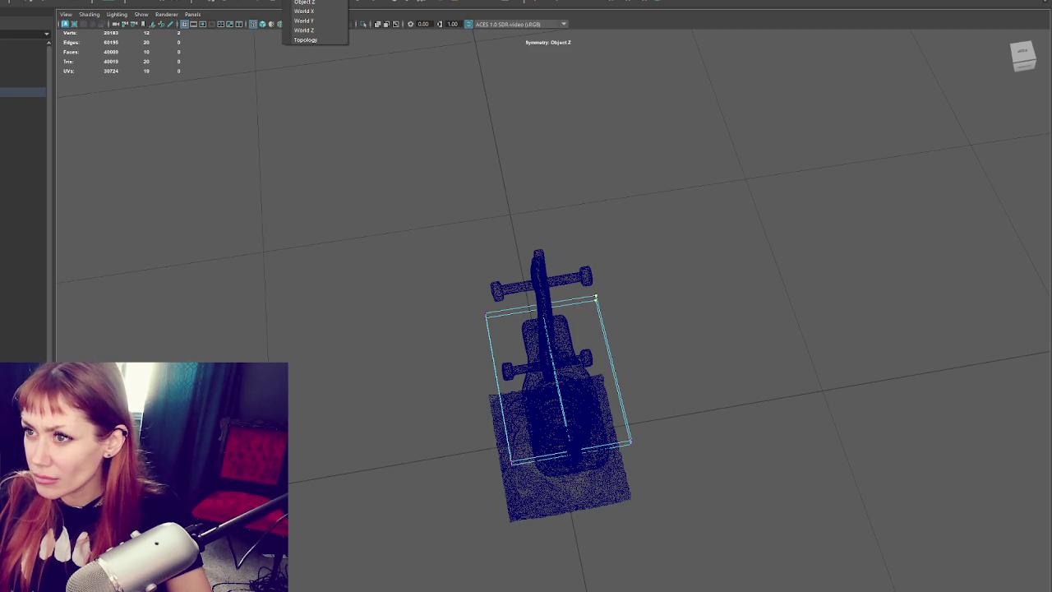
click(297, 2)
- Delete the thin plane and create a new cube enclosing the spring rider
drag(647, 293, 559, 217)
click(595, 306)
key(Delete)
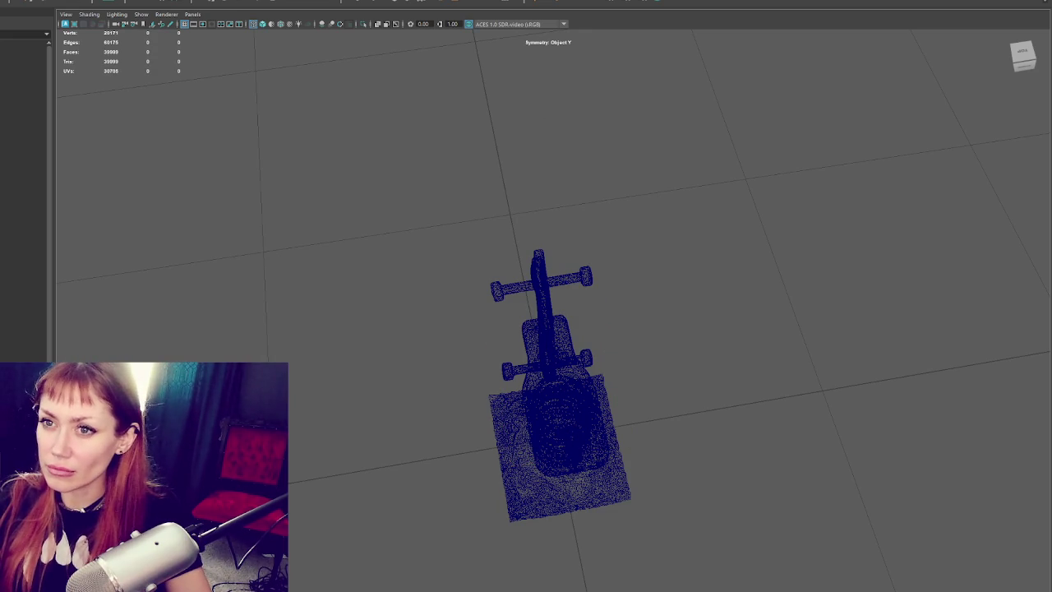
shift+right_drag(313, 123, 293, 143)
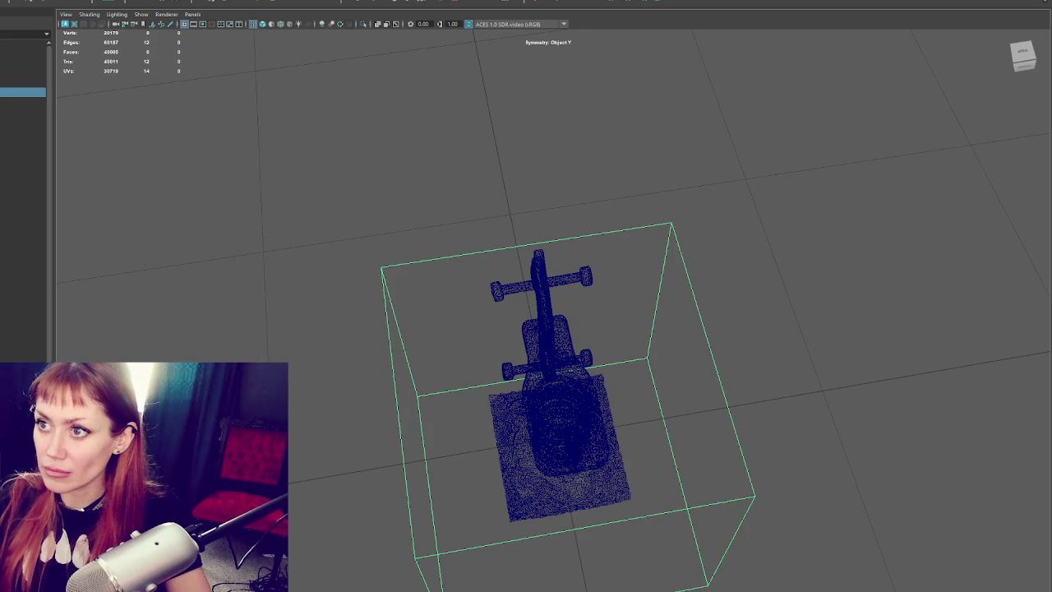
- Set symmetry to Object X and select the new cube as a whole object
click(297, 1)
click(304, 16)
key(F9)
click(674, 174)
click(657, 266)
key(w)
- Flatten the cube into a thin slab and raise it onto the horse's seat bar
alt+drag(504, 442, 722, 351)
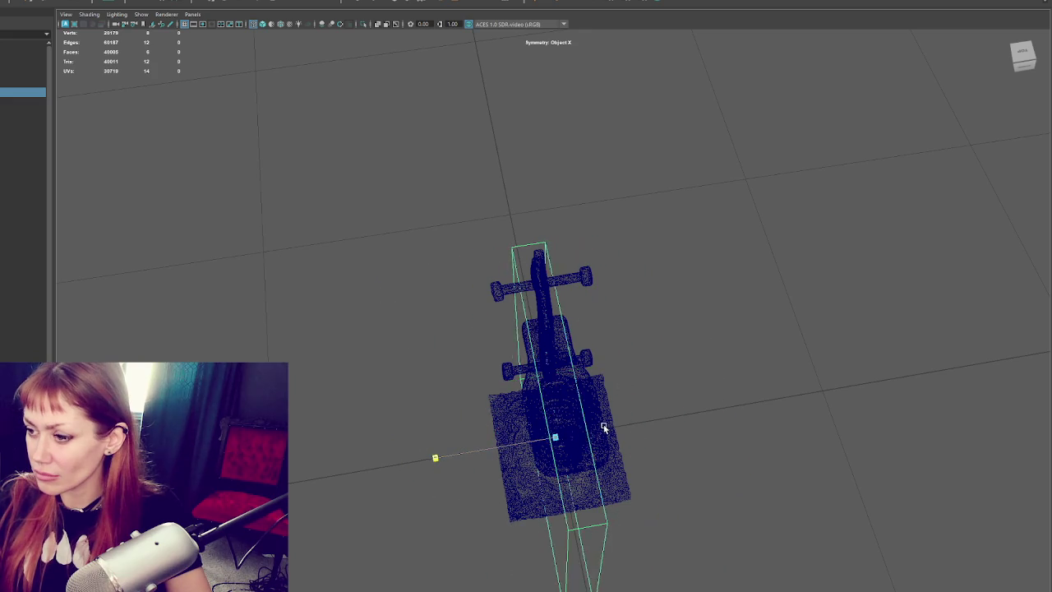
drag(553, 195, 553, 316)
key(w)
drag(553, 271, 553, 197)
scroll(588, 144, up, 3)
key(r)
mouse_move(589, 144)
alt+mouse_down()
mouse_move(556, 307)
mouse_move(516, 331)
mouse_move(533, 318)
alt+mouse_up()
key(w)
scroll(516, 332, down, 5)
scroll(532, 319, down, 3)
mouse_move(529, 328)
alt+mouse_down()
mouse_move(541, 298)
mouse_move(629, 232)
alt+mouse_up()
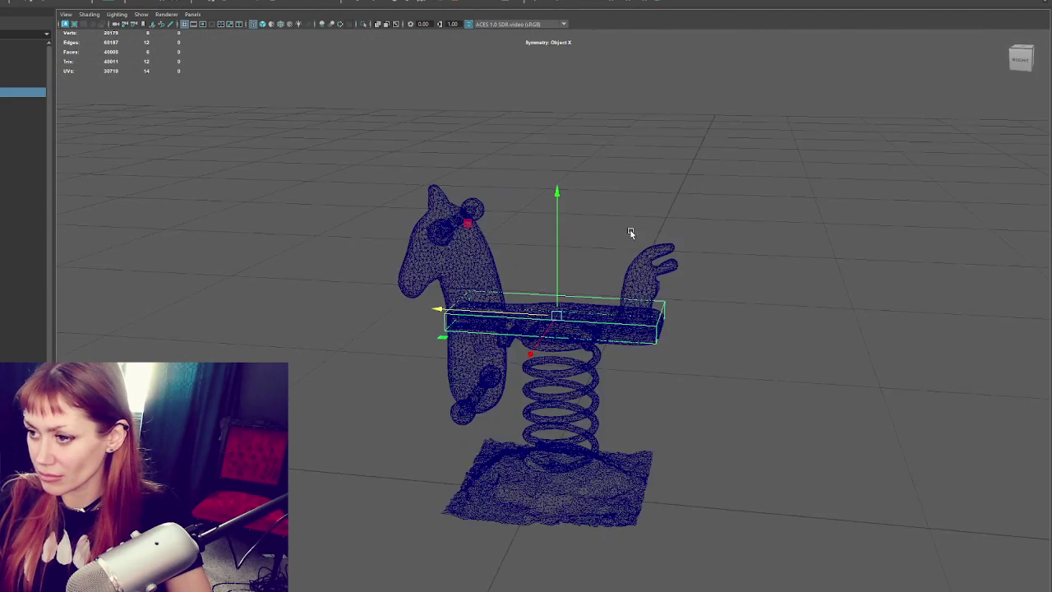
- Rotate the box 90° and scale it narrower and taller to cover the horse's head
key(e)
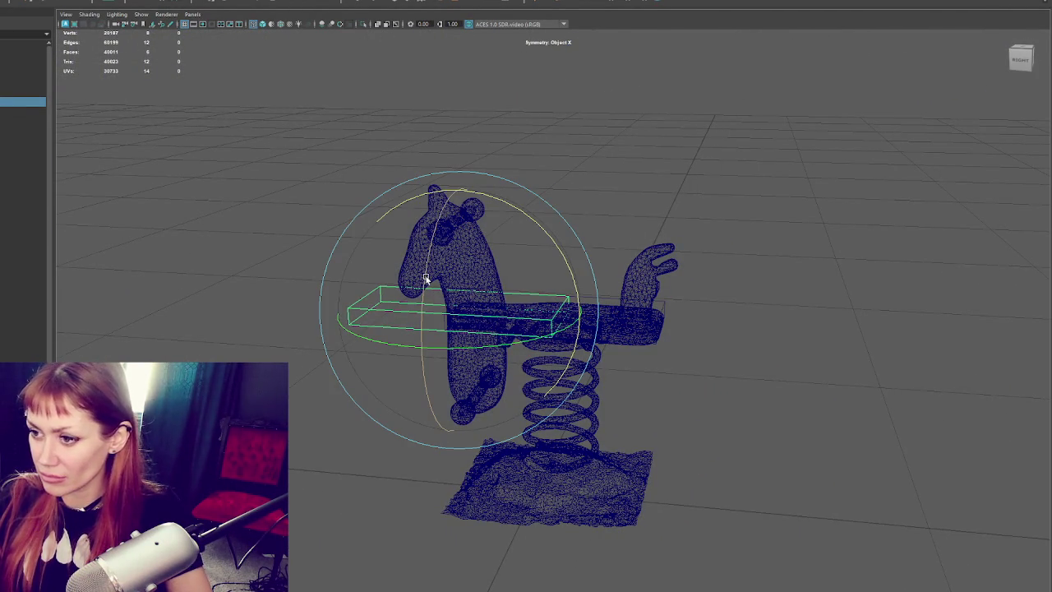
mouse_move(457, 293)
mouse_down()
mouse_move(450, 212)
mouse_move(442, 216)
mouse_up()
key(r)
mouse_move(425, 312)
mouse_down()
mouse_move(460, 305)
mouse_move(507, 124)
mouse_move(505, 87)
mouse_up()
mouse_move(575, 254)
alt+mouse_down()
mouse_move(641, 252)
mouse_move(500, 266)
mouse_move(630, 259)
mouse_move(556, 280)
alt+mouse_up()
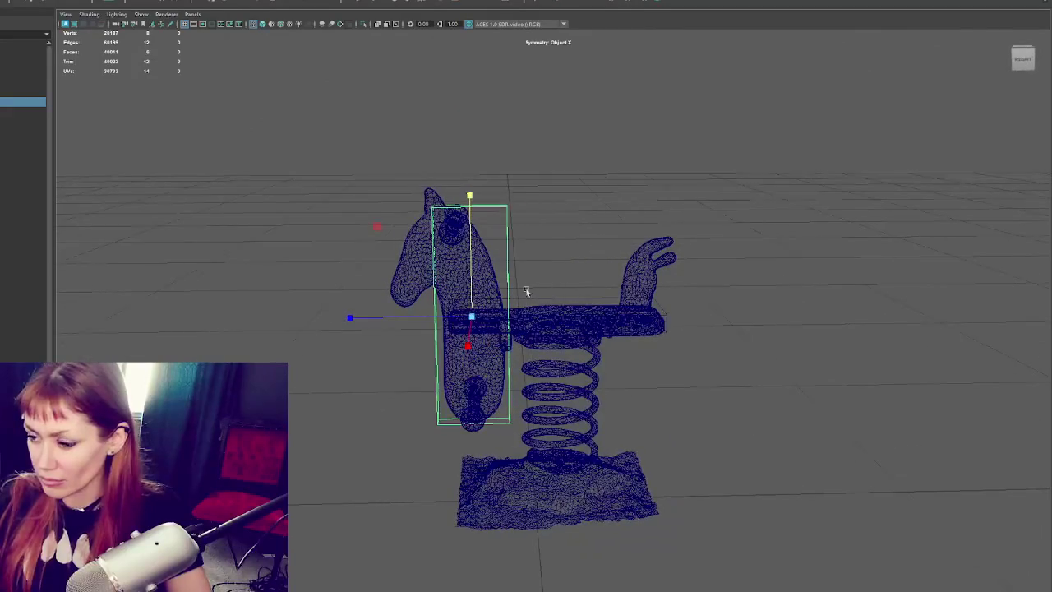
- Duplicate the head box onto the rear handle, shortening and narrowing it to fit
key(ctrl+d)
mouse_move(411, 320)
mouse_down()
mouse_move(678, 313)
mouse_move(610, 309)
mouse_up()
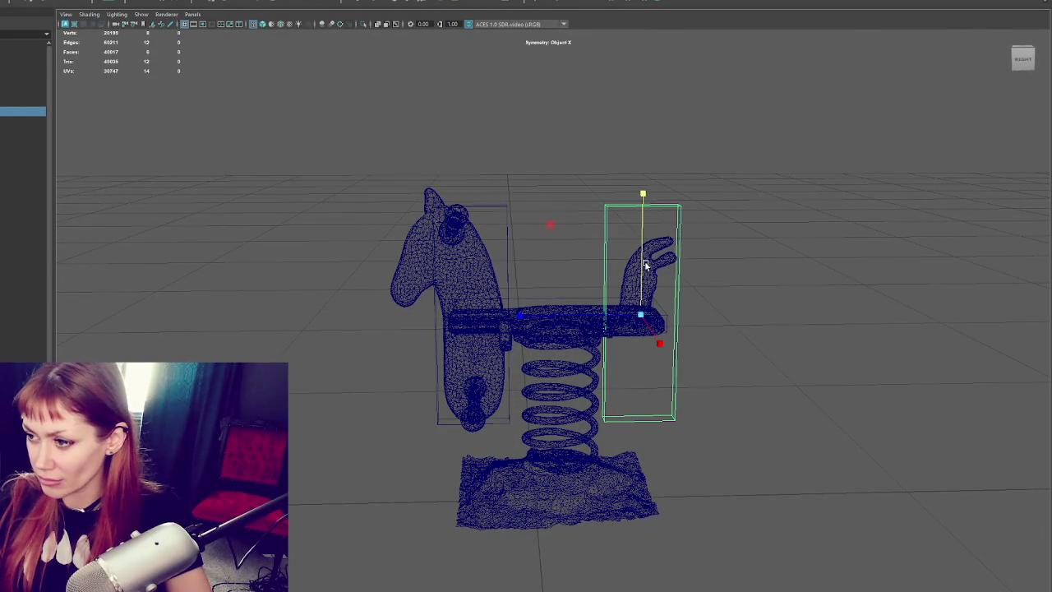
mouse_move(634, 251)
mouse_down()
mouse_move(646, 306)
mouse_move(639, 281)
mouse_move(654, 245)
mouse_move(644, 220)
mouse_up()
key(w)
key(r)
key(w)
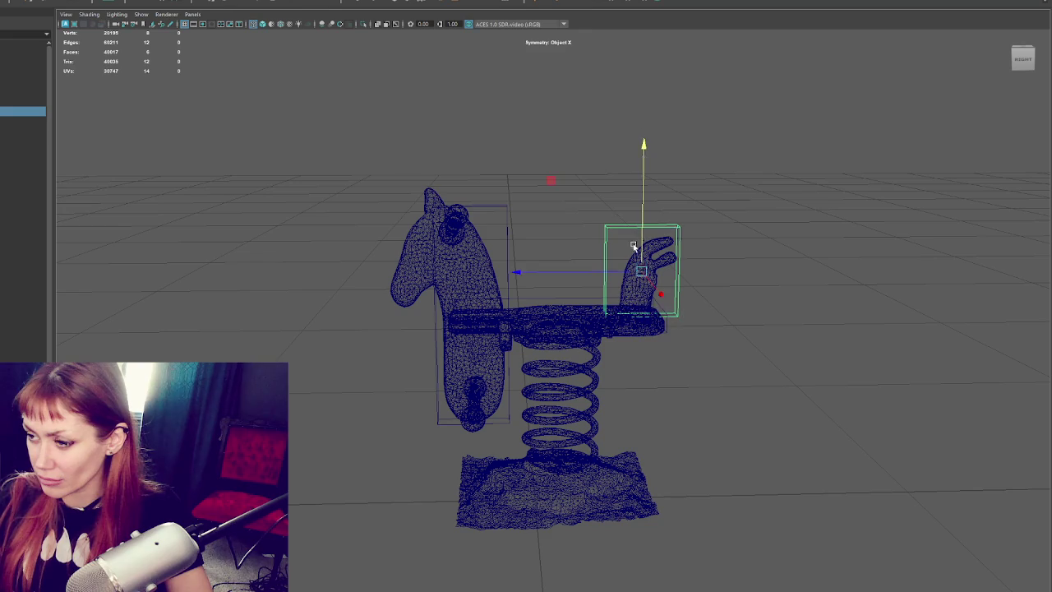
mouse_move(604, 273)
mouse_down()
mouse_move(641, 274)
mouse_move(589, 307)
mouse_move(609, 329)
mouse_up()
key(w)
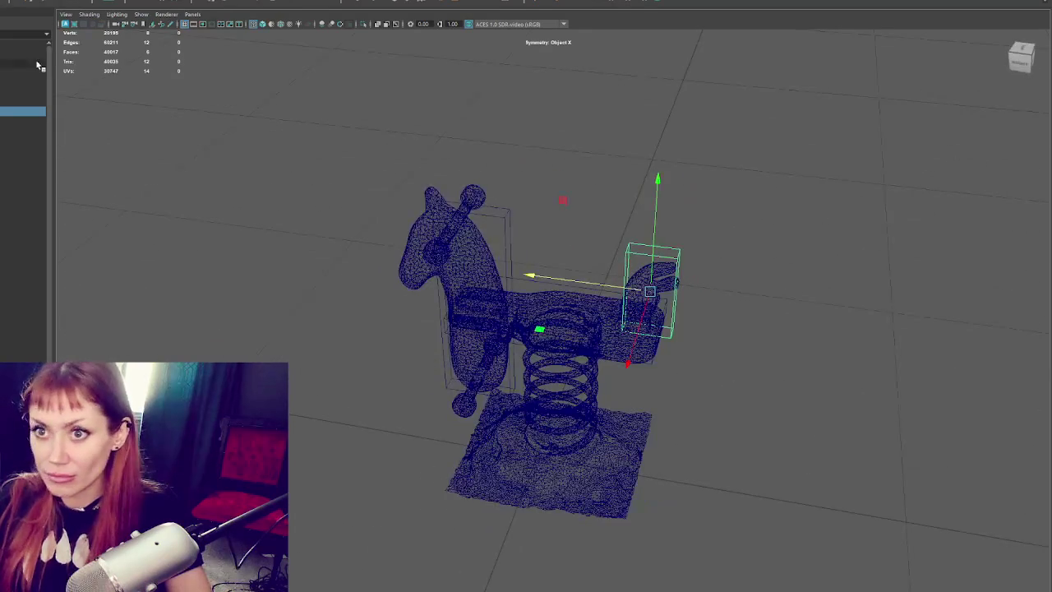
- Lay the new large cylinder on its side around the scan
scroll(494, 313, down, 3)
scroll(526, 341, up, 3)
drag(526, 345, 512, 403)
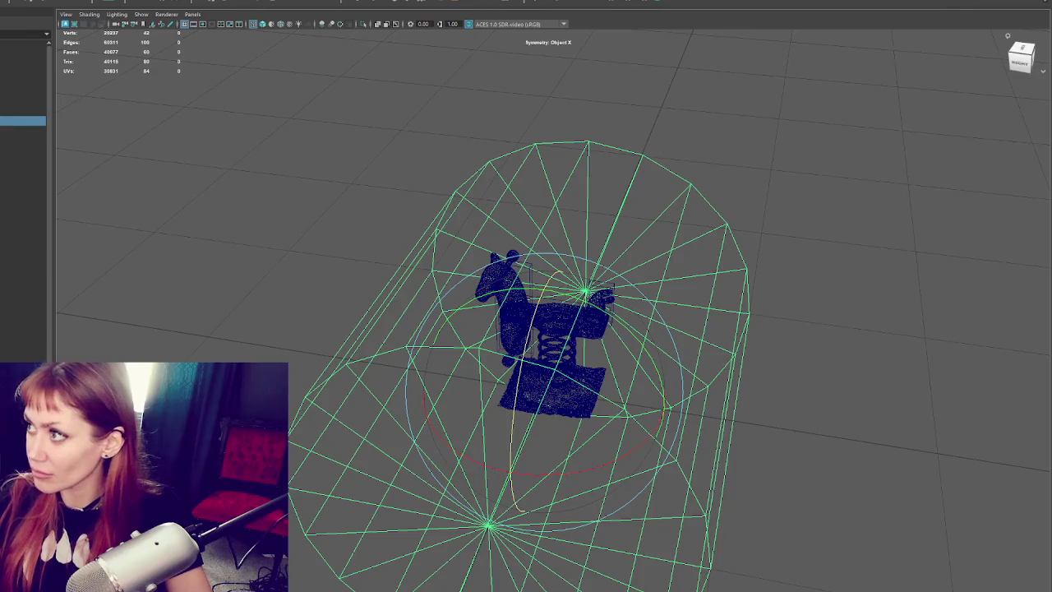
- Give the cylinder 12 axis subdivisions in the Channel Box
key(ctrl+a)
click(946, 151)
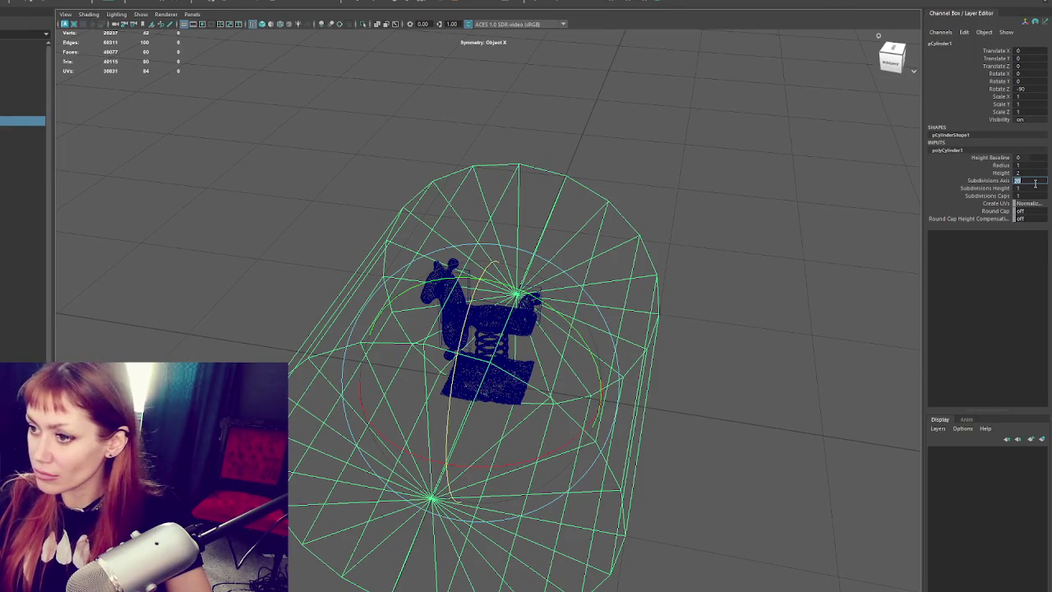
text(8)
key(Return)
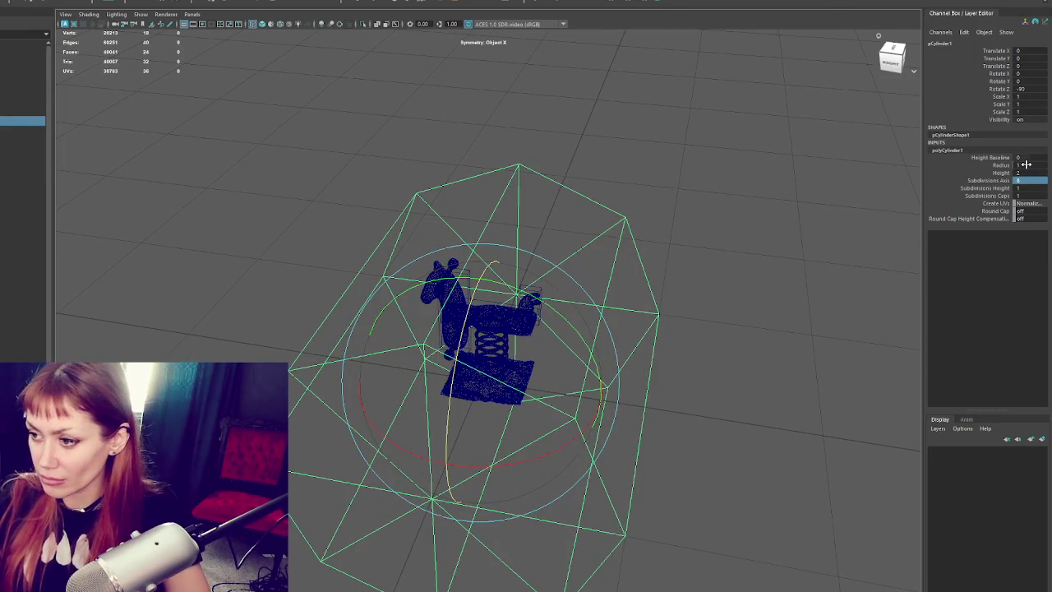
alt+drag(690, 239, 721, 210)
click(996, 181)
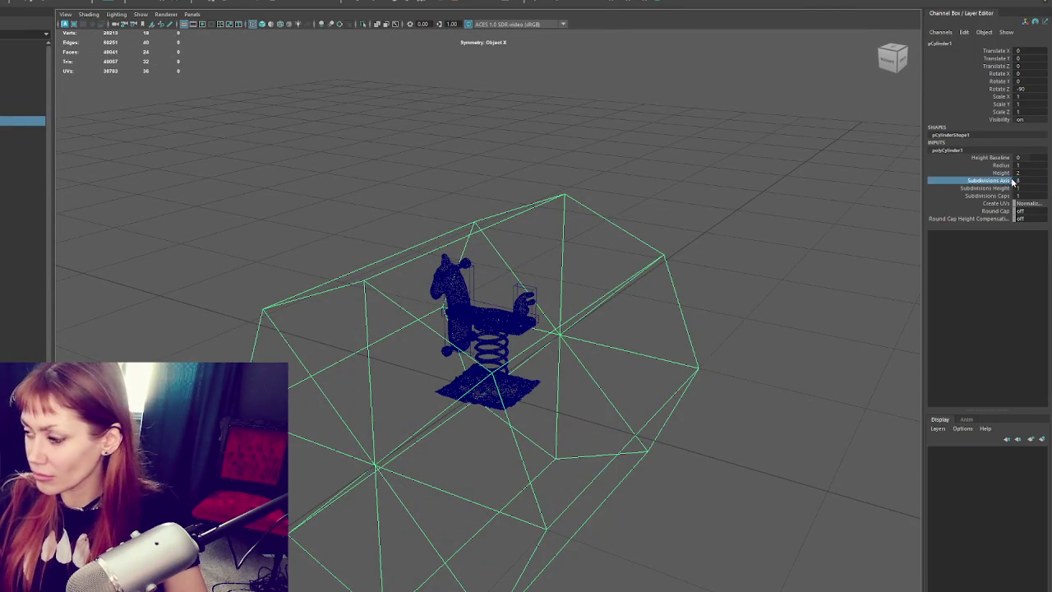
text(12)
key(Return)
- Shrink the cylinder into a thin bar and move it toward the horse's head
key(r)
drag(481, 390, 370, 394)
drag(479, 365, 491, 258)
key(f)
scroll(493, 314, down, 5)
mouse_move(493, 314)
mouse_down()
mouse_move(351, 278)
mouse_move(334, 230)
mouse_move(349, 260)
mouse_move(420, 243)
mouse_up()
key(5)
- Fine-tune the bar's height and depth so it runs through the head block
scroll(411, 263, down, 3)
drag(355, 256, 389, 268)
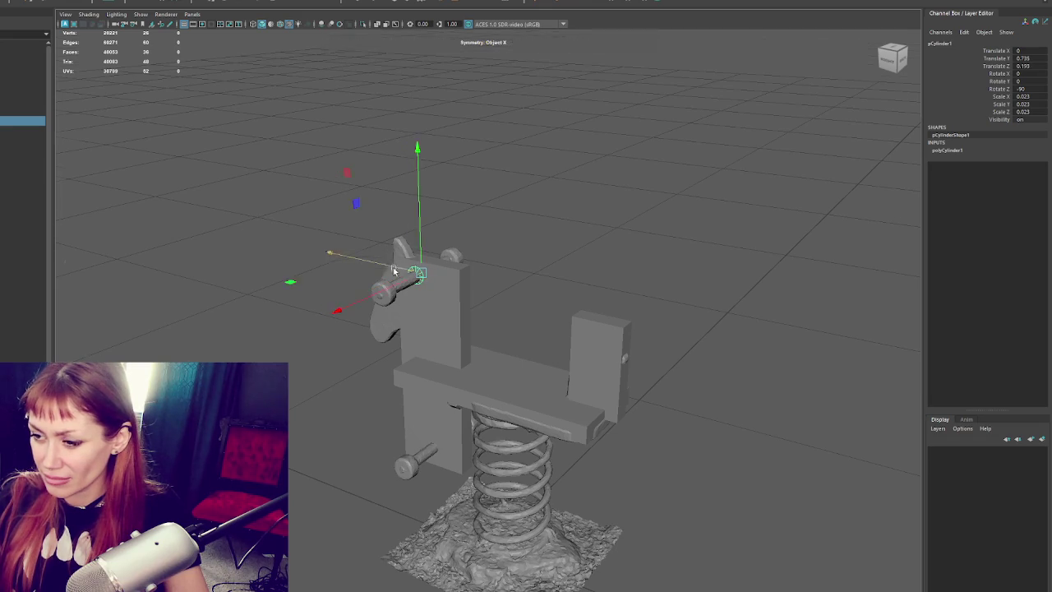
key(f)
scroll(576, 286, down, 5)
mouse_move(599, 263)
alt+mouse_down()
mouse_move(589, 255)
mouse_move(486, 282)
alt+mouse_up()
click(466, 316)
drag(460, 321, 430, 314)
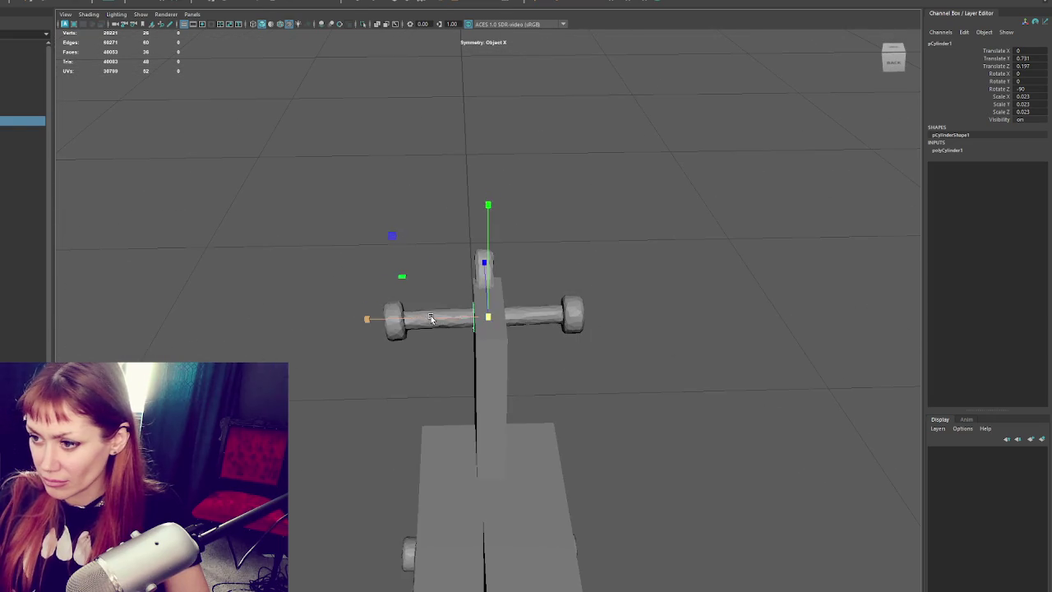
- Shrink the bar slightly, try extruding its side faces, then undo the extrusions
key(r)
drag(488, 316, 470, 327)
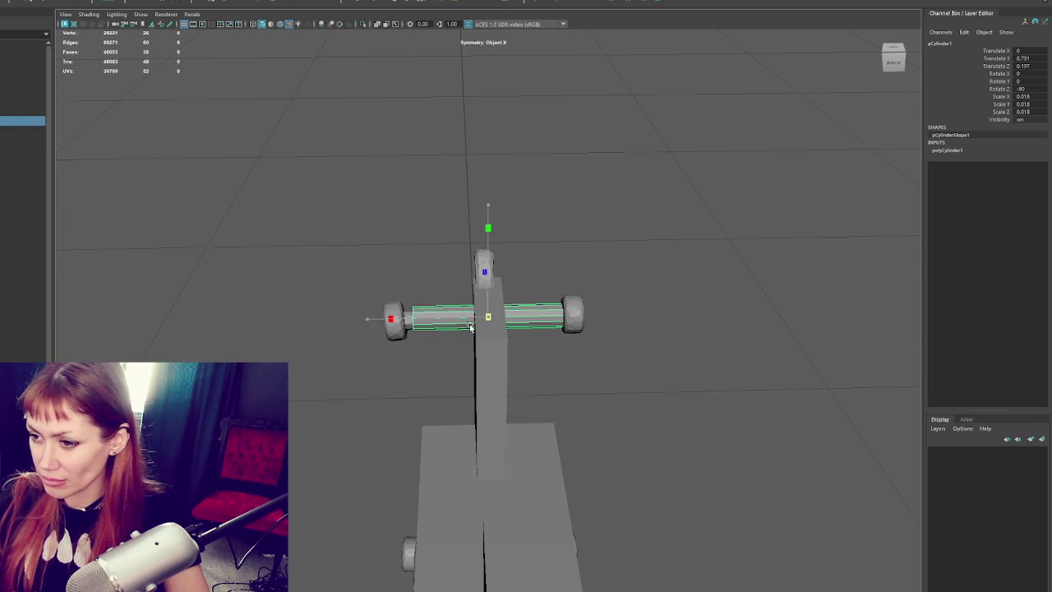
right_drag(590, 200, 545, 183)
drag(314, 411, 592, 296)
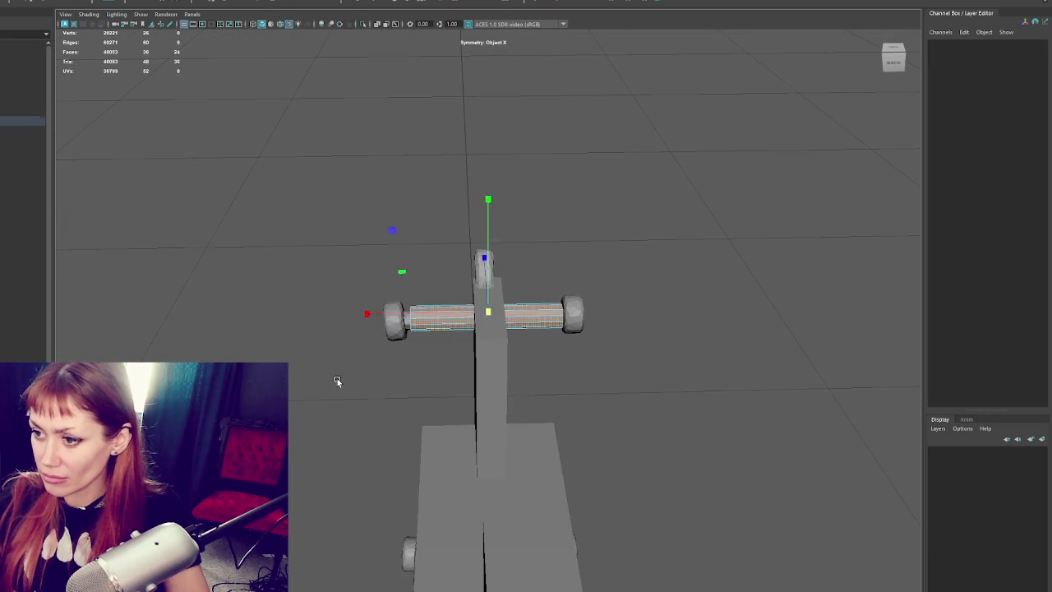
click(362, 3)
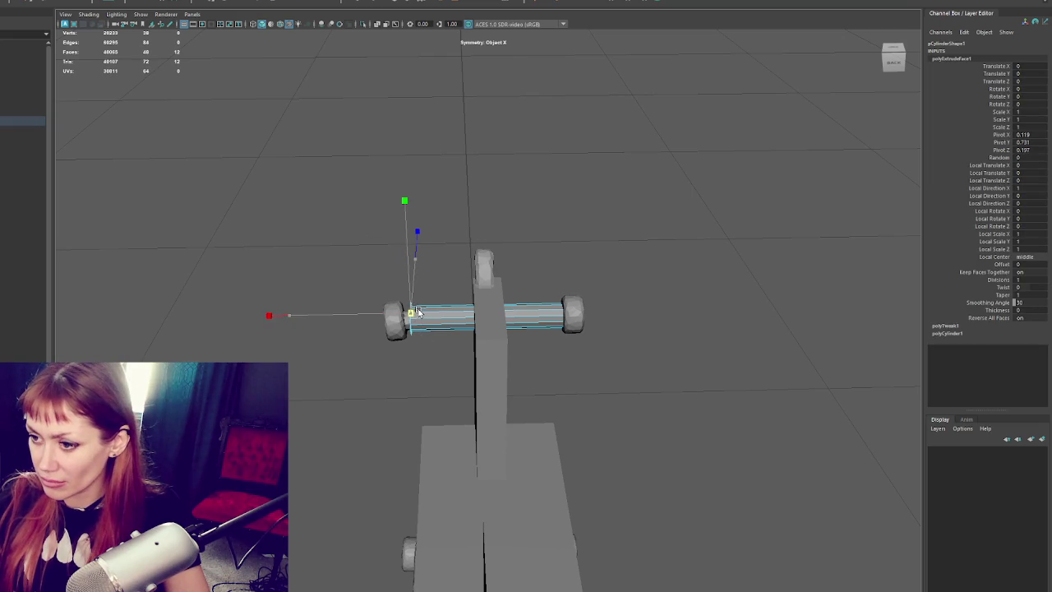
key(ctrl+e)
mouse_move(395, 314)
mouse_down()
mouse_move(368, 317)
mouse_move(572, 274)
mouse_up()
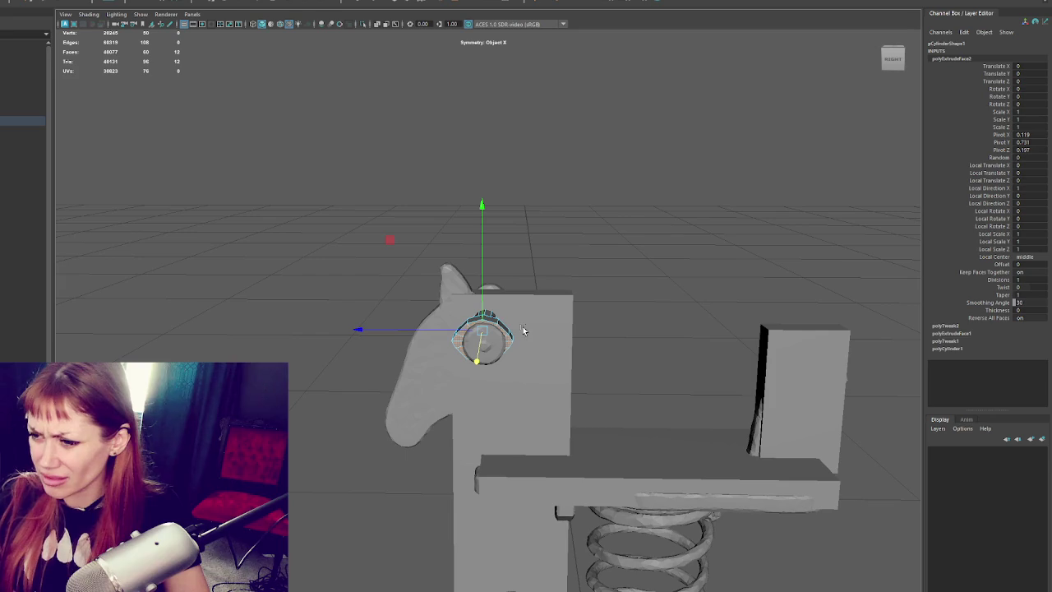
key(ctrl+z)
key(ctrl+z)
key(ctrl+z)
- Select the faces at the crossbar cylinder's left end
click(332, 61)
click(304, 2)
click(411, 316)
key(F10)
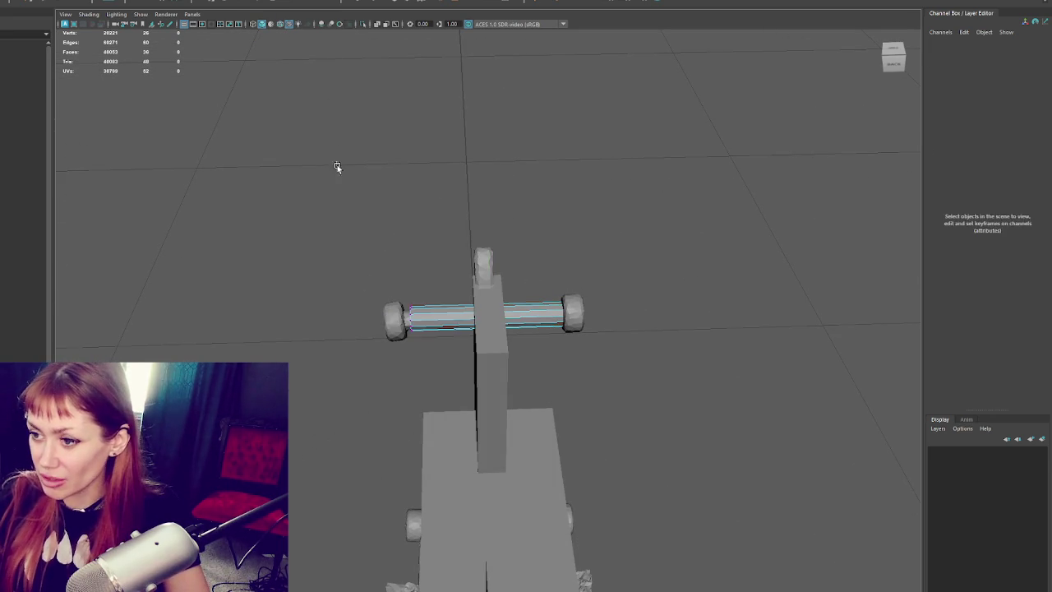
drag(437, 233, 379, 312)
ctrl+drag(478, 384, 433, 16)
- Extrude the left-end faces twice, widening and lengthening them into a bolt head
key(ctrl+e)
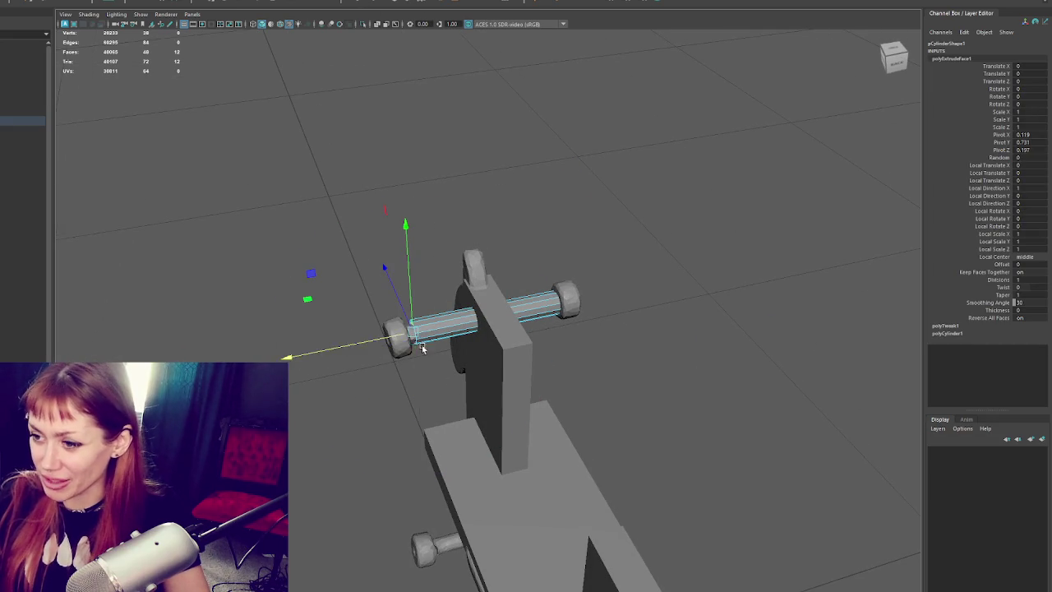
drag(386, 338, 428, 333)
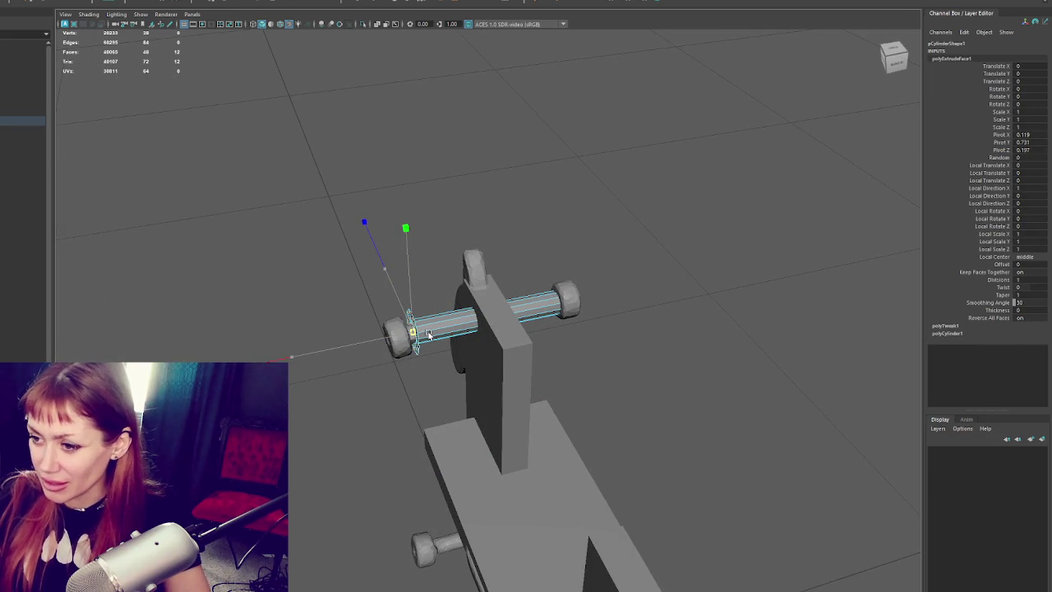
key(ctrl+e)
drag(362, 341, 341, 348)
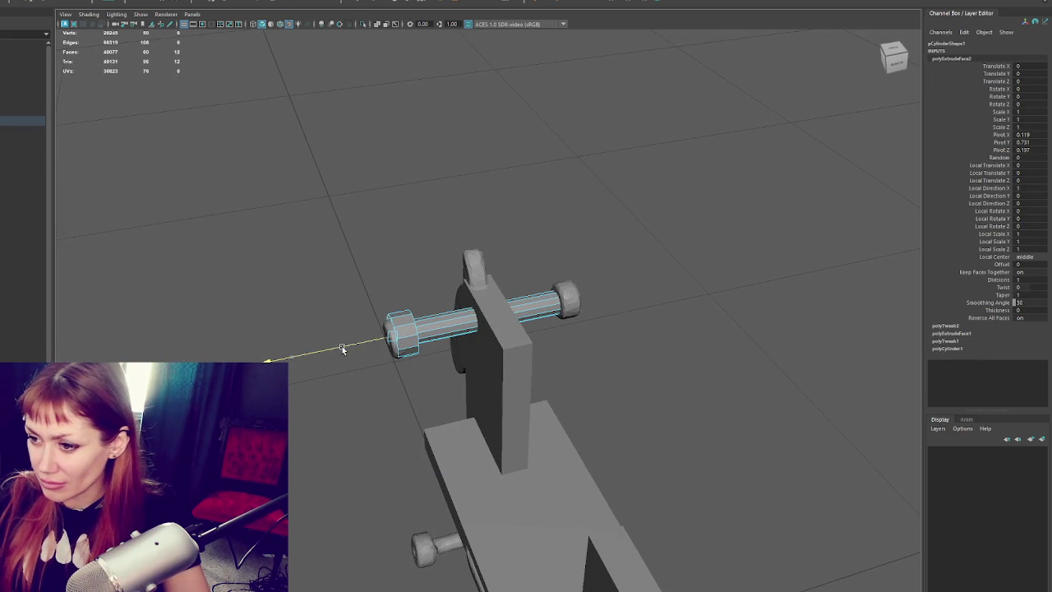
alt+drag(403, 222, 439, 199)
click(437, 206)
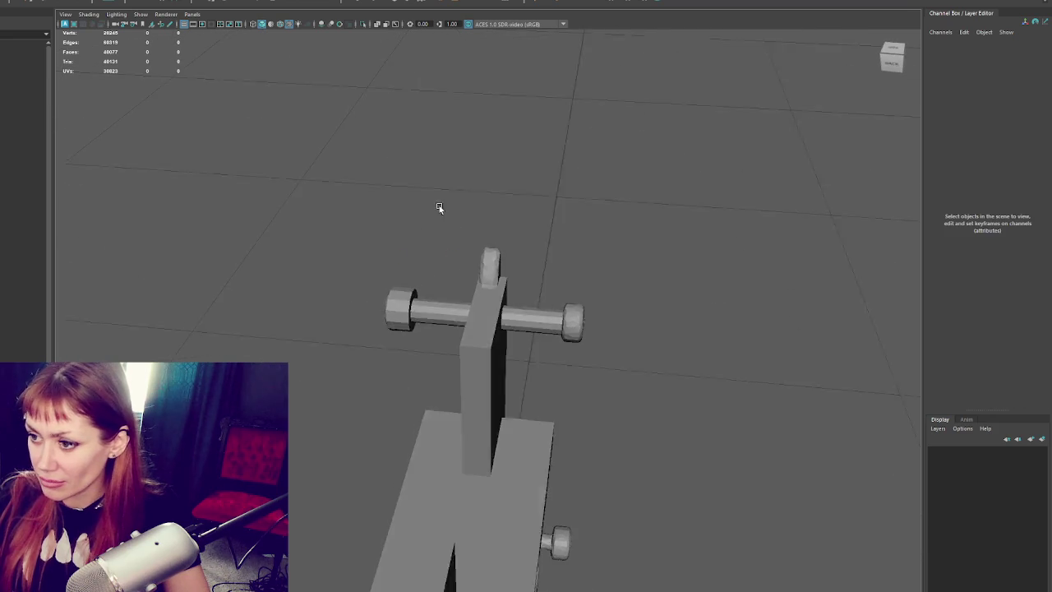
click(485, 316)
- In wireframe, select and delete the right-hand part of the cylinder
key(F11)
key(4)
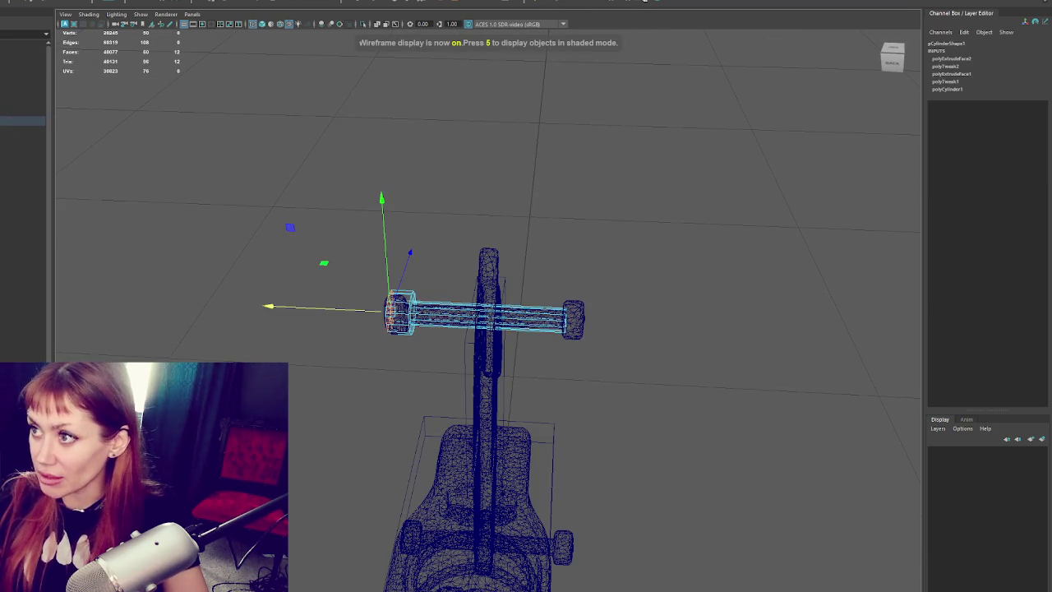
double_click(597, 4)
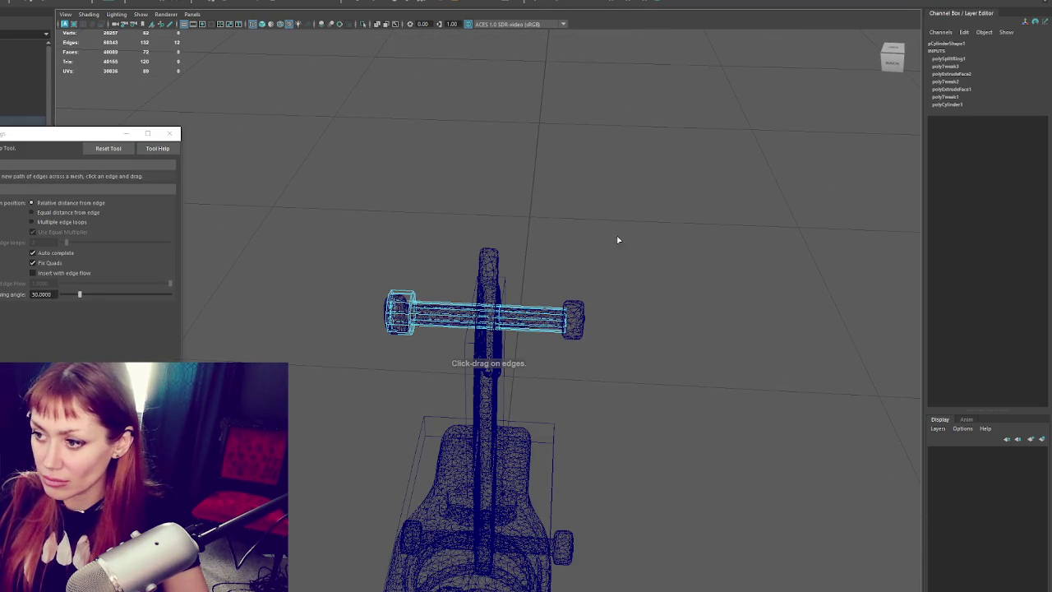
key(q)
drag(625, 244, 550, 341)
key(Delete)
- Select the remaining bolt, close the tool settings and return to shaded display
right_drag(699, 212, 760, 191)
drag(658, 206, 491, 359)
key(w)
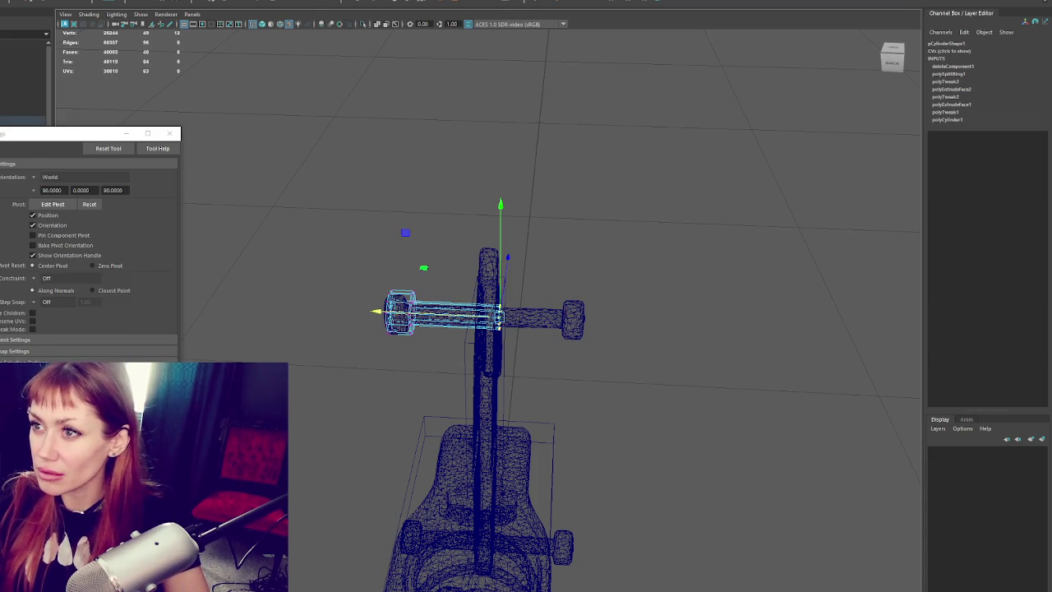
click(170, 134)
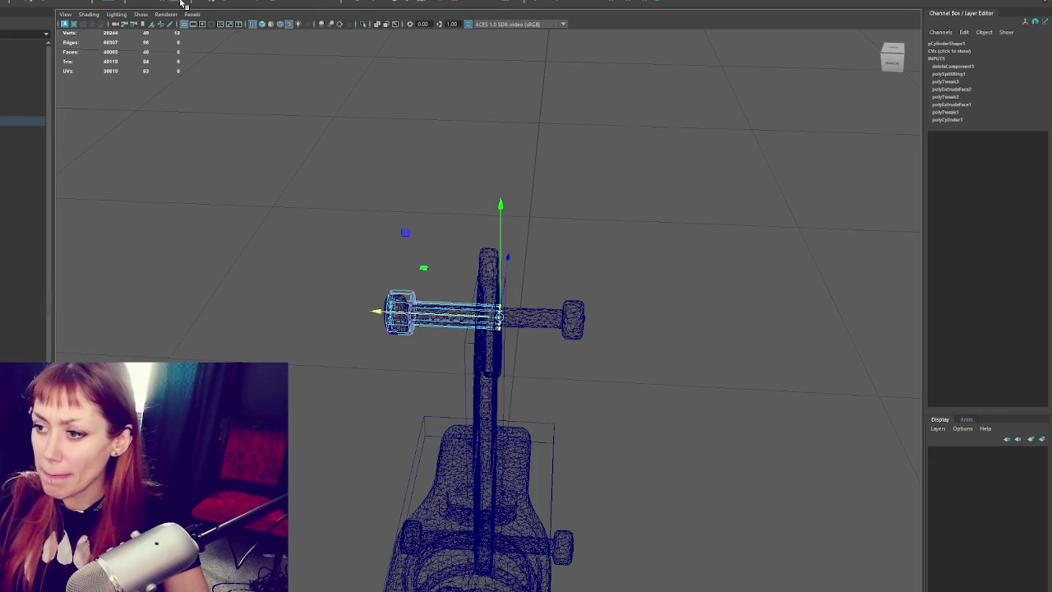
click(604, 185)
click(428, 311)
key(5)
mouse_move(427, 311)
alt+mouse_down()
mouse_move(540, 307)
mouse_move(494, 280)
alt+mouse_up()
- Select the scanned horse mesh and hide it with Ctrl+H
scroll(448, 261, up, 3)
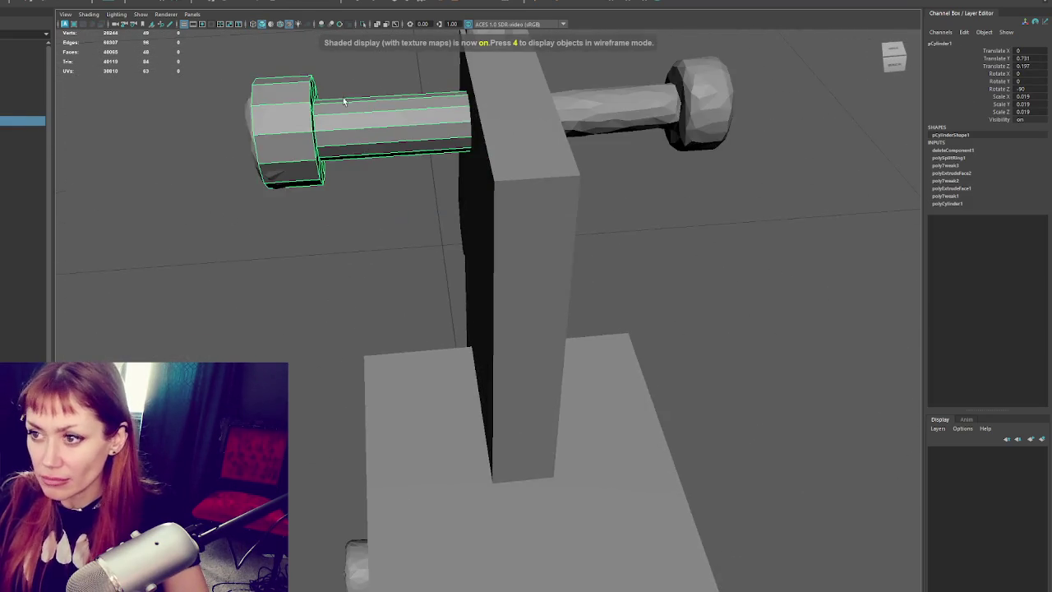
scroll(448, 261, down, 5)
alt+drag(587, 258, 489, 265)
scroll(489, 265, up, 5)
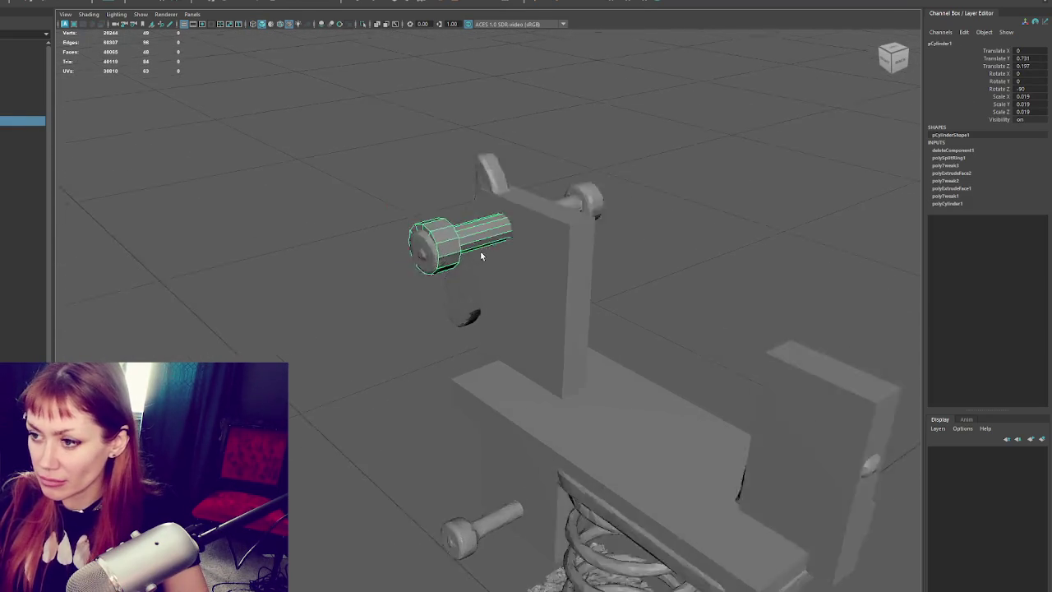
click(467, 294)
key(ctrl+h)
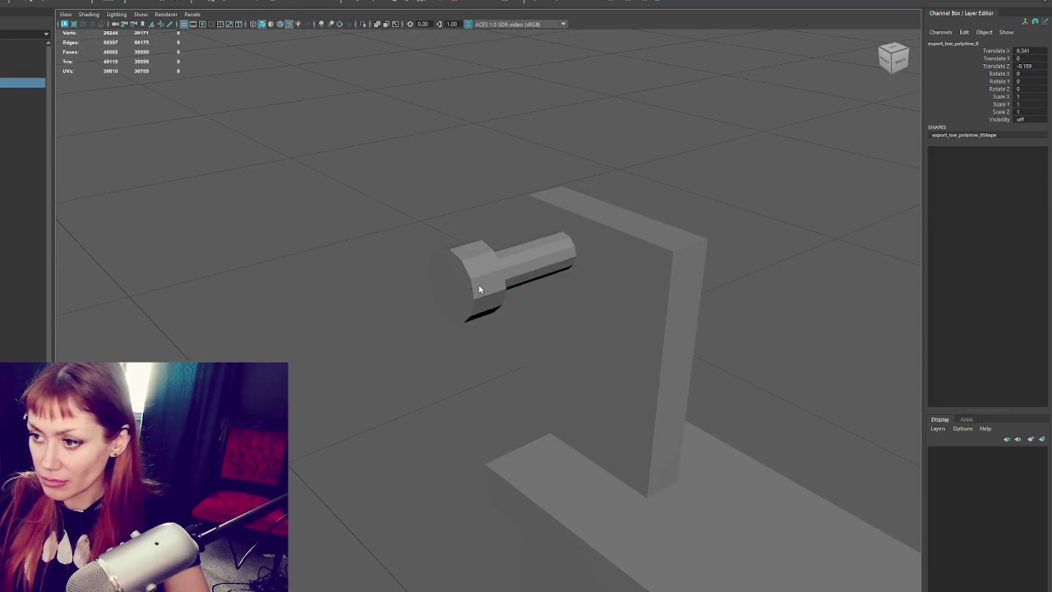
- Extrude the bolt head's front faces, scale them inward and push them along the axis
click(470, 288)
mouse_move(446, 197)
alt+mouse_down()
mouse_move(423, 191)
mouse_move(460, 228)
alt+mouse_up()
click(423, 191)
key(4)
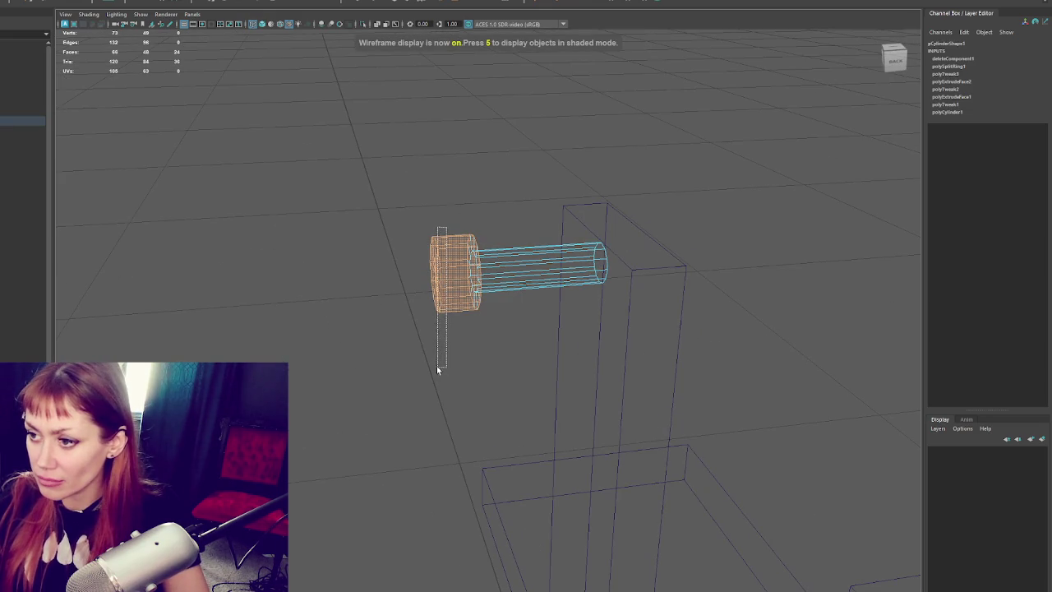
alt+drag(436, 364, 450, 214)
key(5)
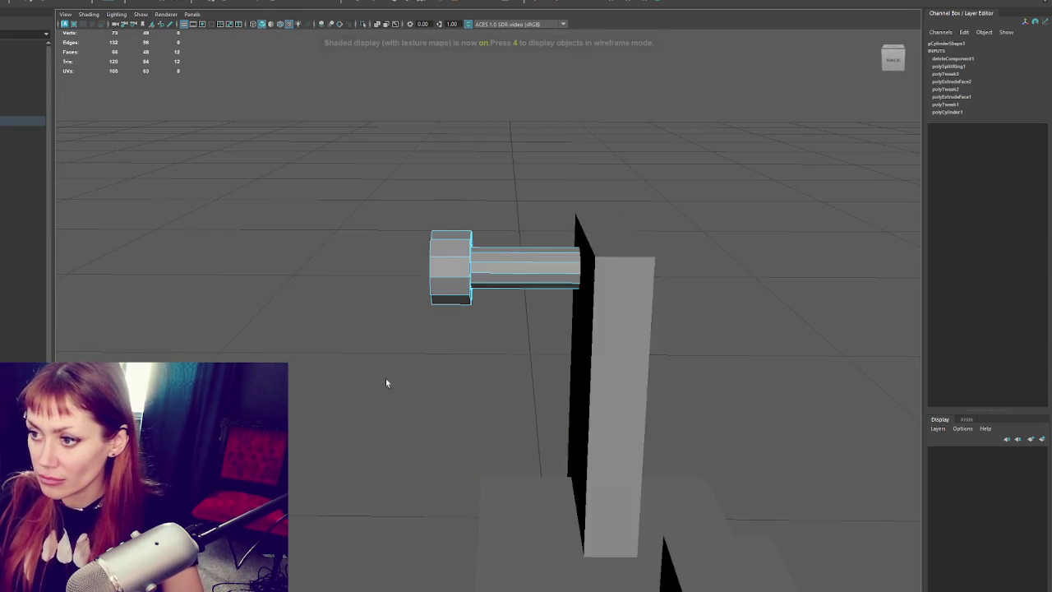
alt+drag(417, 362, 462, 342)
key(ctrl+e)
drag(463, 279, 436, 284)
key(w)
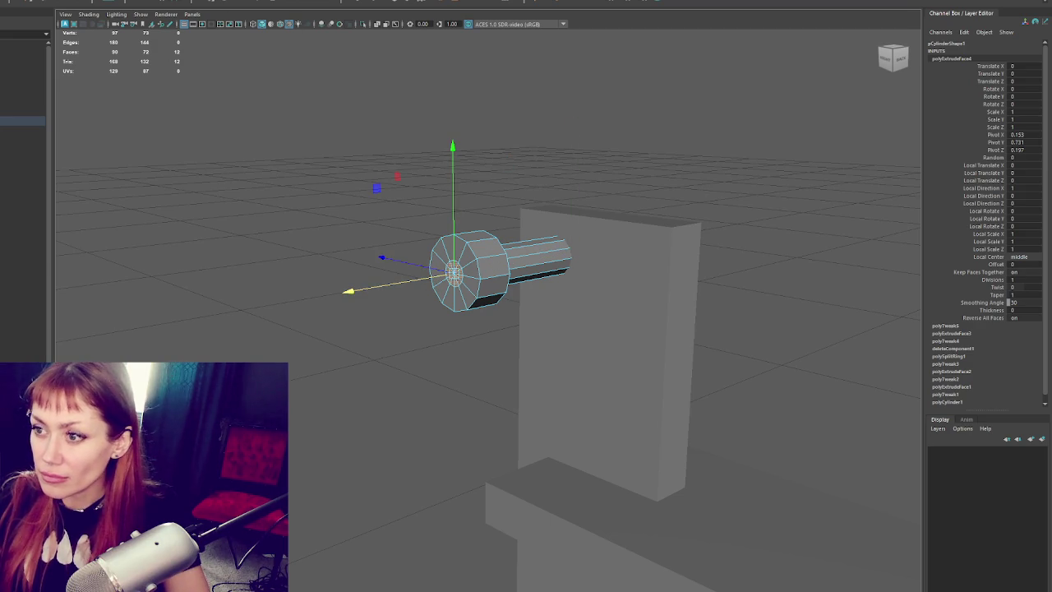
drag(420, 280, 428, 279)
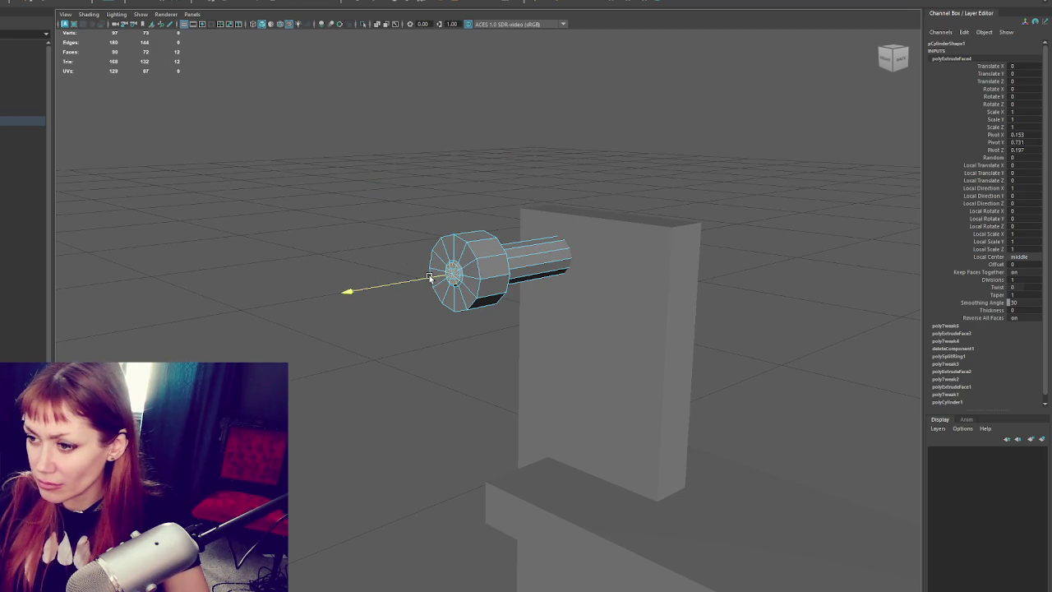
key(ctrl+z)
drag(428, 280, 431, 280)
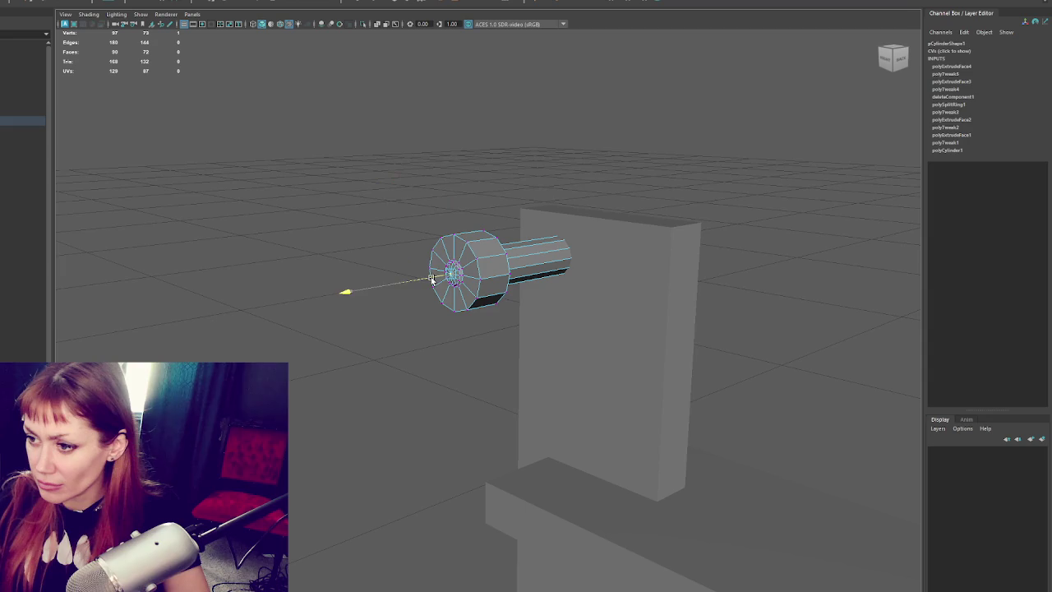
- Bevel the edge loop around the bolt head with a fraction of 0.2
click(474, 227)
alt+drag(475, 228, 502, 206)
click(458, 263)
right_drag(519, 192, 516, 171)
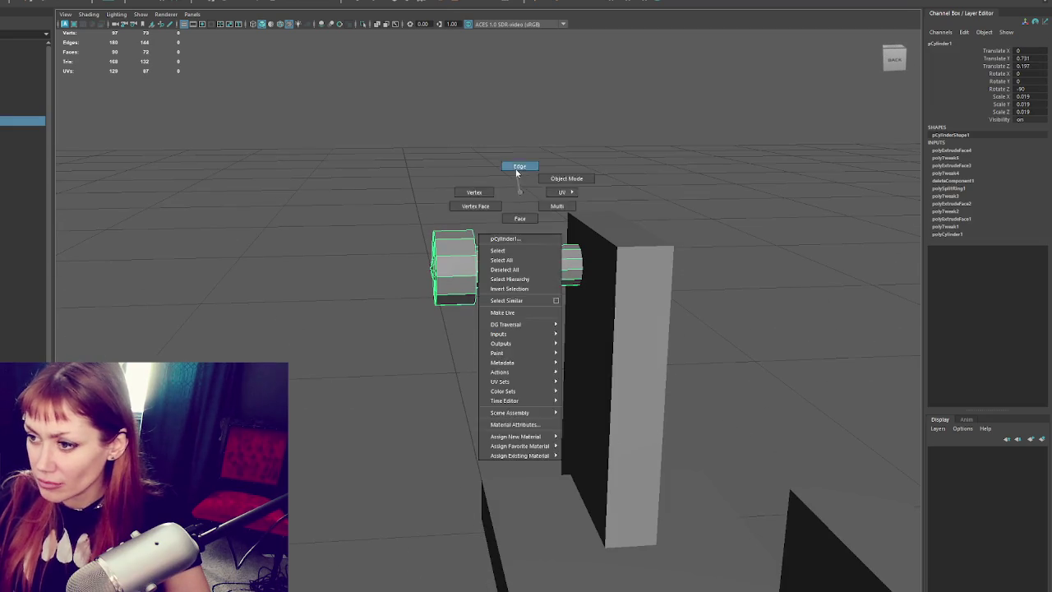
double_click(440, 249)
alt+drag(460, 267, 427, 5)
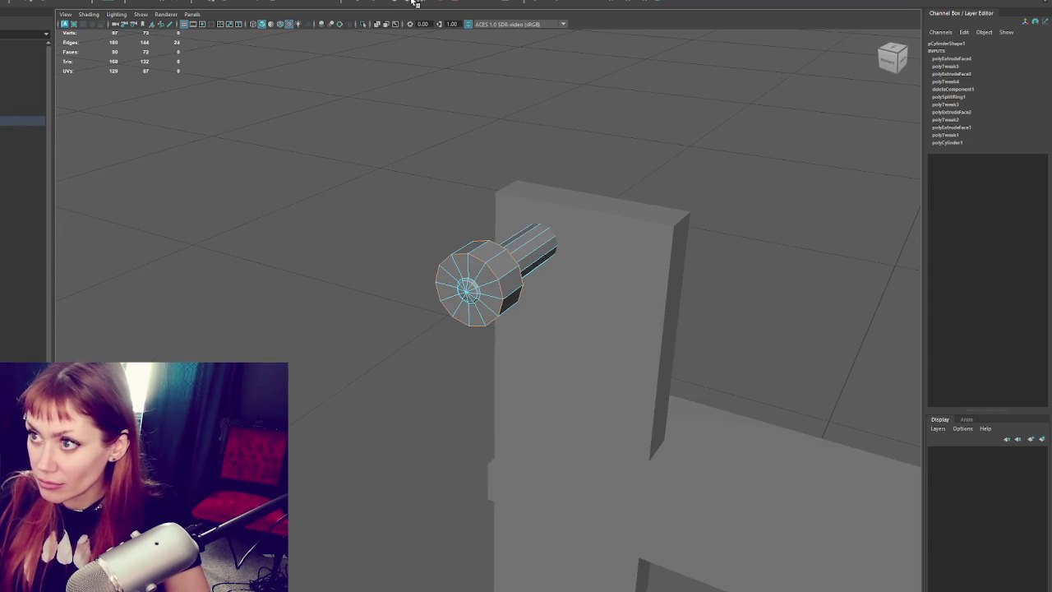
click(410, 2)
click(740, 327)
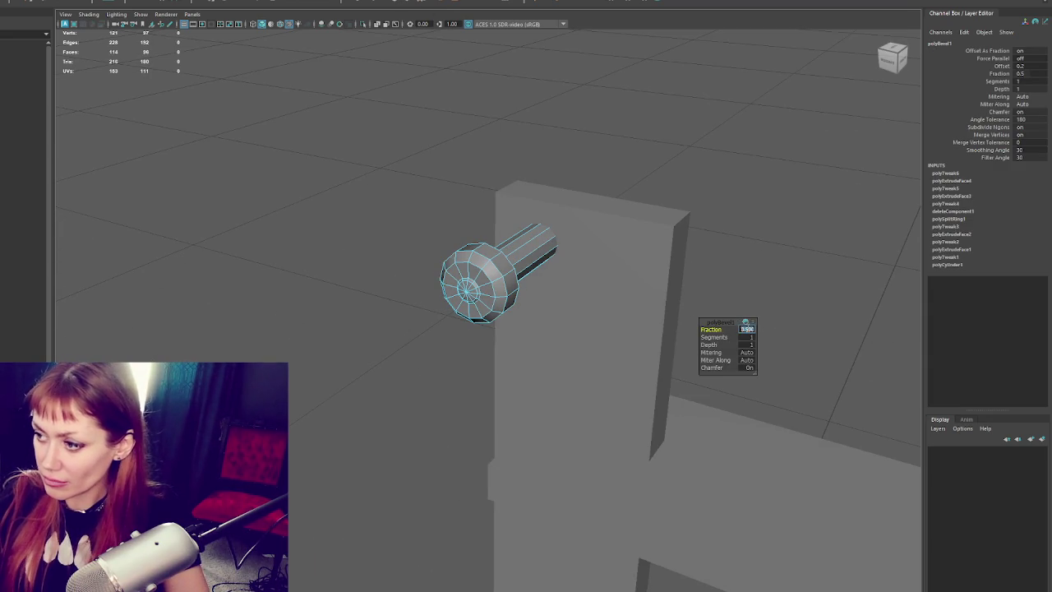
text(0.2)
key(Return)
- Inspect the beveled bolt and return it to object mode
mouse_move(746, 322)
alt+mouse_down()
mouse_move(515, 242)
mouse_move(536, 235)
alt+mouse_up()
right_click(503, 186)
drag(511, 148, 402, 286)
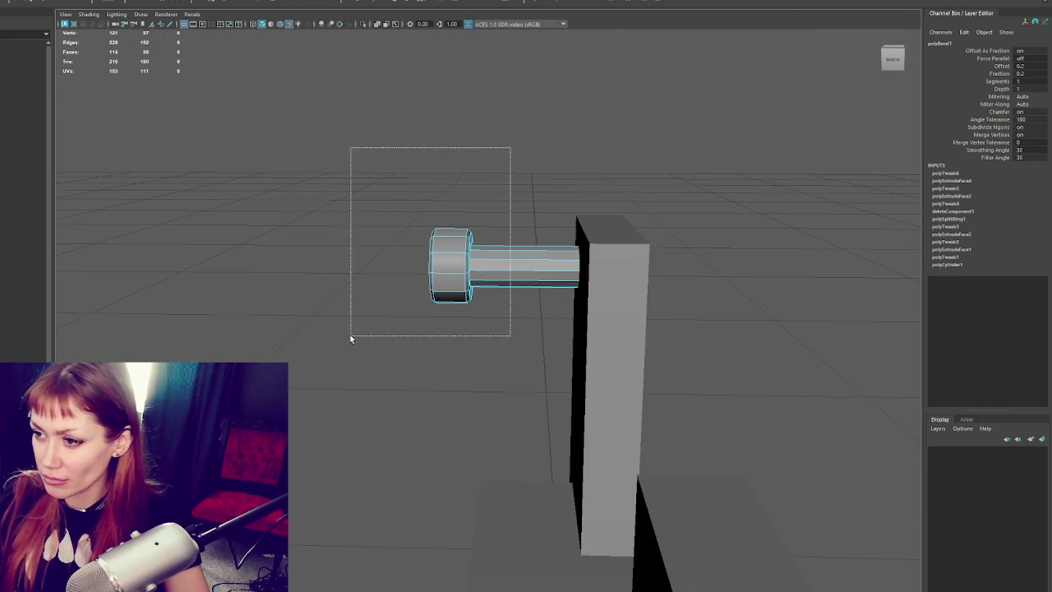
right_click(465, 179)
click(465, 156)
key(4)
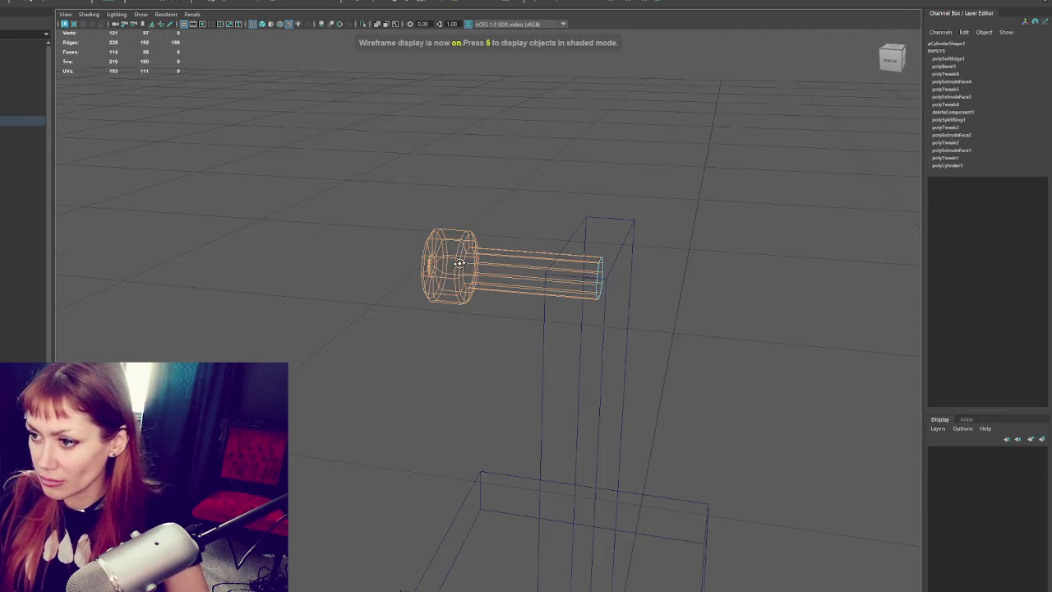
alt+drag(466, 261, 547, 285)
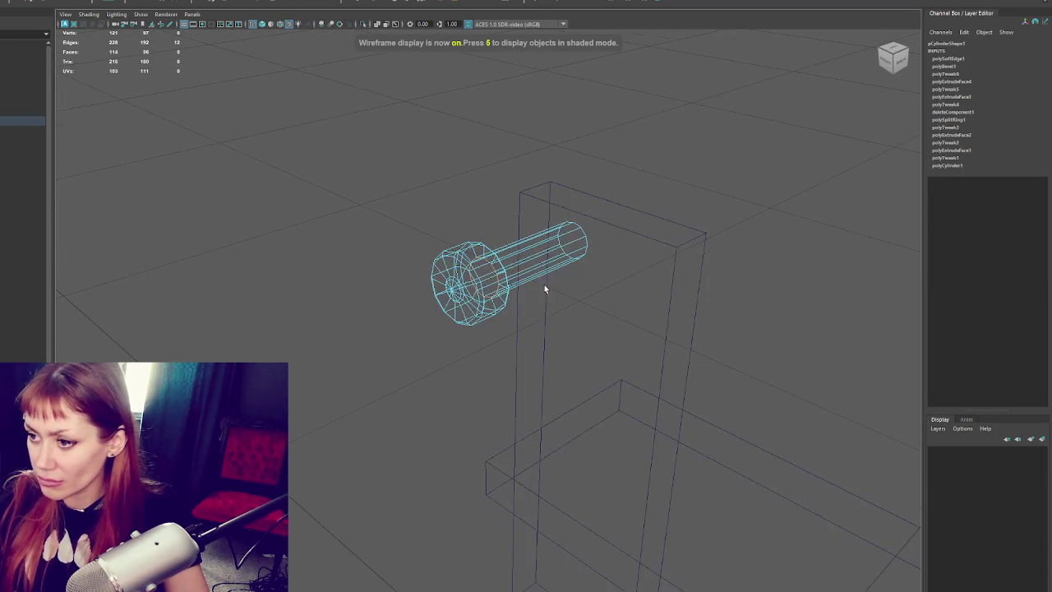
key(6)
shift+right_click(477, 190)
click(477, 190)
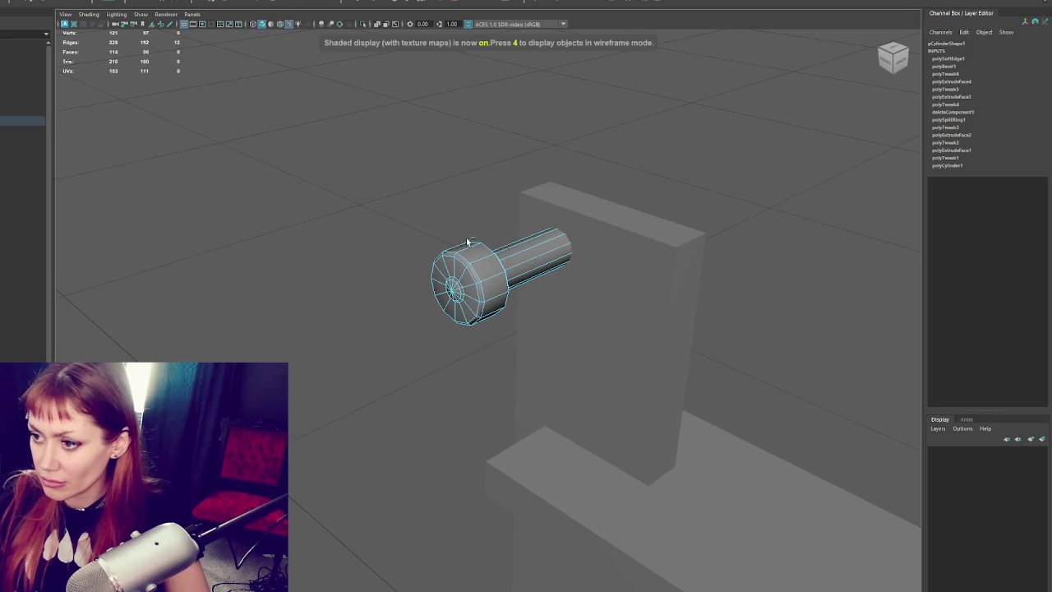
right_drag(447, 179, 482, 189)
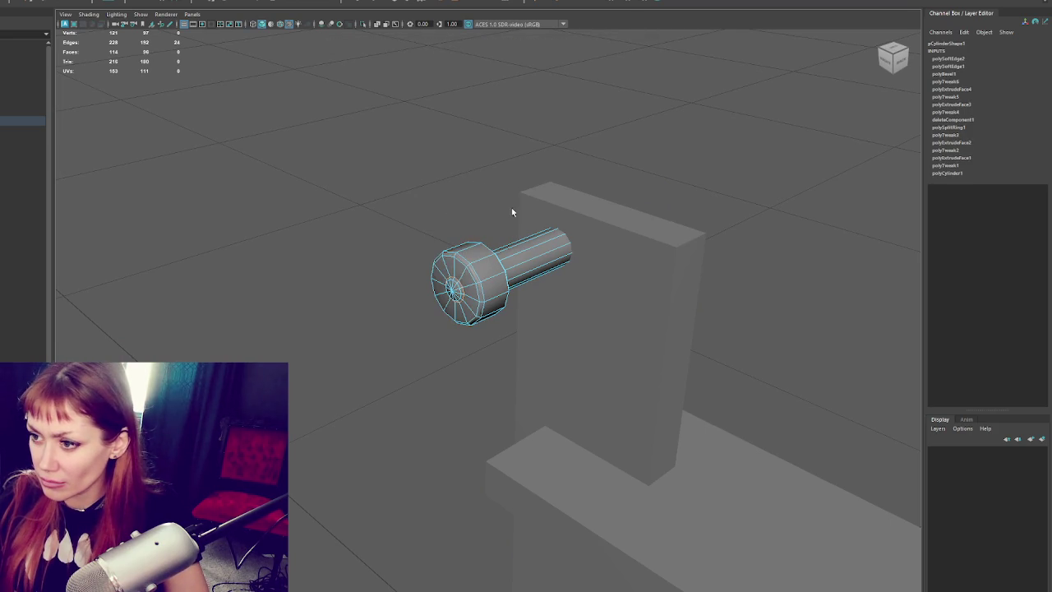
click(468, 171)
mouse_move(468, 171)
alt+mouse_down()
mouse_move(464, 188)
mouse_move(500, 188)
mouse_move(467, 307)
mouse_move(494, 252)
mouse_move(494, 265)
mouse_move(537, 264)
alt+mouse_up()
- Select the hidden scan mesh in the Outliner and unhide it with Shift+H
click(529, 307)
click(540, 246)
key(6)
click(23, 73)
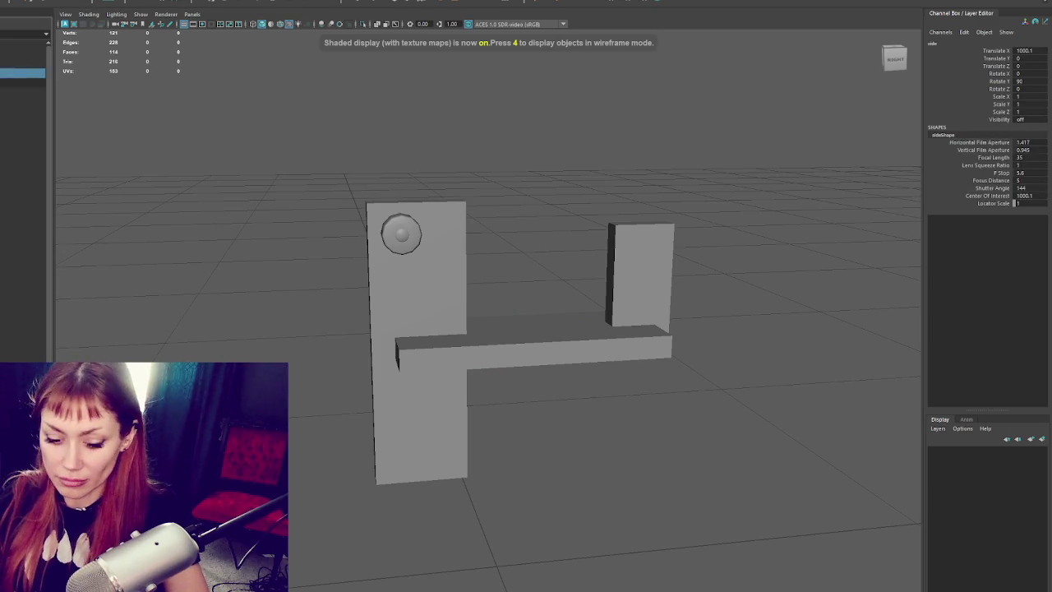
click(23, 82)
key(shift+h)
alt+drag(369, 411, 315, 265)
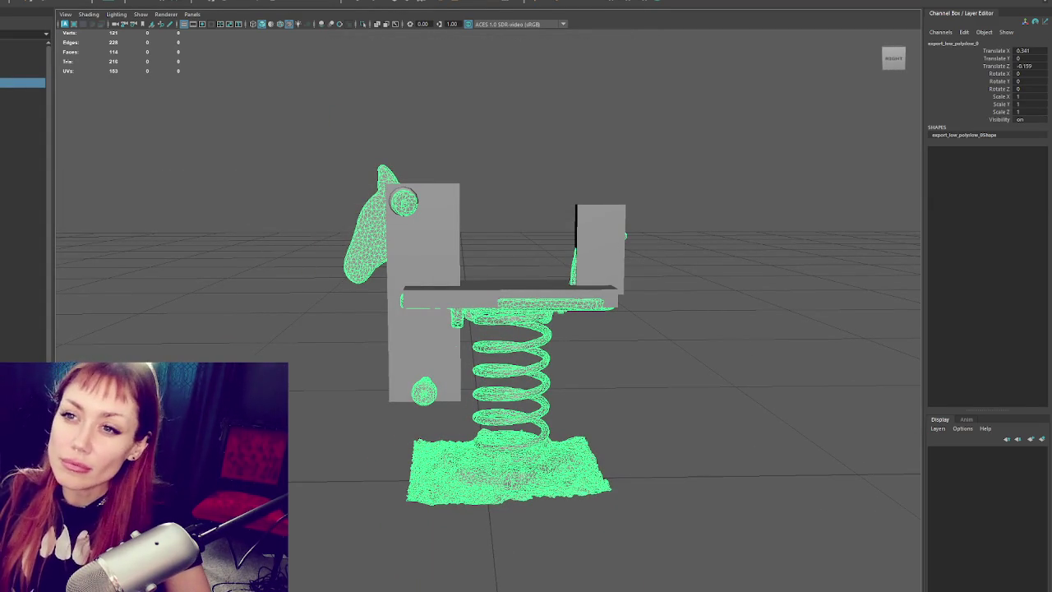
- Create a polygon helix and set its height to 0.6 with a narrower width
right_click(16, 4)
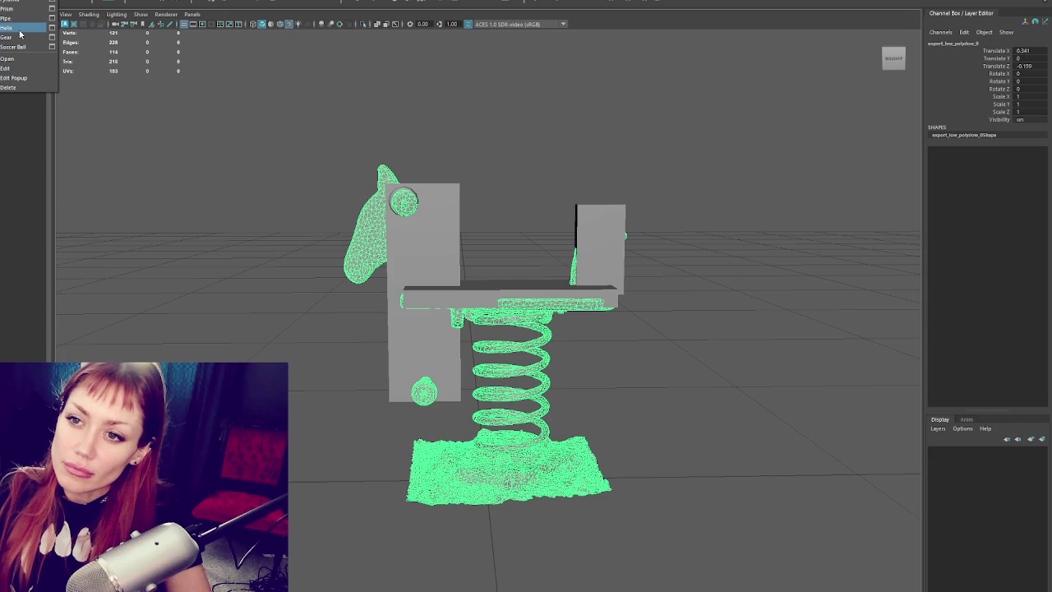
click(20, 31)
click(1000, 150)
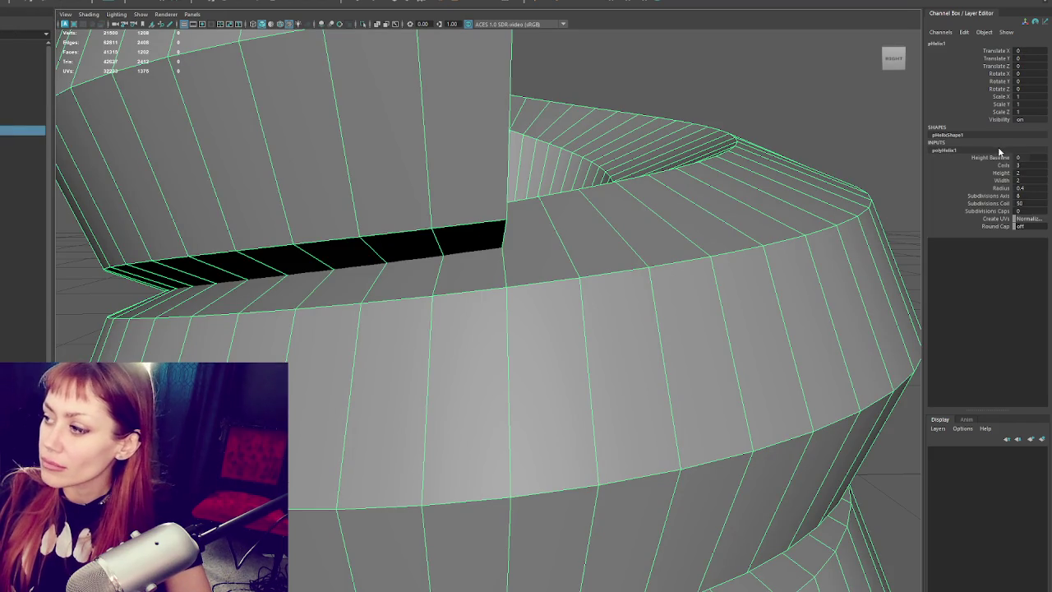
key(Tab)
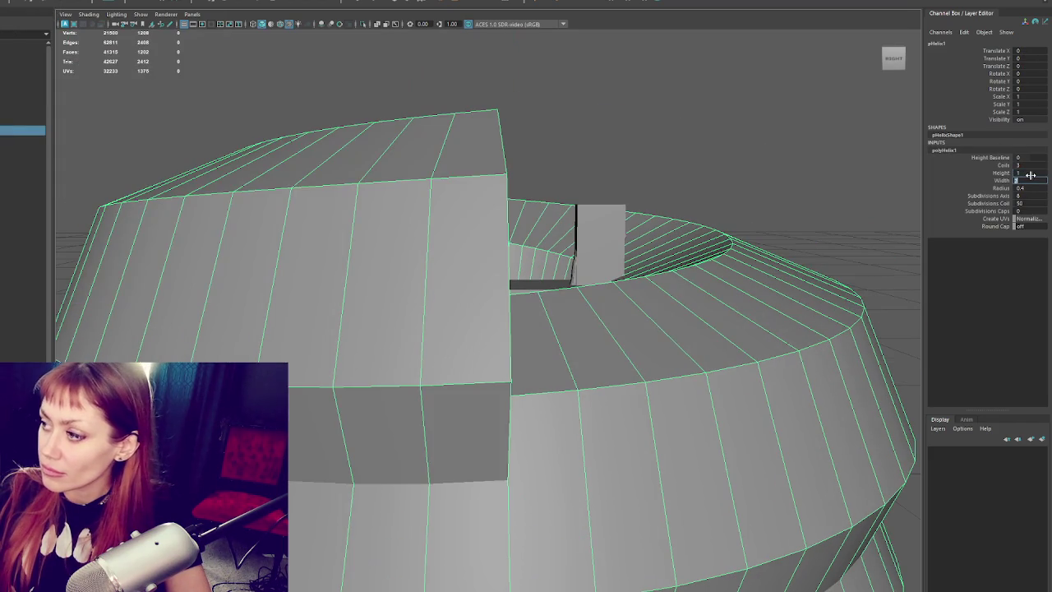
text(0.6)
key(Tab)
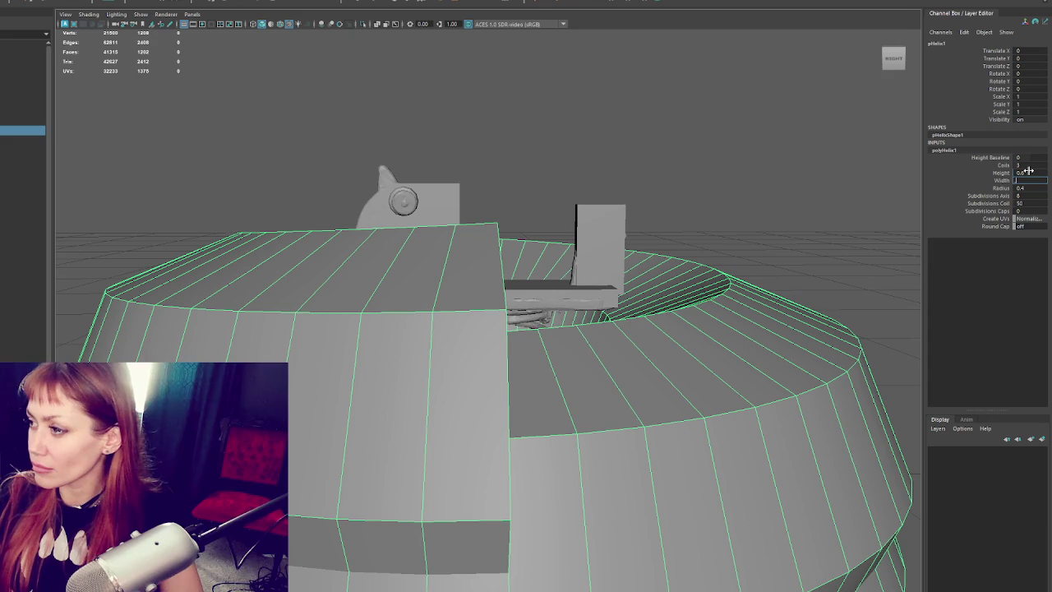
key(Tab)
key(Tab)
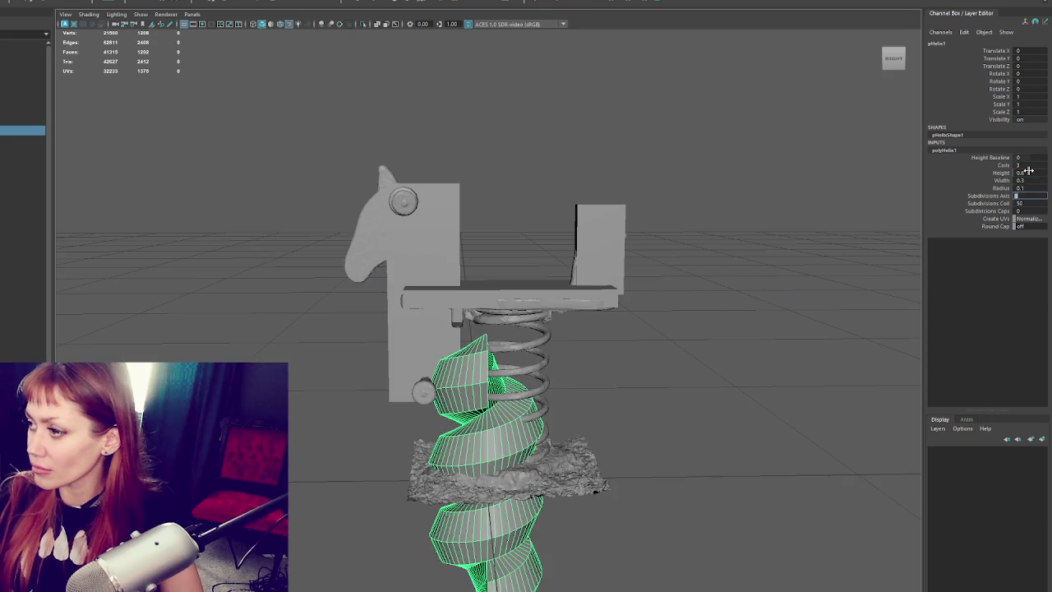
- Move the helix up and sideways onto the scanned spring, undoing a trial coil subdivision of 3
scroll(738, 403, down, 3)
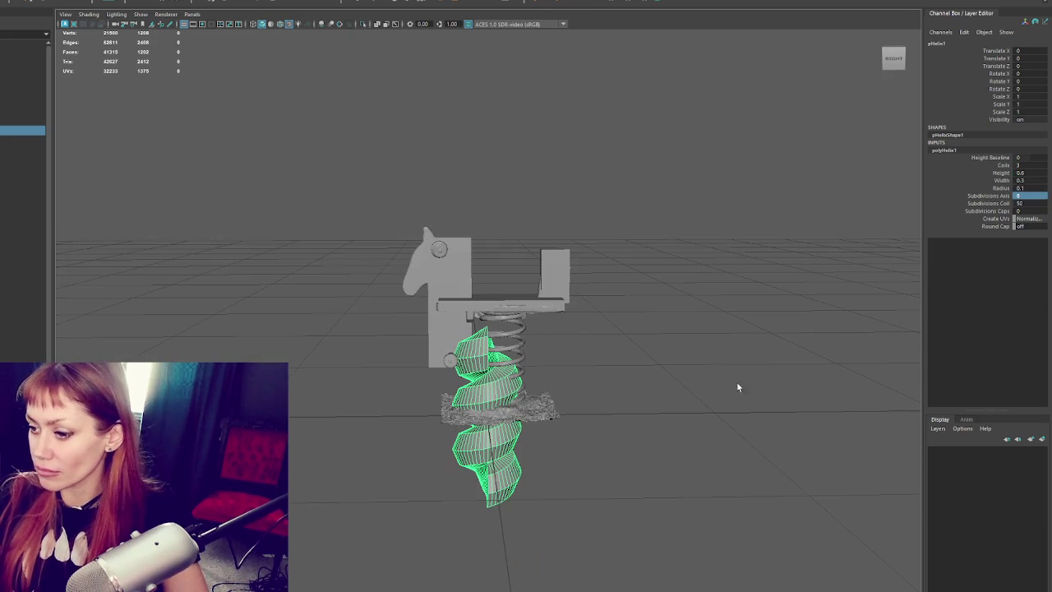
drag(487, 333, 495, 275)
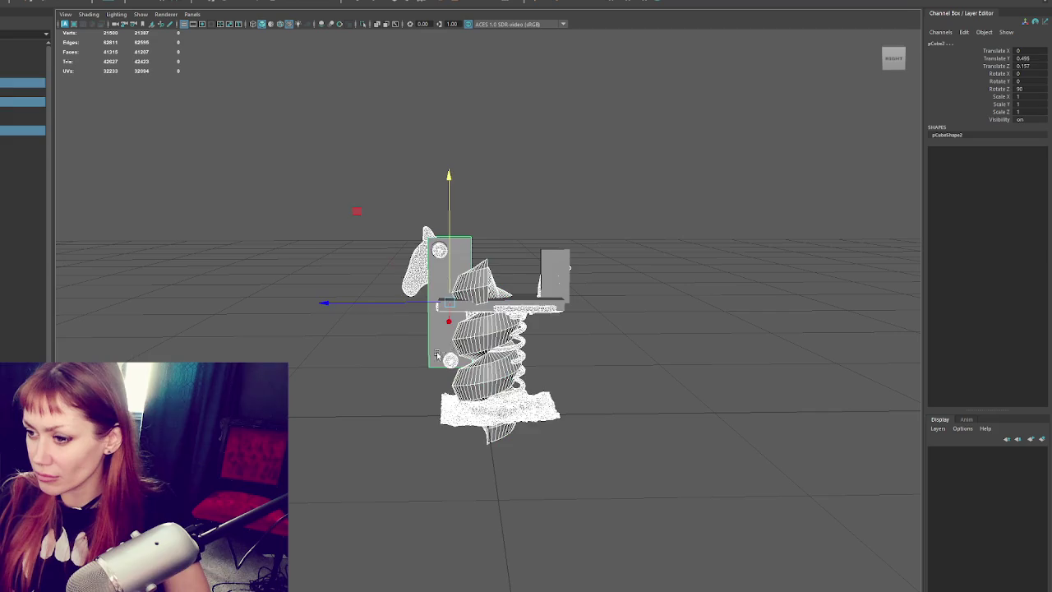
drag(444, 349, 456, 350)
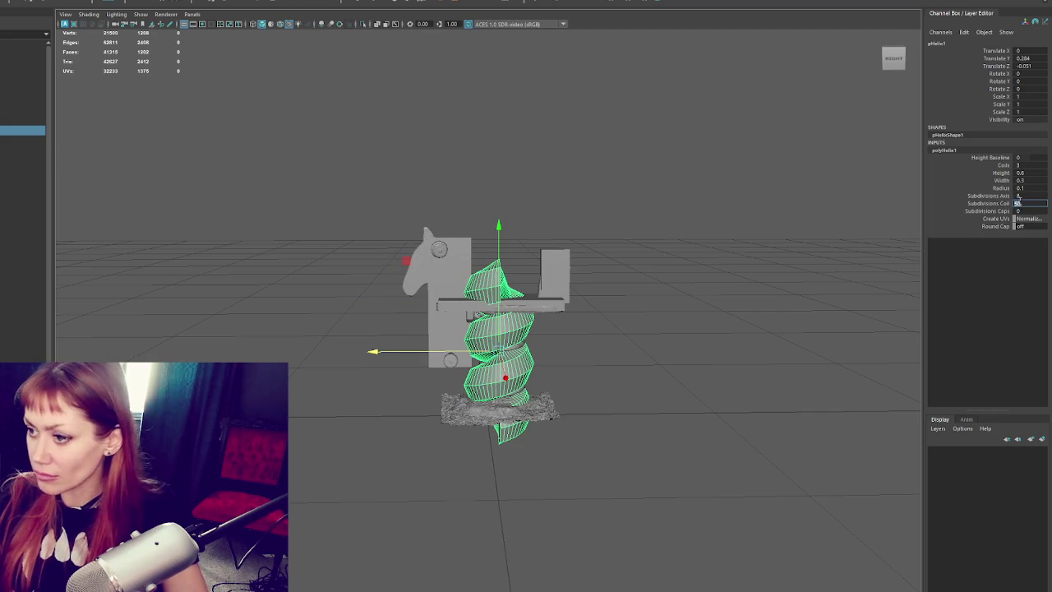
text(3)
key(Tab)
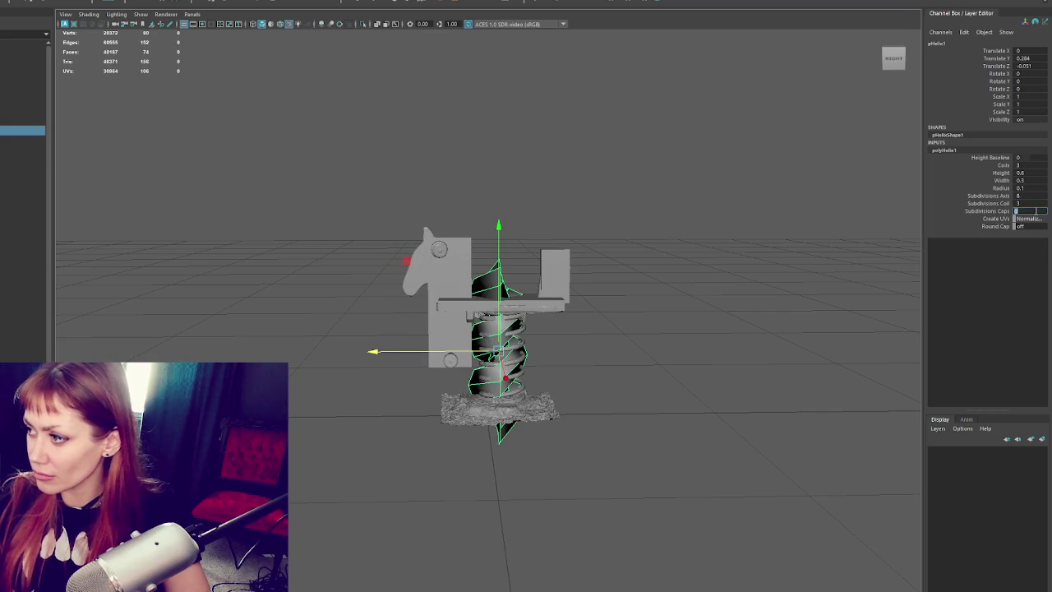
key(ctrl+z)
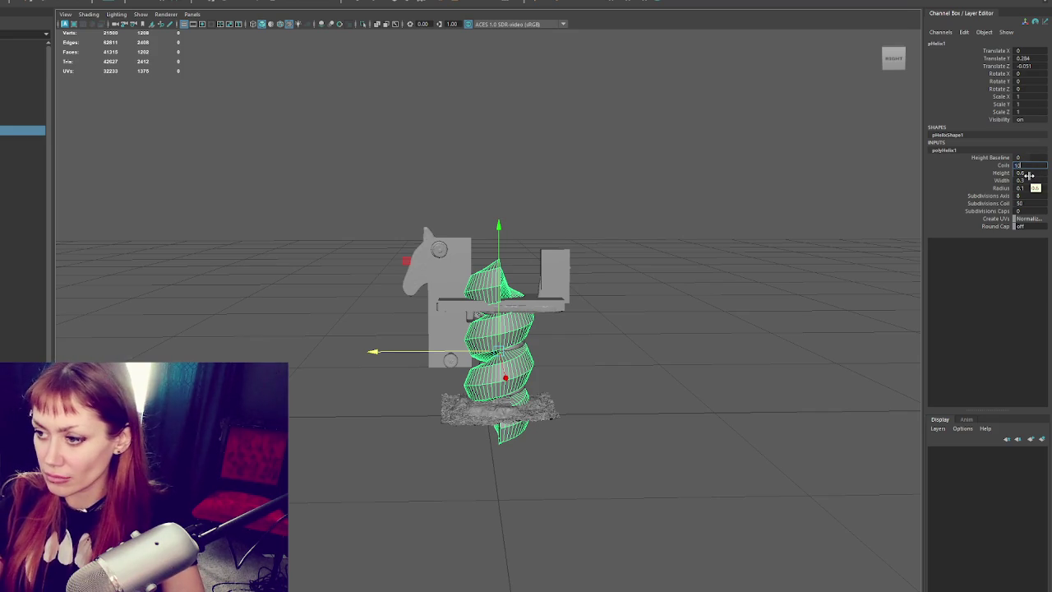
- Give the helix 10 coils, a 0.01 coil radius and a height of 0.4
click(1029, 174)
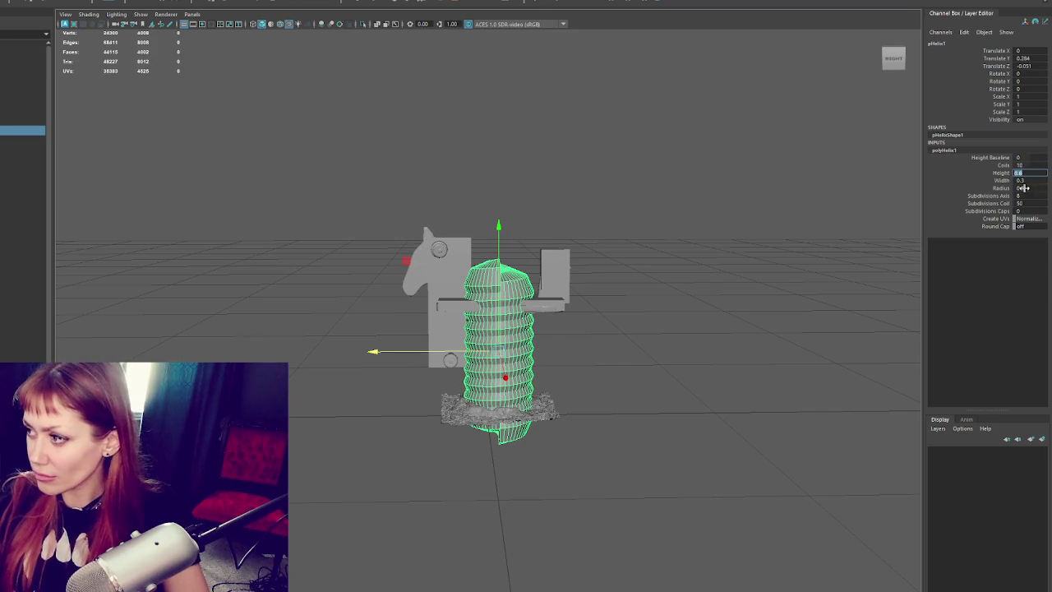
click(1027, 187)
text(0.01)
key(Return)
alt+right_drag(565, 307, 864, 237)
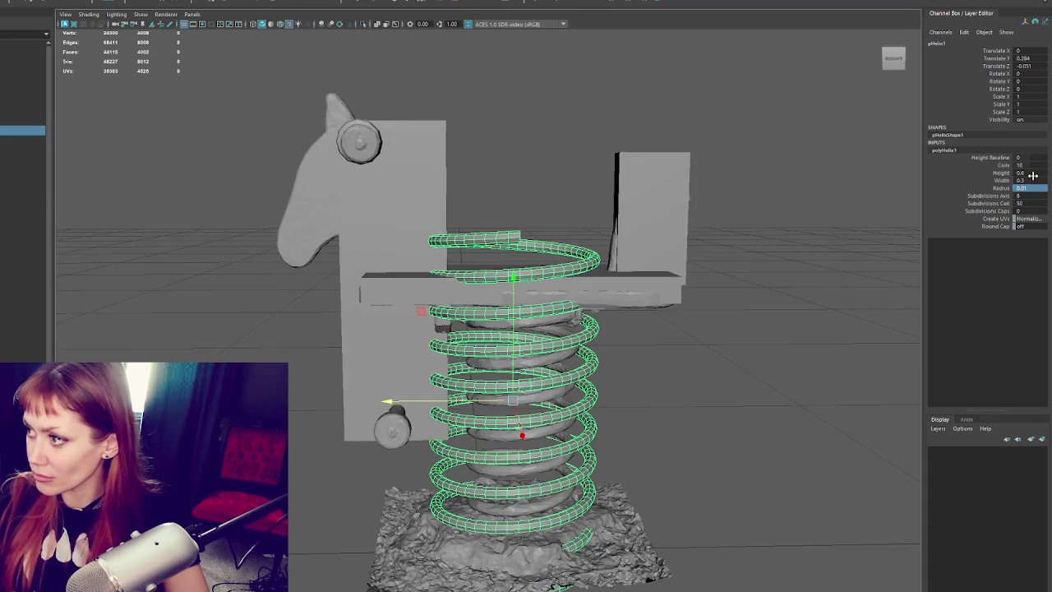
text(0.5)
key(Return)
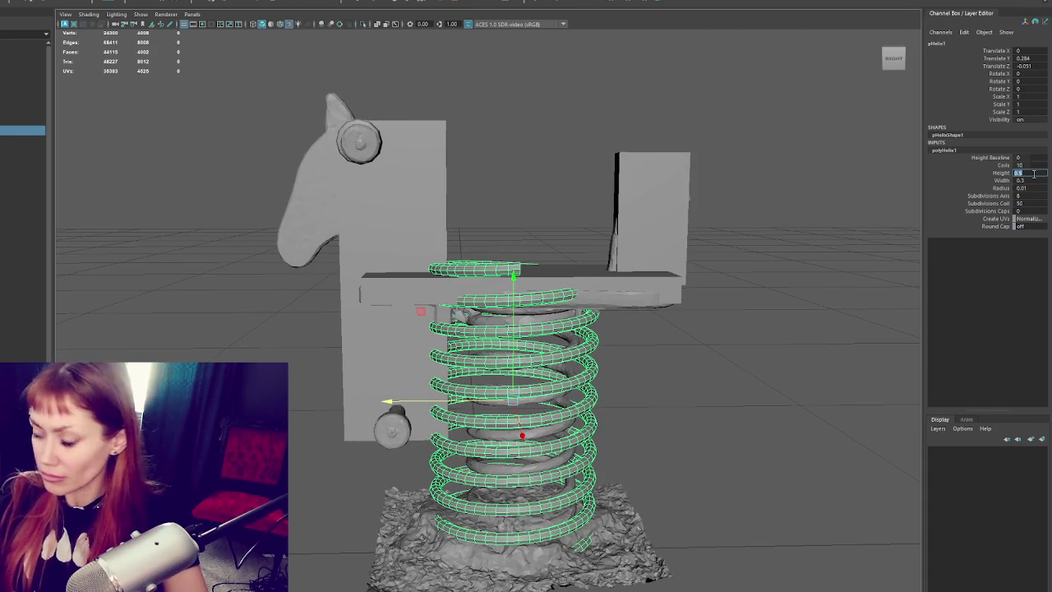
text(0.4)
key(Return)
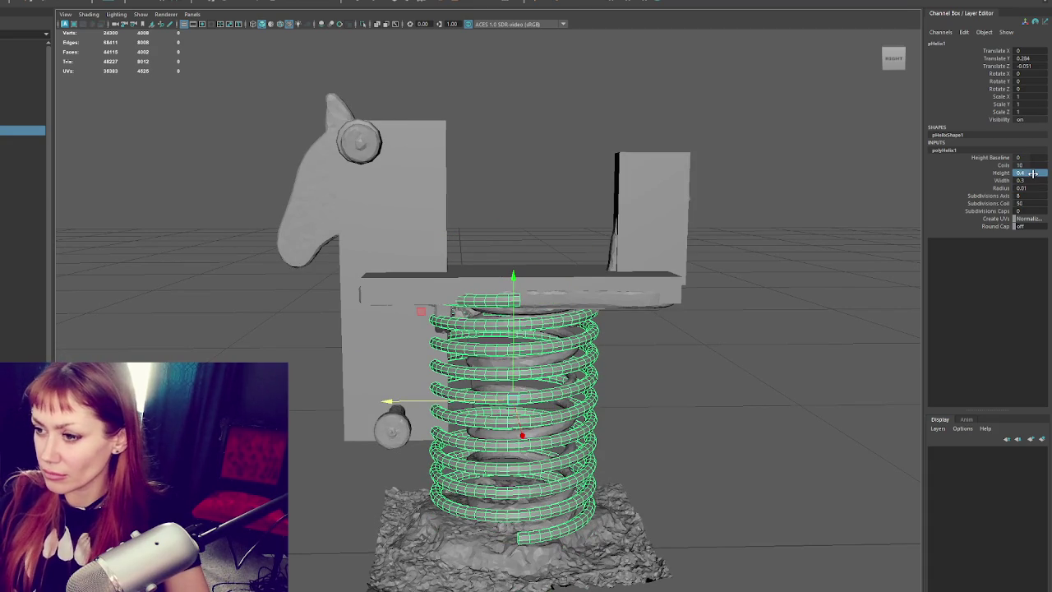
- Narrow the helix width to 0.2 and fine-tune the coil radius, trying 0.02, 0.015 and 0.01
click(1028, 179)
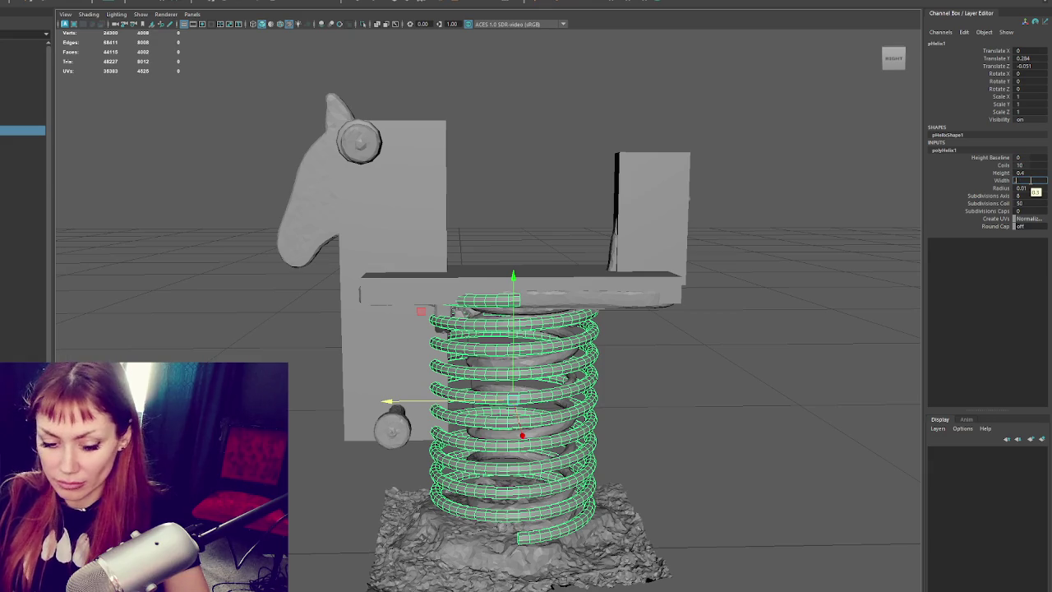
key(Return)
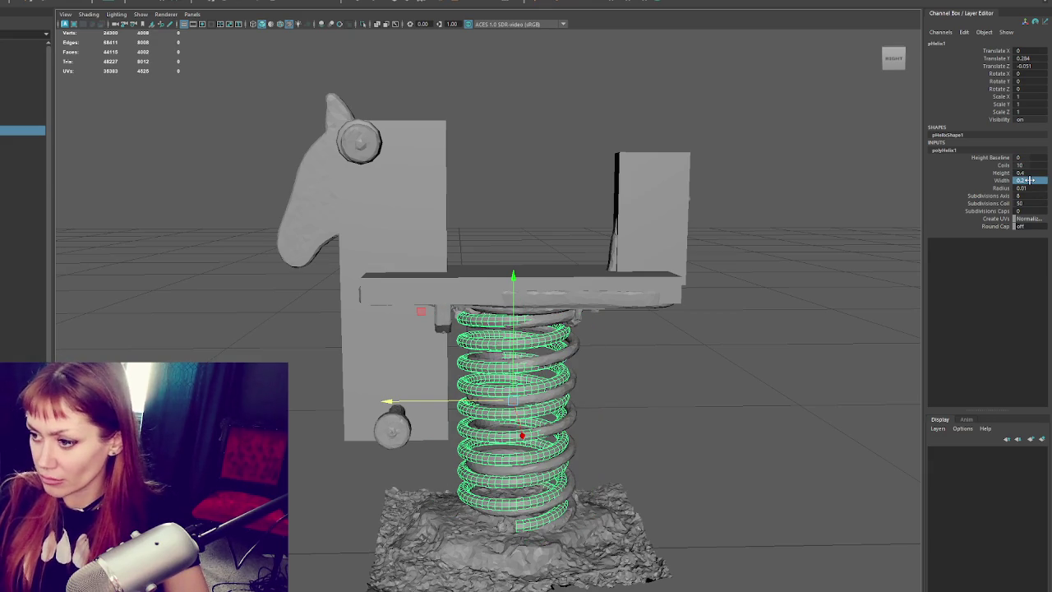
click(1034, 188)
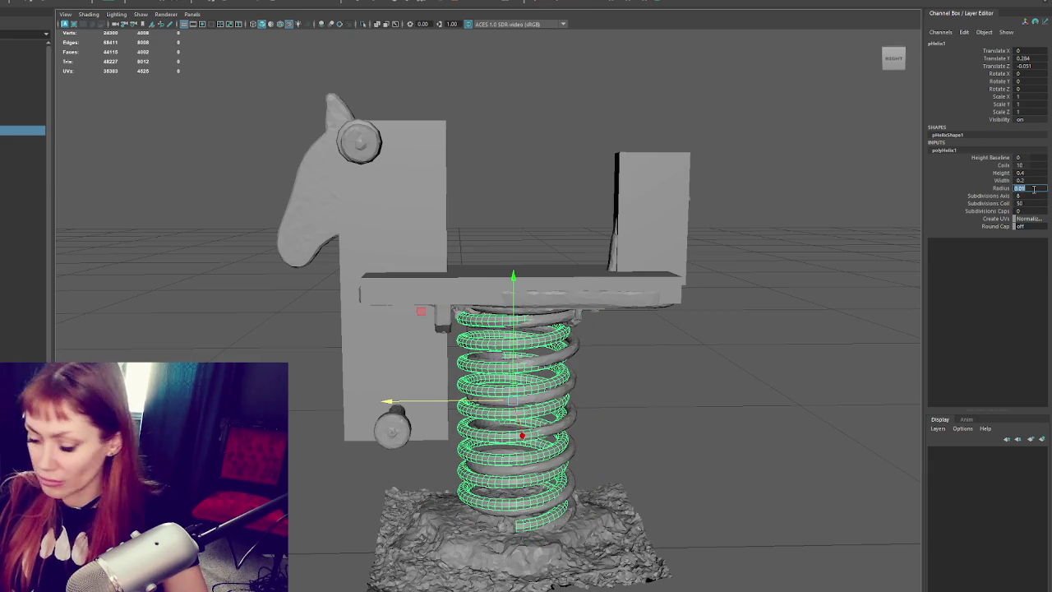
text(0.)
key(Return)
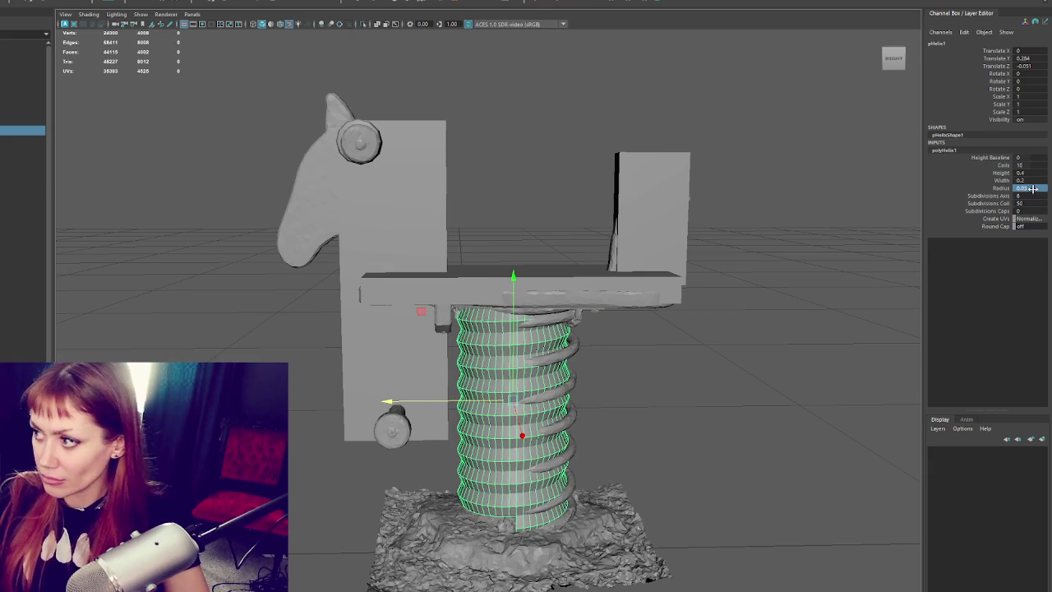
double_click(1034, 188)
text(0.02)
key(Return)
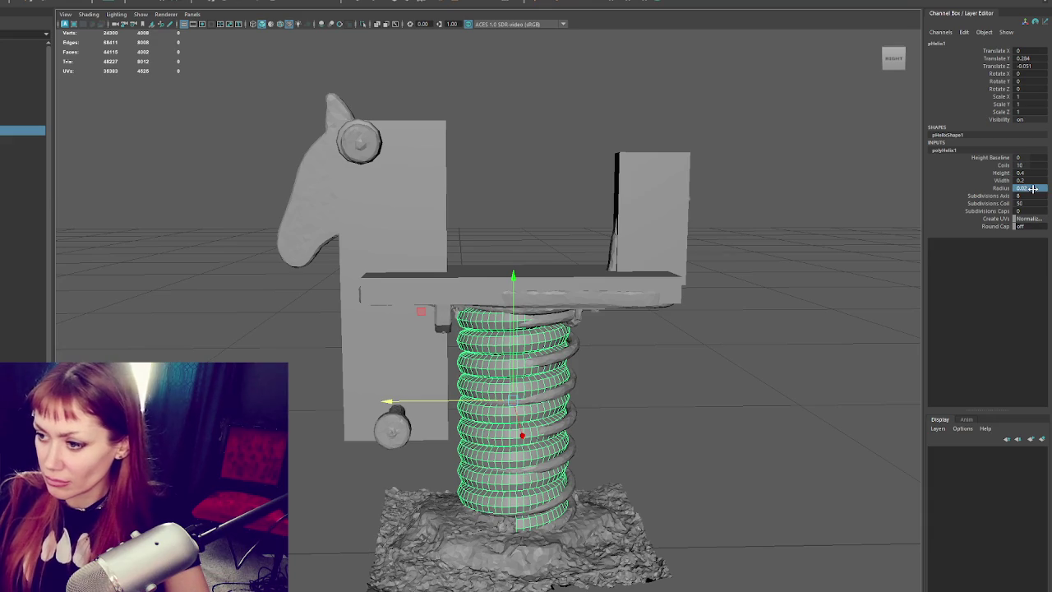
text(.015)
key(Return)
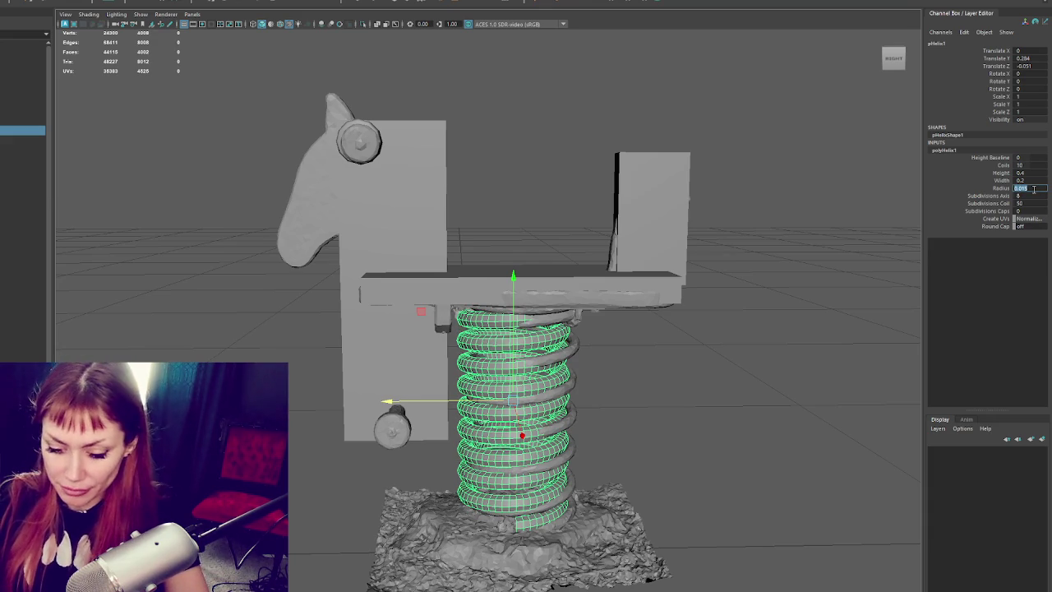
text(.01)
key(Return)
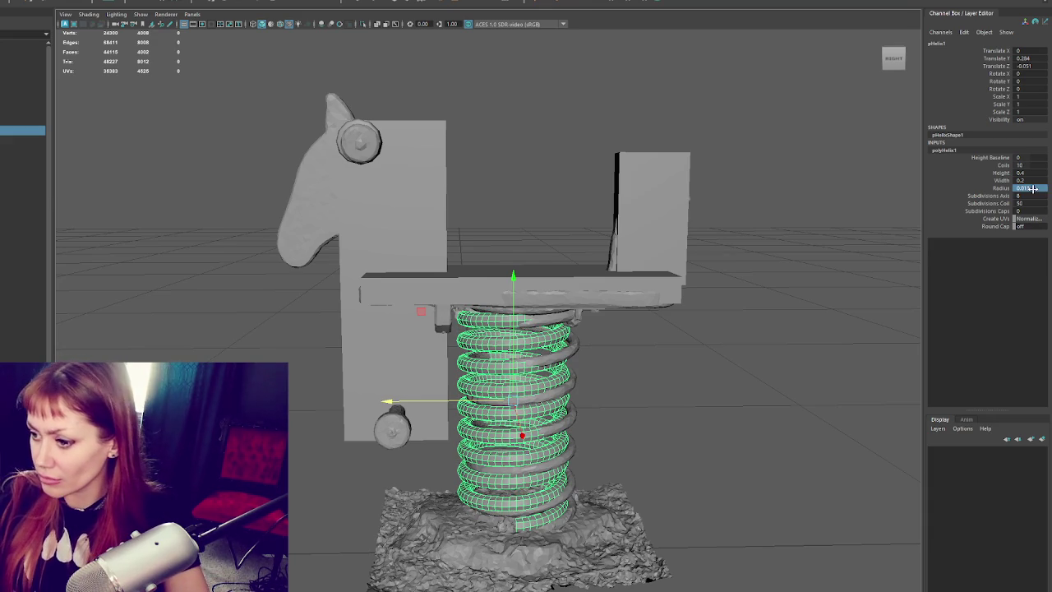
- Reduce the helix to 20 coil subdivisions and 8 axis subdivisions
double_click(1031, 203)
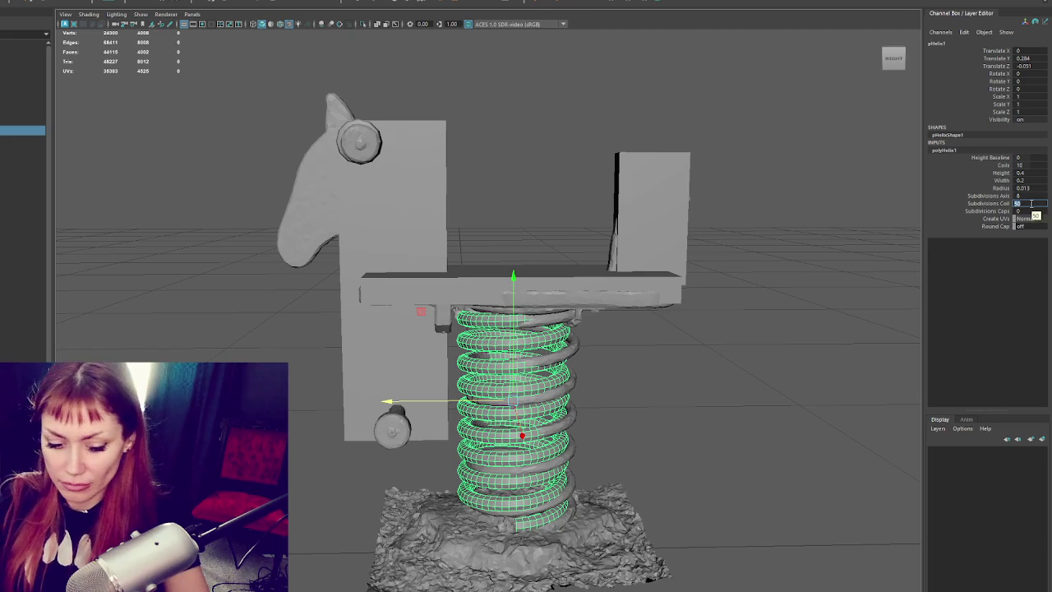
text(0)
key(Return)
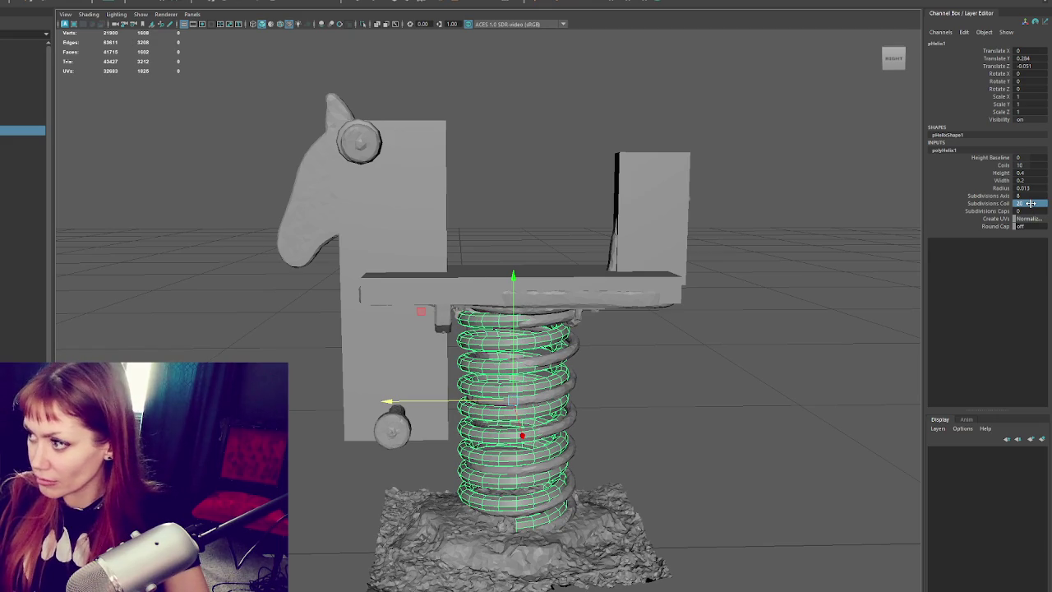
alt+drag(758, 360, 716, 320)
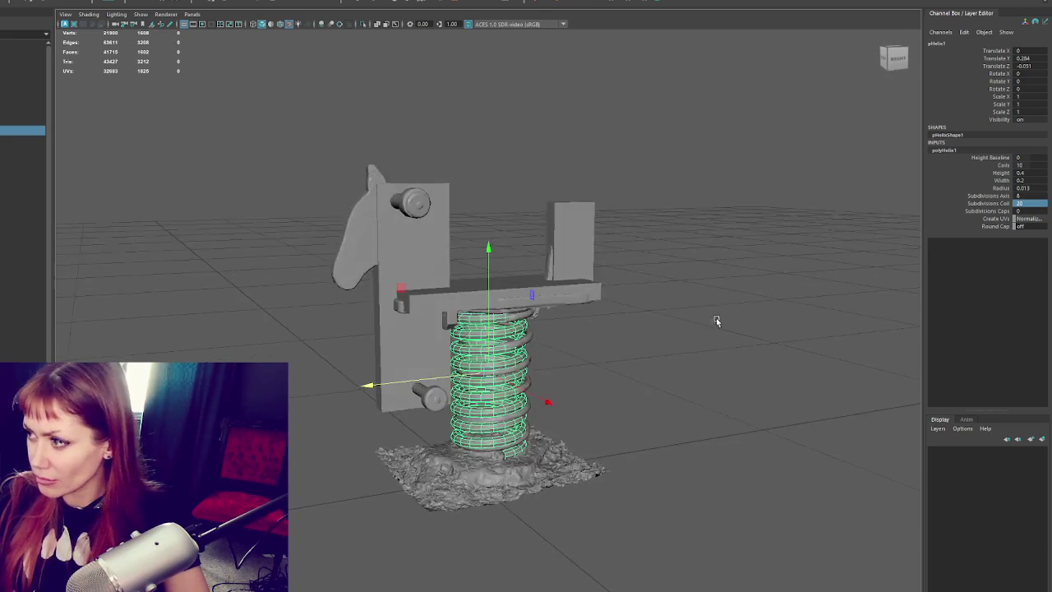
double_click(1032, 197)
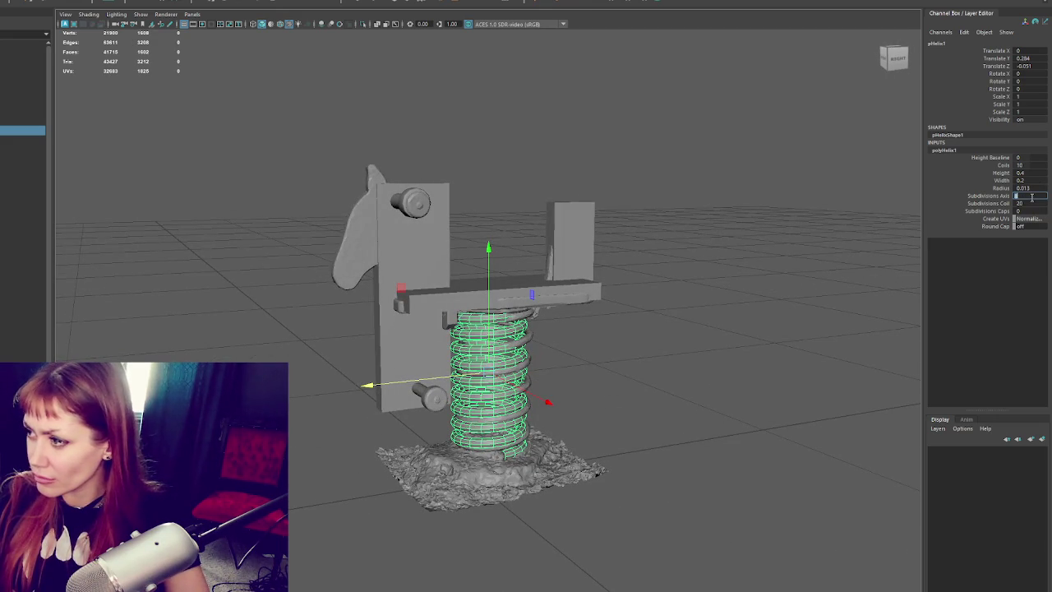
text(6)
key(Return)
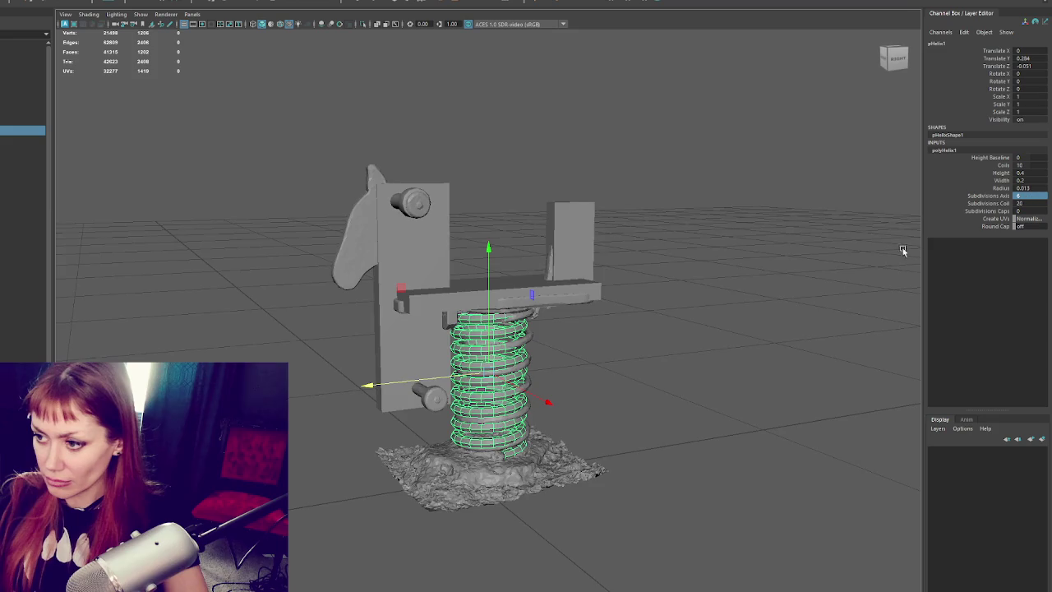
alt+drag(575, 271, 614, 272)
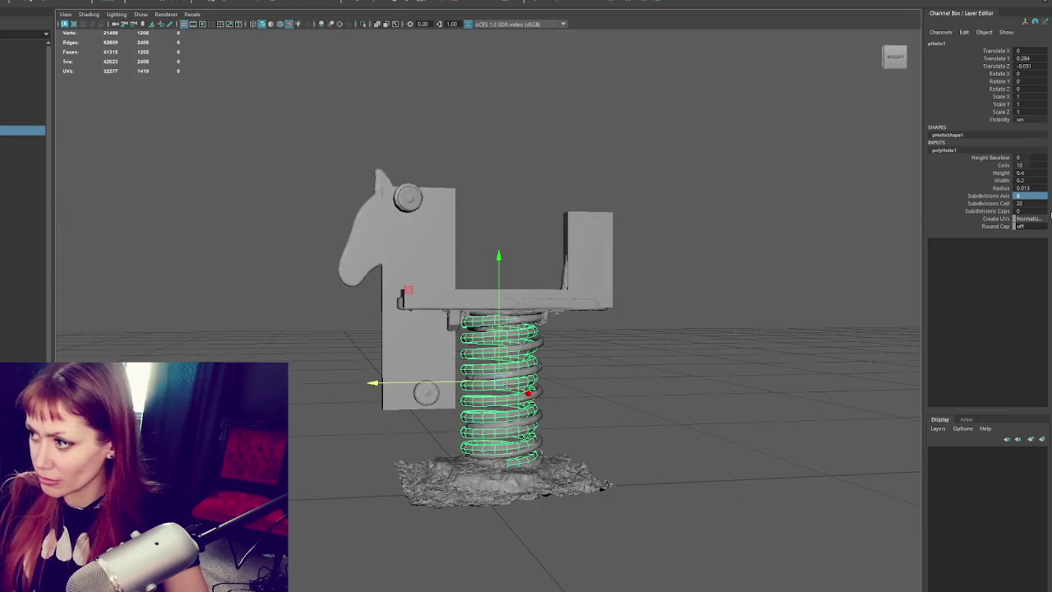
text(3)
key(Return)
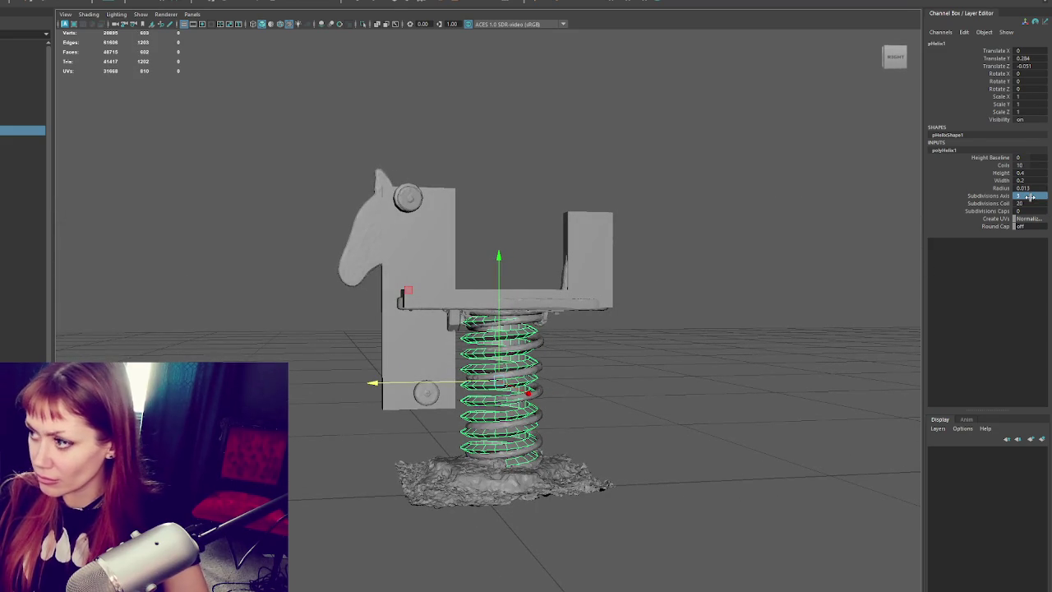
text(8)
key(Return)
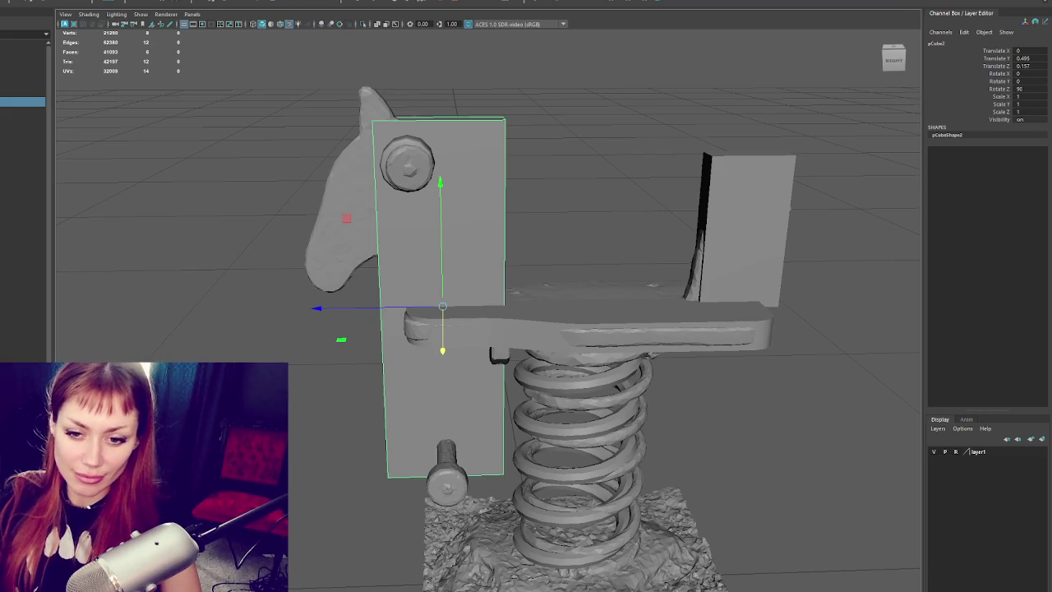
- Switch the viewport to wireframe and test moving the head block's top vertices, then undo
mouse_move(494, 288)
alt+mouse_down()
mouse_move(477, 291)
mouse_move(472, 254)
alt+mouse_up()
key(4)
right_drag(580, 153, 545, 148)
drag(592, 122, 298, 253)
drag(445, 164, 444, 33)
key(ctrl+z)
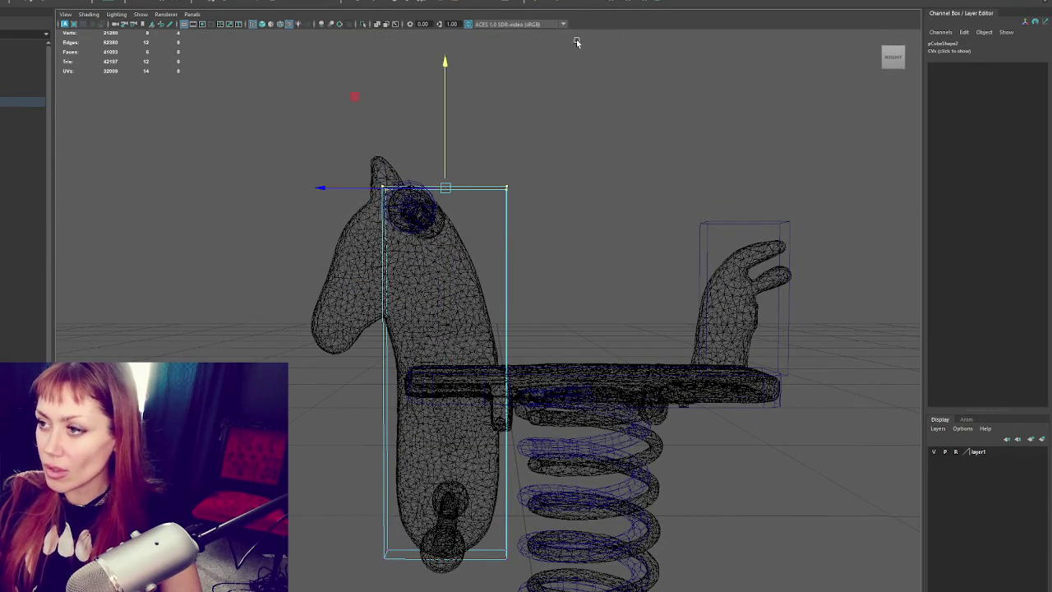
- Add two edge loops across the head block and shift its left side onto the scan
drag(507, 301, 507, 317)
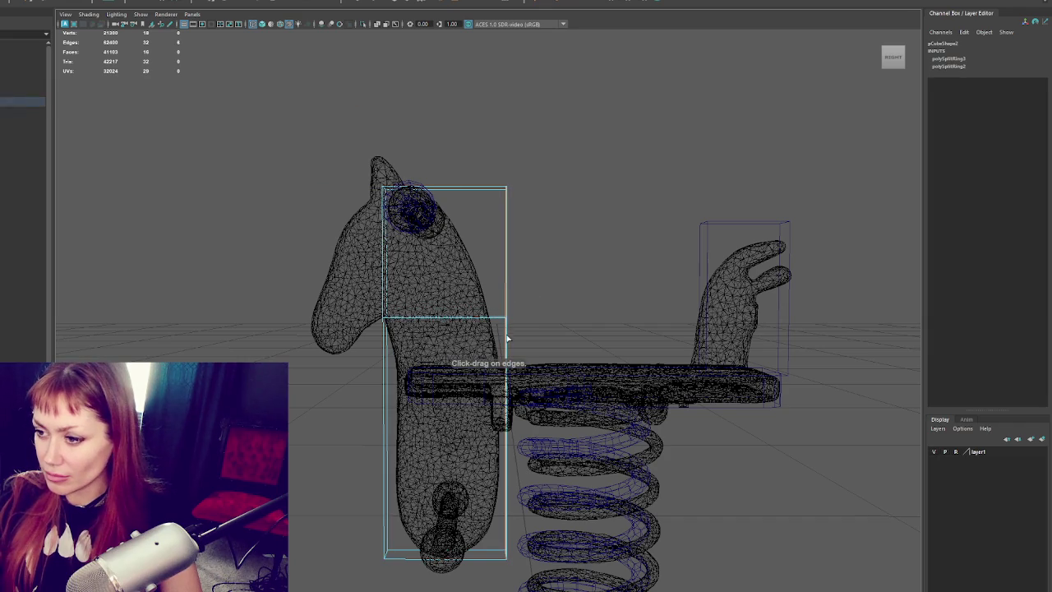
click(506, 367)
alt+middle_drag(499, 460, 499, 386)
click(601, 195)
drag(419, 281, 313, 508)
drag(370, 384, 379, 395)
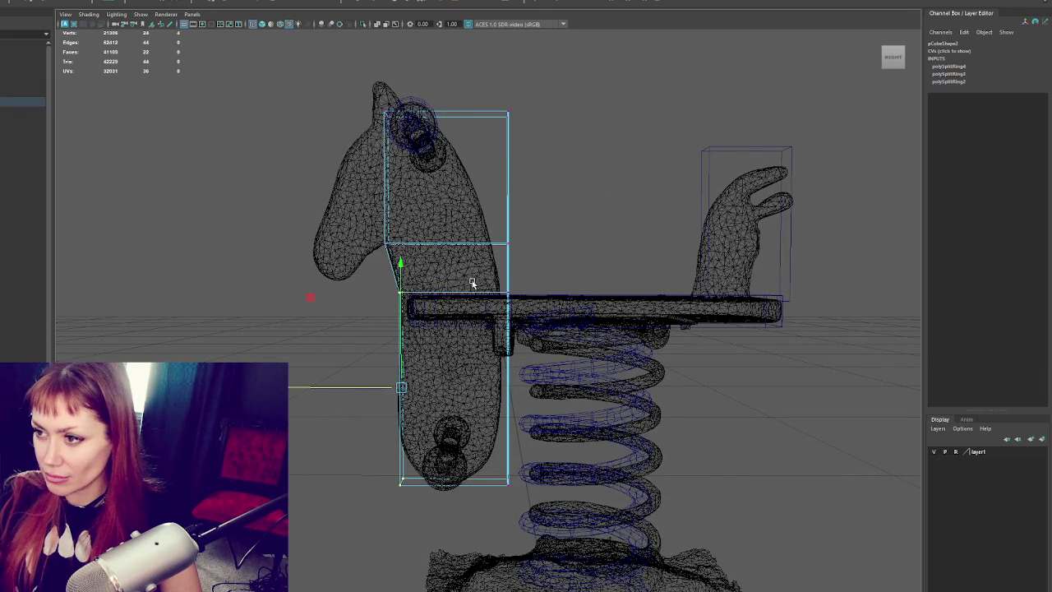
- Slant the block's top edge toward the head and pull its right side in to follow the neck
drag(519, 113, 438, 190)
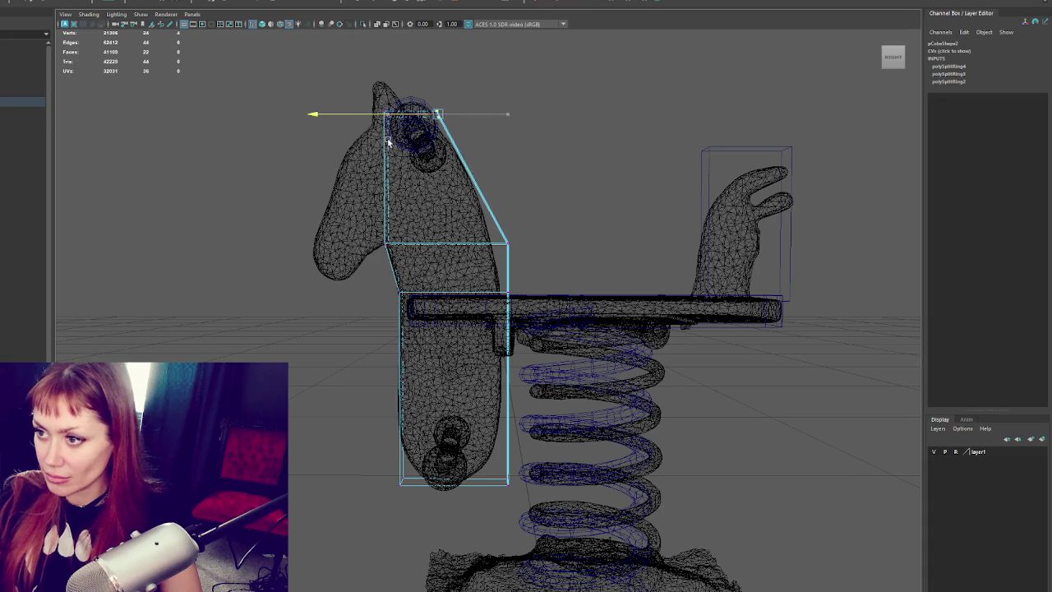
mouse_move(547, 218)
mouse_down()
mouse_move(469, 259)
mouse_move(451, 244)
mouse_up()
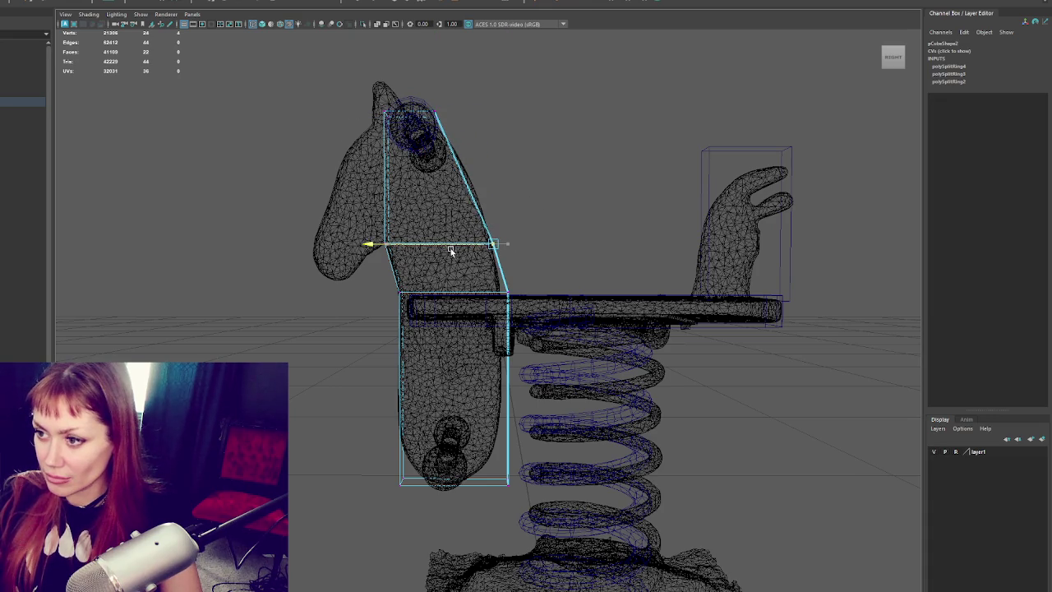
mouse_move(471, 76)
mouse_down()
mouse_move(429, 128)
mouse_move(417, 123)
mouse_up()
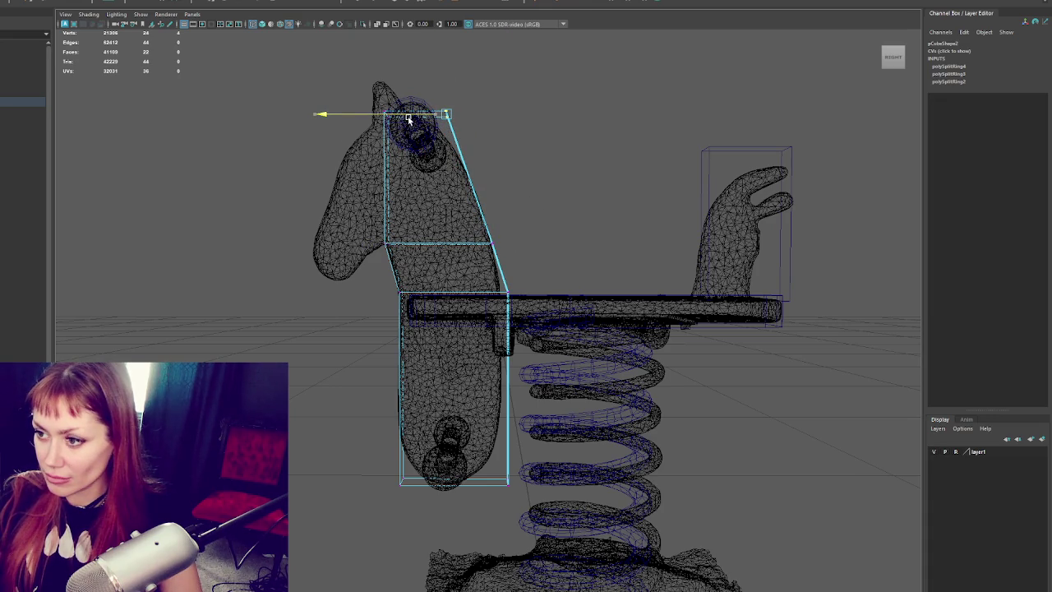
drag(537, 274, 460, 547)
drag(492, 387, 484, 393)
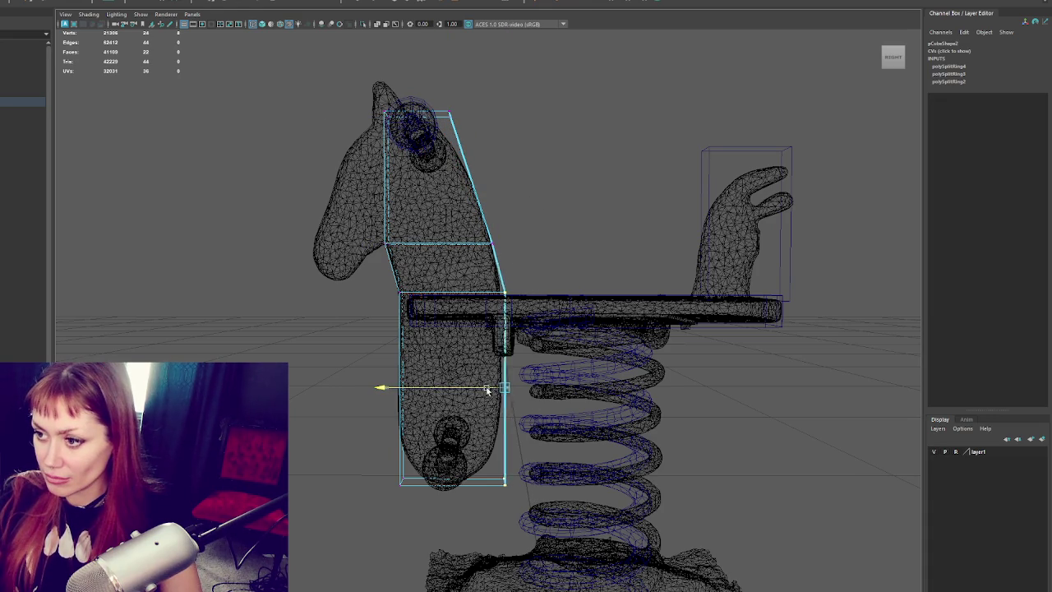
mouse_move(535, 263)
alt+mouse_down()
mouse_move(564, 214)
mouse_move(580, 98)
alt+mouse_up()
- Try an edge loop near the box's bottom, then undo it to restore the taller box
click(592, 4)
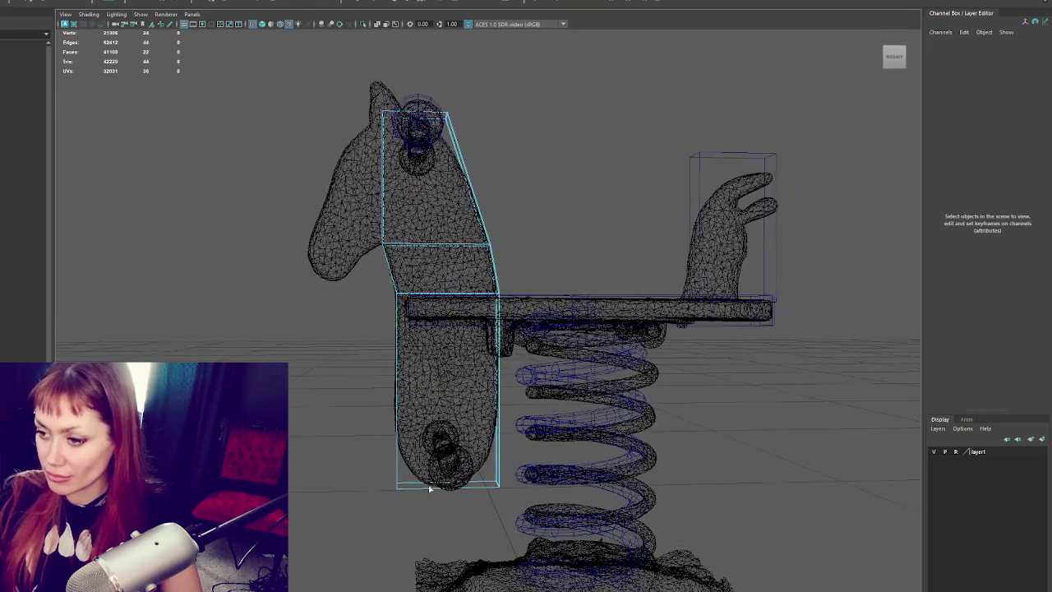
click(497, 441)
alt+drag(505, 430, 450, 443)
scroll(529, 263, up, 5)
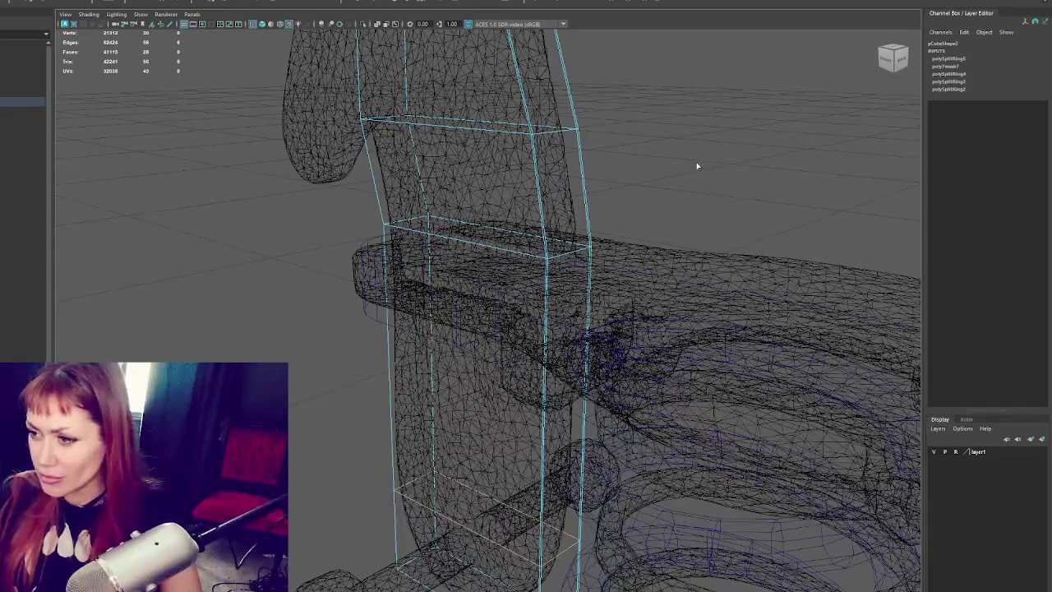
alt+drag(622, 217, 555, 190)
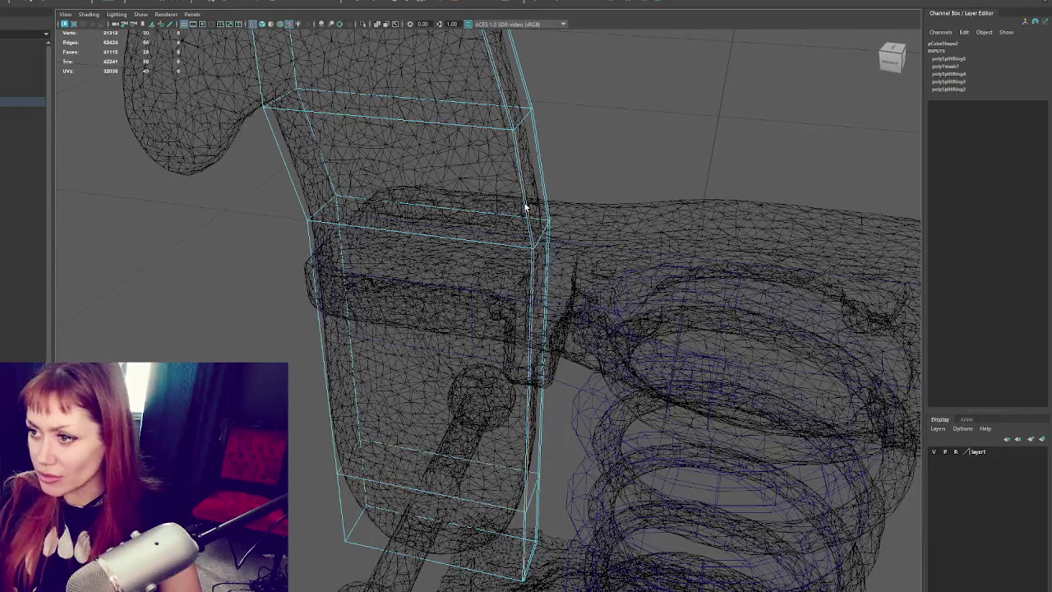
scroll(538, 188, down, 5)
alt+drag(538, 169, 521, 195)
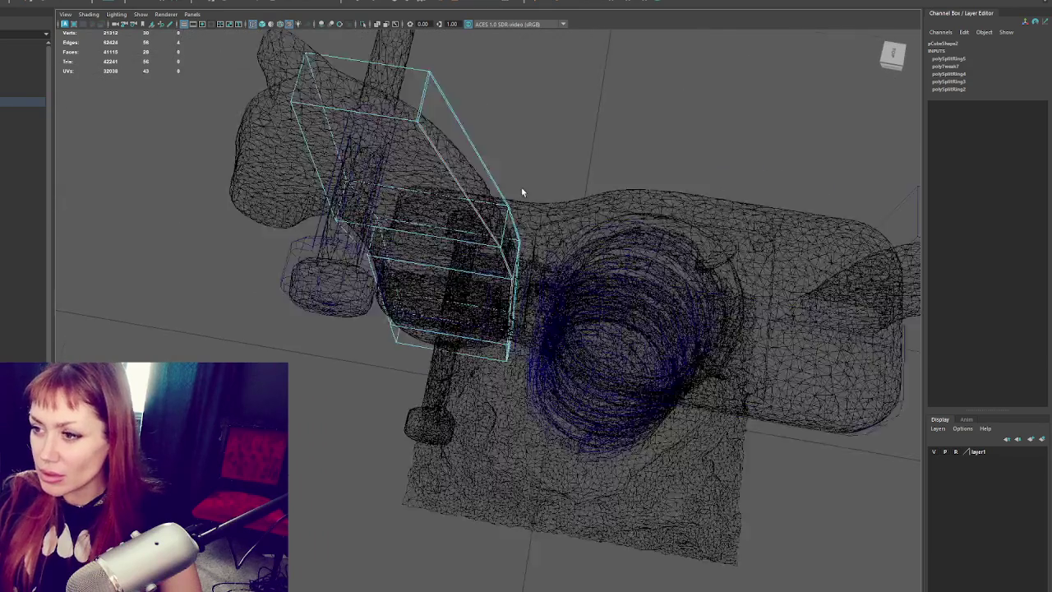
scroll(521, 195, up, 5)
alt+drag(504, 138, 529, 197)
key(ctrl+z)
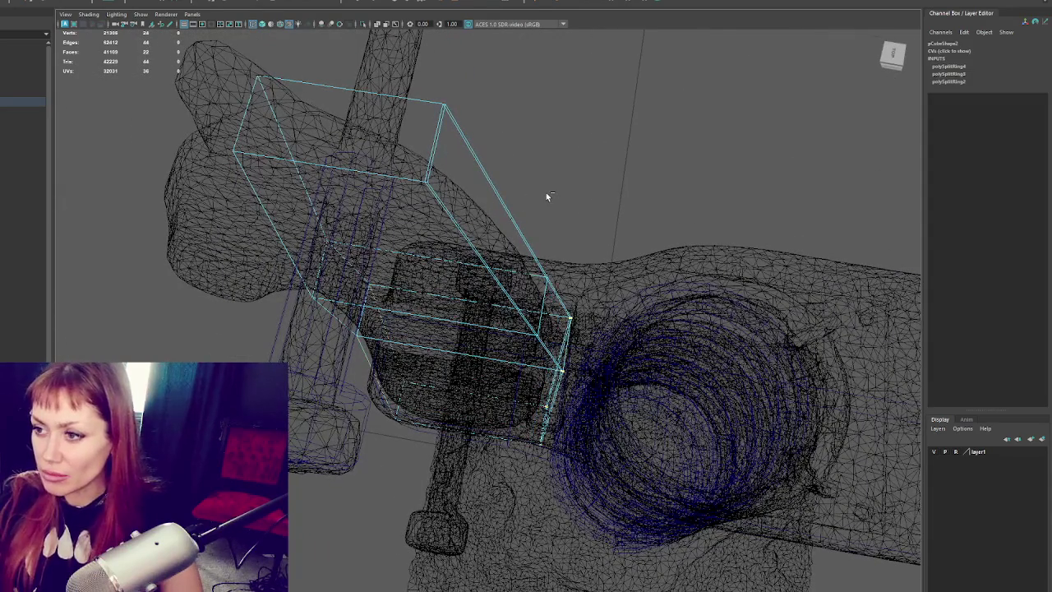
key(ctrl+z)
key(ctrl+z)
key(ctrl+z)
alt+drag(548, 196, 552, 204)
scroll(559, 188, down, 4)
- Slide the box's right-edge vertices left and pull the top-right corner over to slant the neck
right_drag(562, 165, 523, 158)
drag(551, 138, 493, 293)
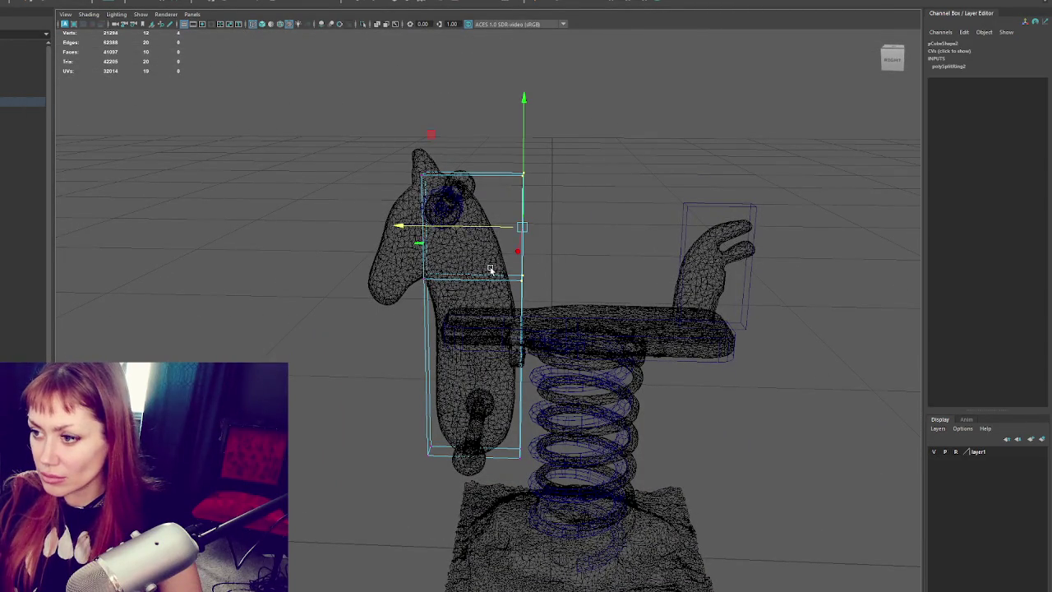
drag(486, 239, 478, 237)
click(551, 265)
drag(547, 431, 500, 487)
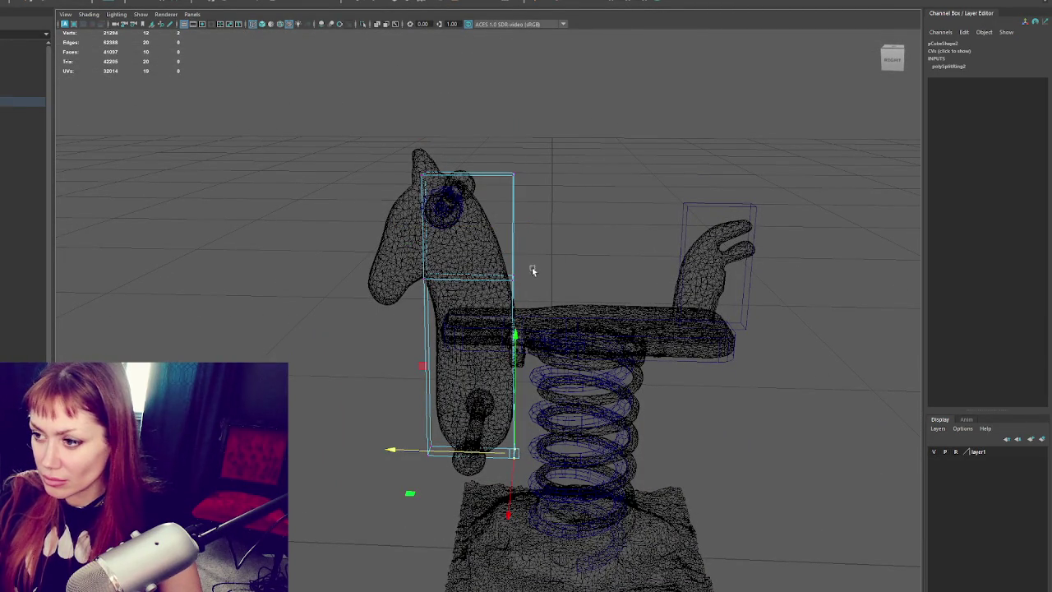
drag(523, 274, 353, 316)
alt+drag(439, 291, 449, 288)
mouse_move(577, 115)
mouse_down()
mouse_move(498, 204)
mouse_move(436, 195)
mouse_up()
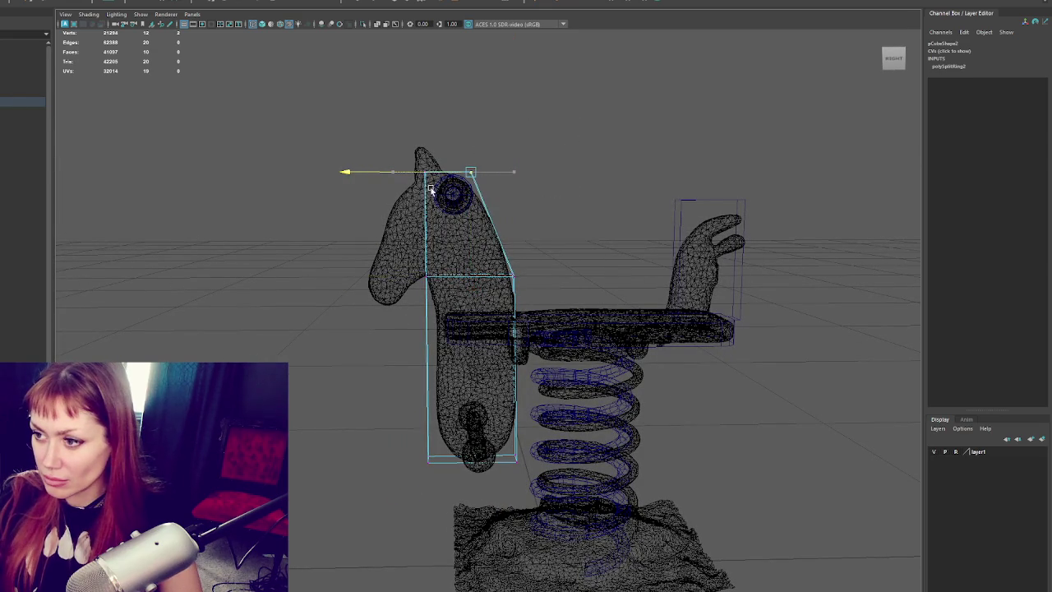
drag(458, 415, 409, 485)
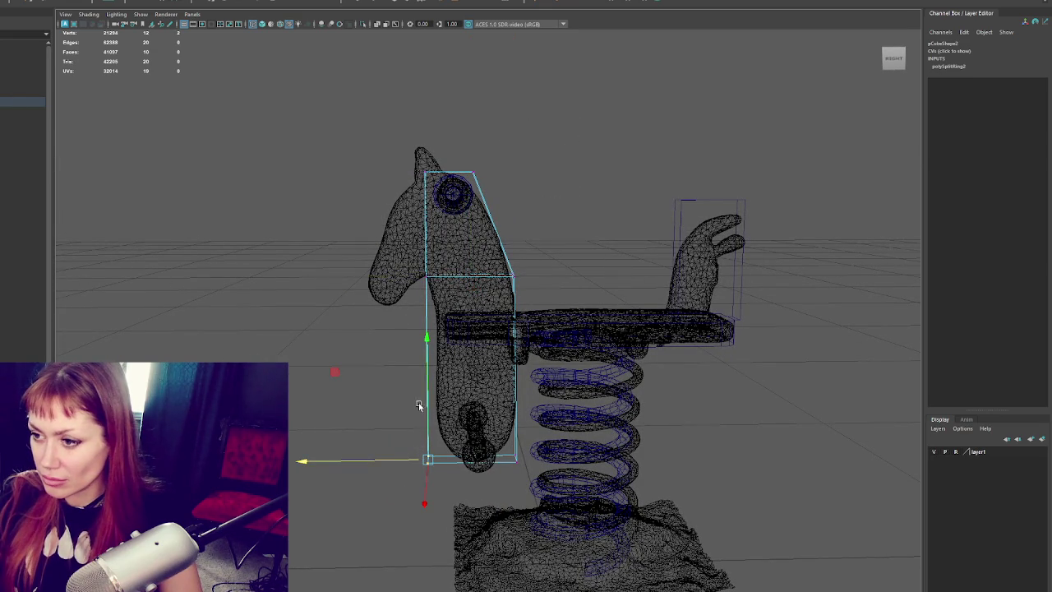
- Add edge loops where the neck meets the body and near the bottom, then taper the base corners inward
shift+right_drag(542, 288, 516, 305)
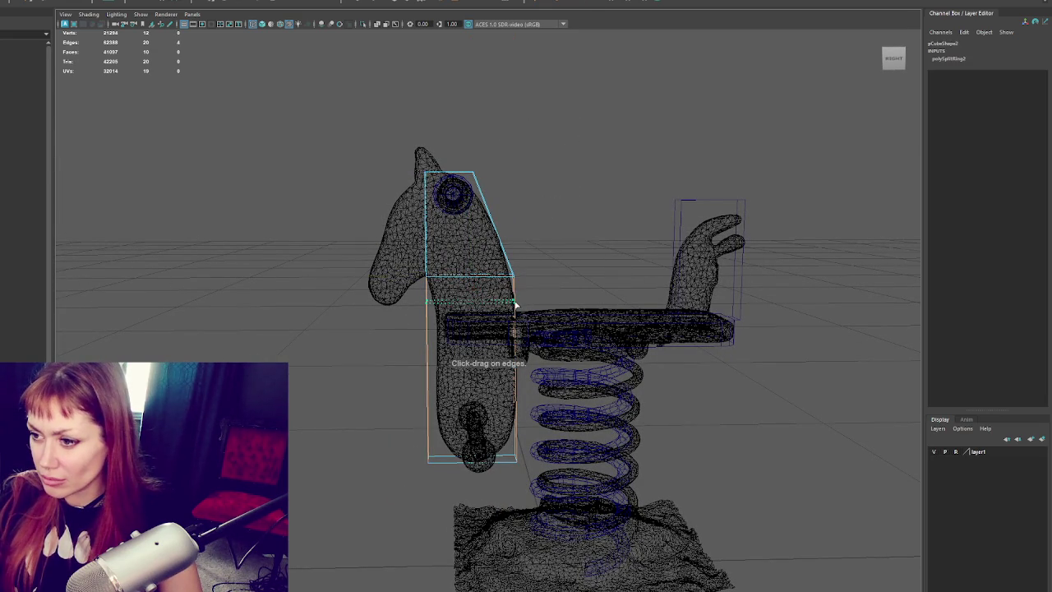
click(516, 311)
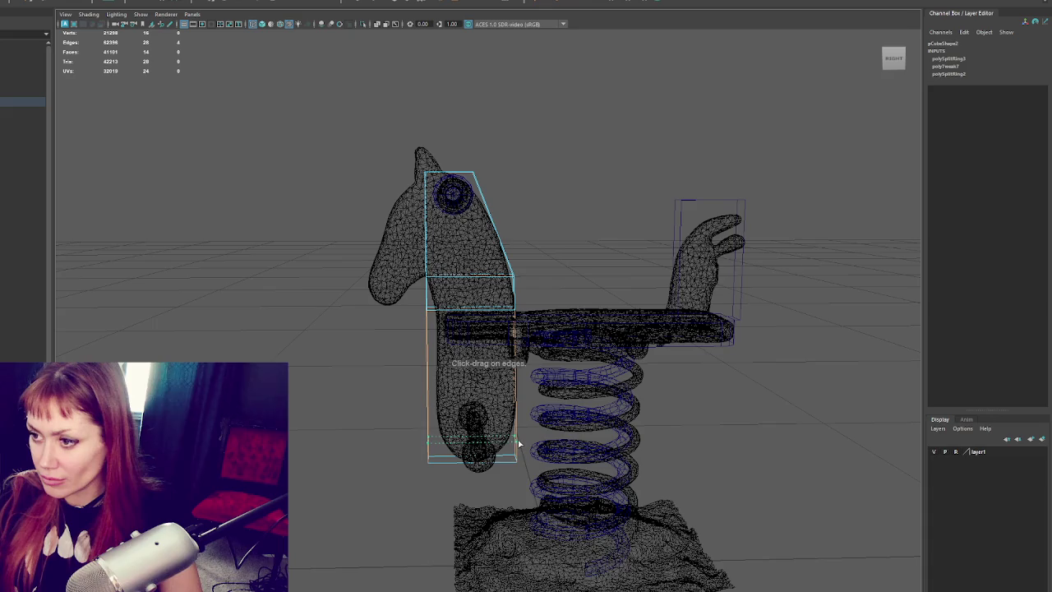
click(518, 445)
drag(394, 402, 523, 441)
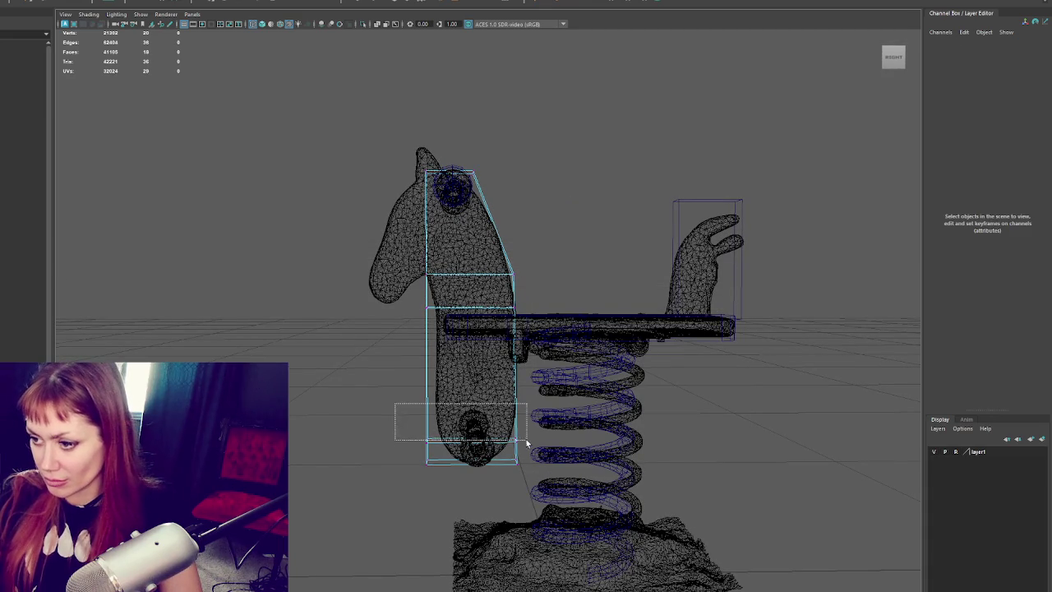
key(w)
middle_drag(525, 441, 526, 428)
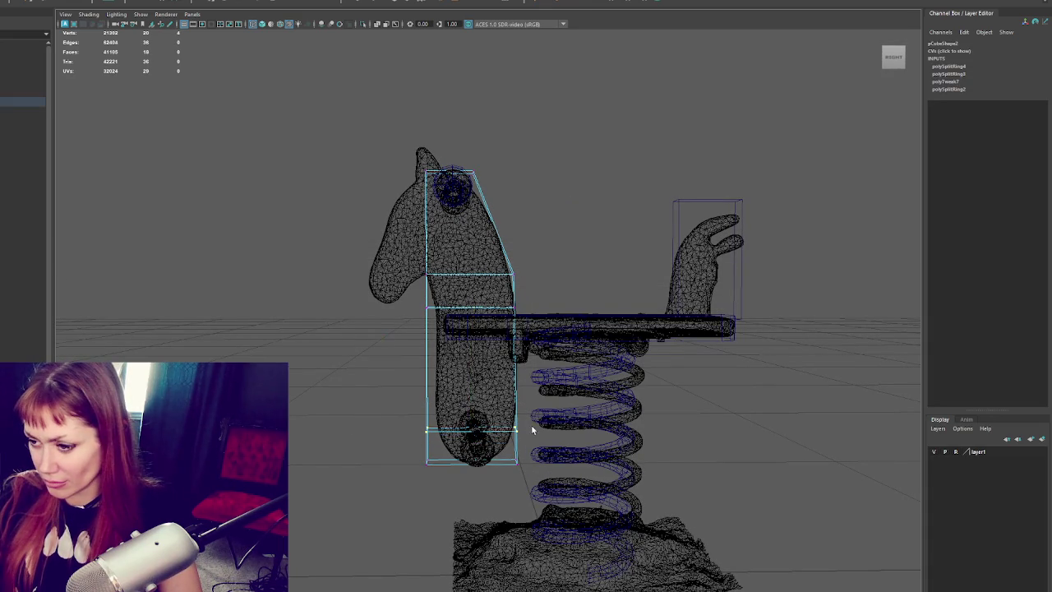
click(512, 462)
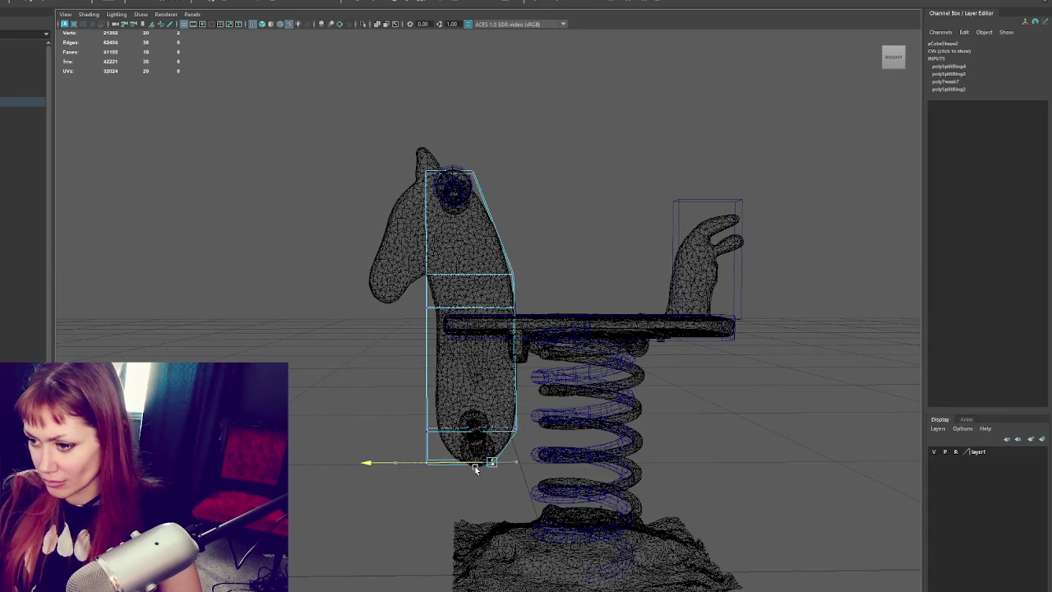
drag(450, 450, 389, 452)
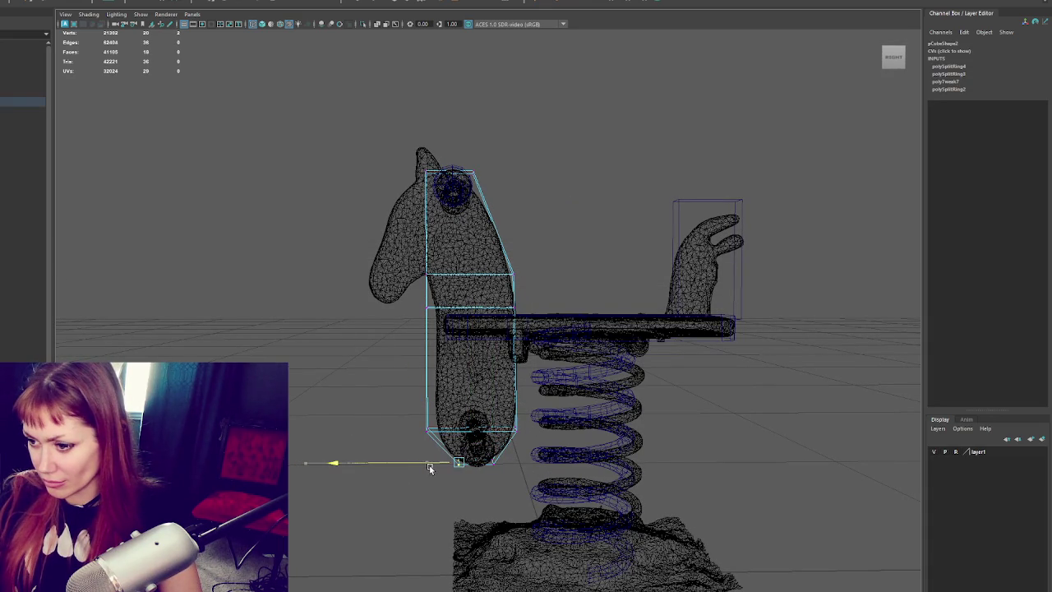
mouse_move(445, 411)
mouse_down()
mouse_move(394, 432)
mouse_move(406, 430)
mouse_up()
click(428, 306)
drag(400, 309, 410, 311)
click(421, 429)
- Extrude a face from the box and pull it left toward the muzzle
right_drag(489, 160, 526, 127)
mouse_move(493, 165)
alt+mouse_down()
mouse_move(430, 228)
mouse_move(456, 215)
alt+mouse_up()
click(428, 227)
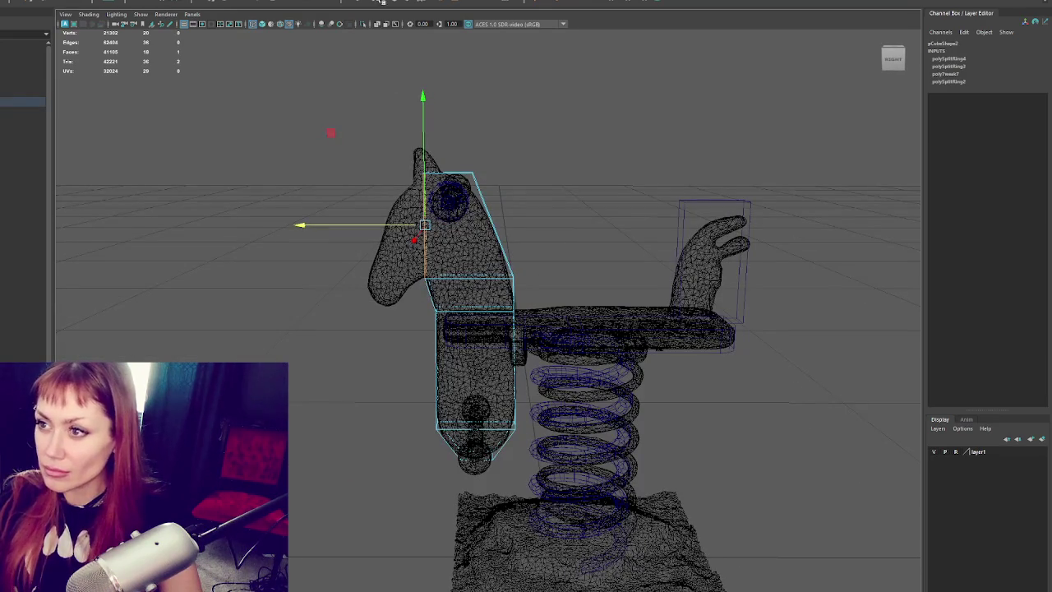
key(ctrl+e)
drag(390, 230, 336, 244)
- Fit the new head section's corner vertex and add a vertical edge loop through the head
right_drag(329, 136, 312, 138)
drag(387, 194, 330, 126)
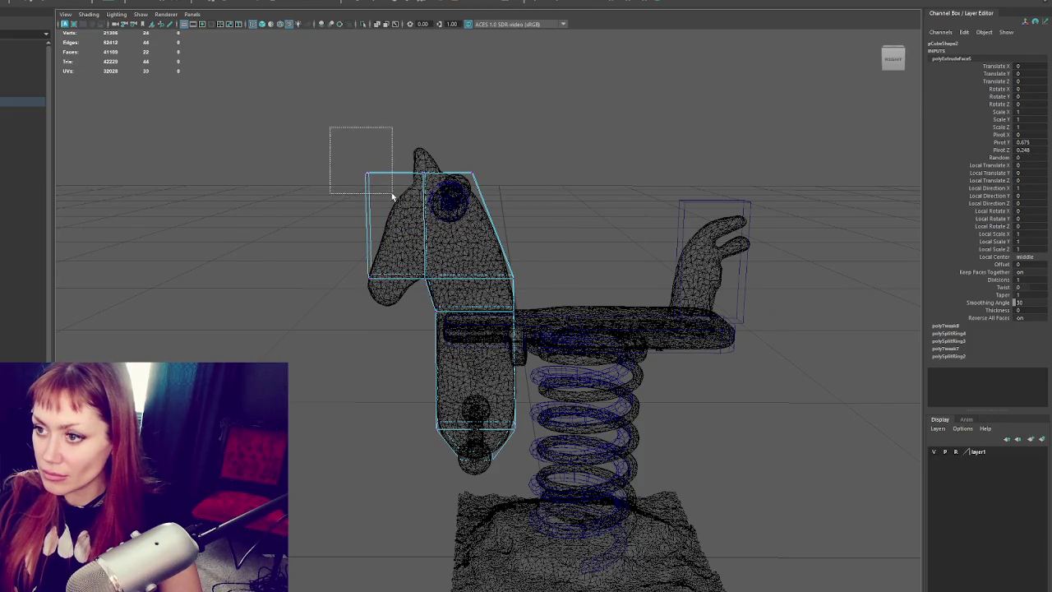
drag(337, 169, 364, 177)
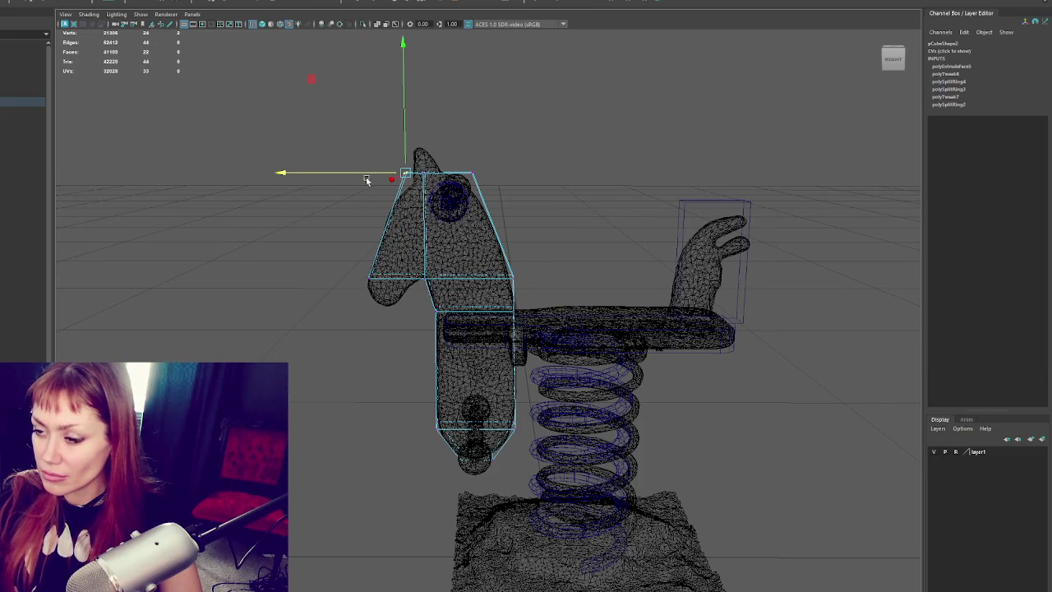
alt+drag(526, 180, 536, 172)
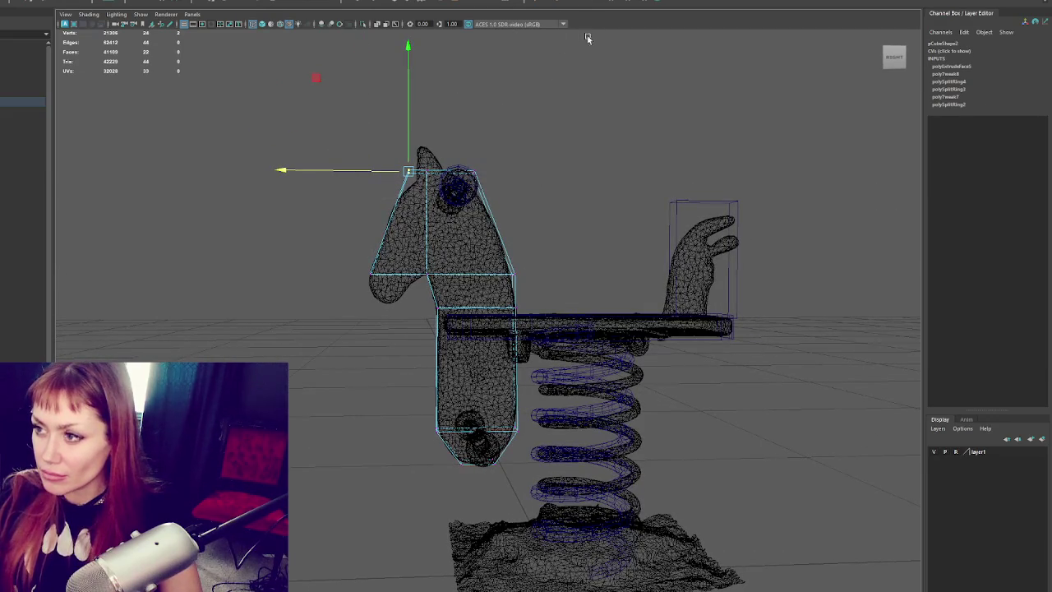
click(600, 3)
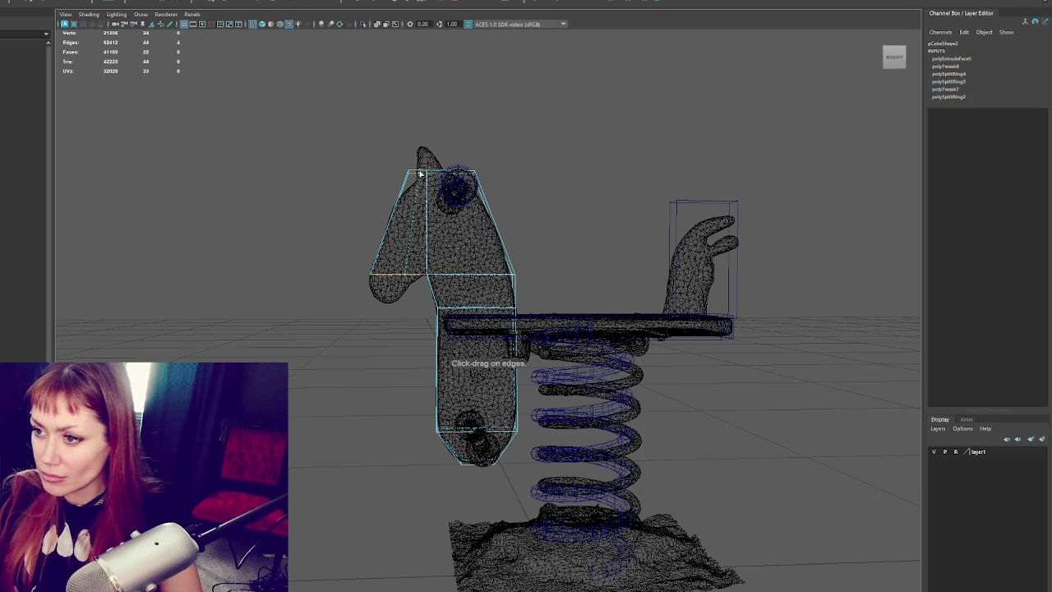
click(419, 174)
drag(403, 276, 399, 280)
- Extrude the head's front face down to form the muzzle and nudge its edge into place
right_drag(587, 211, 634, 176)
click(397, 261)
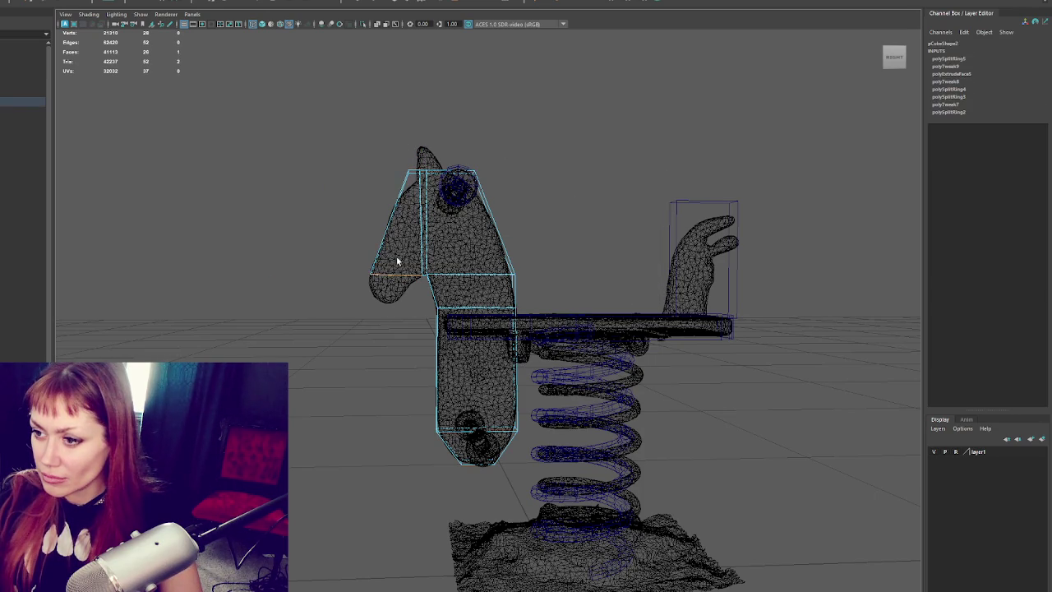
click(359, 4)
mouse_move(398, 249)
mouse_down()
mouse_move(394, 281)
mouse_move(339, 317)
mouse_move(385, 283)
mouse_move(352, 301)
mouse_move(391, 307)
mouse_up()
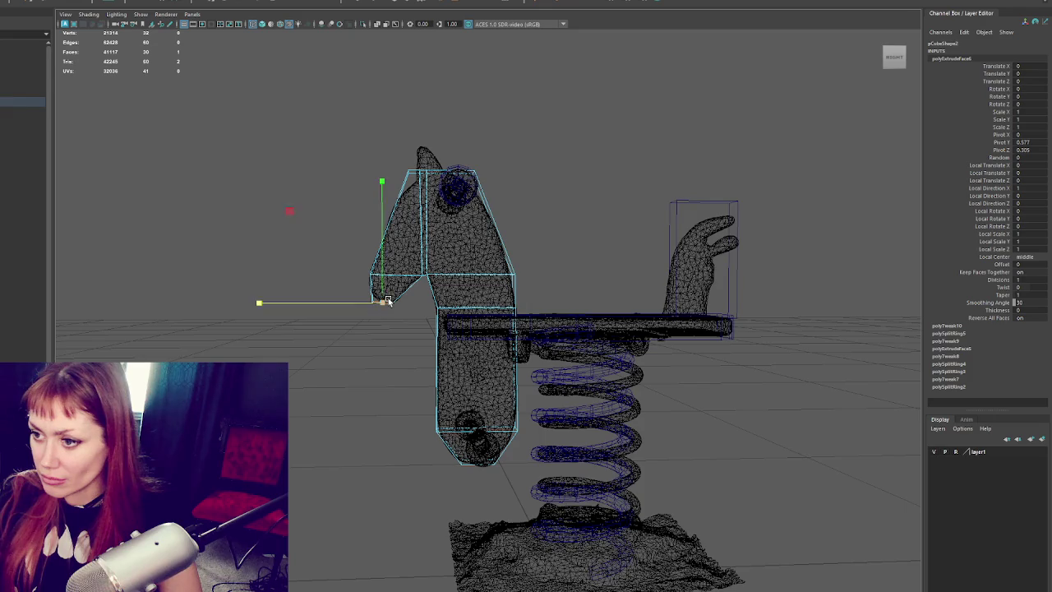
scroll(384, 301, up, 2)
scroll(429, 273, up, 2)
scroll(429, 273, up, 3)
right_drag(411, 282, 381, 287)
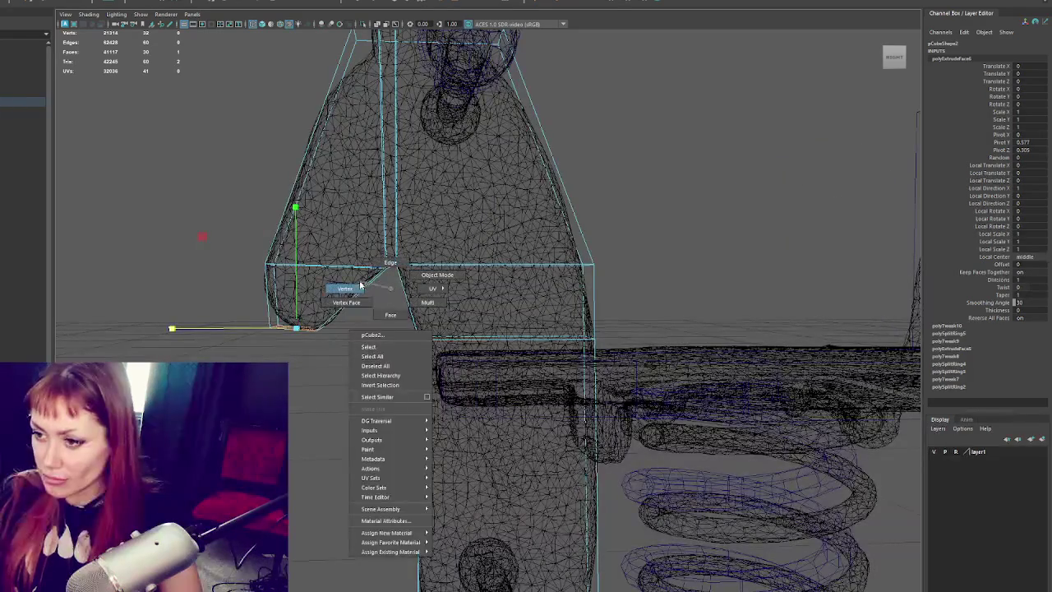
mouse_move(377, 273)
mouse_down()
mouse_move(359, 271)
mouse_move(381, 270)
mouse_up()
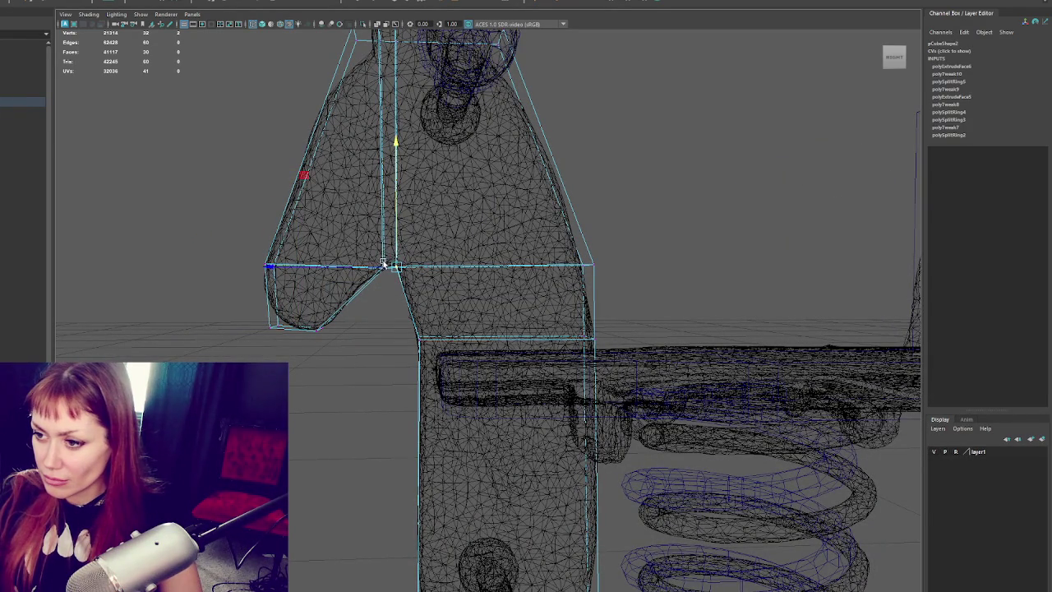
- Add an edge loop across the upper neck and adjust its vertices to tilt the loop
drag(618, 247, 583, 266)
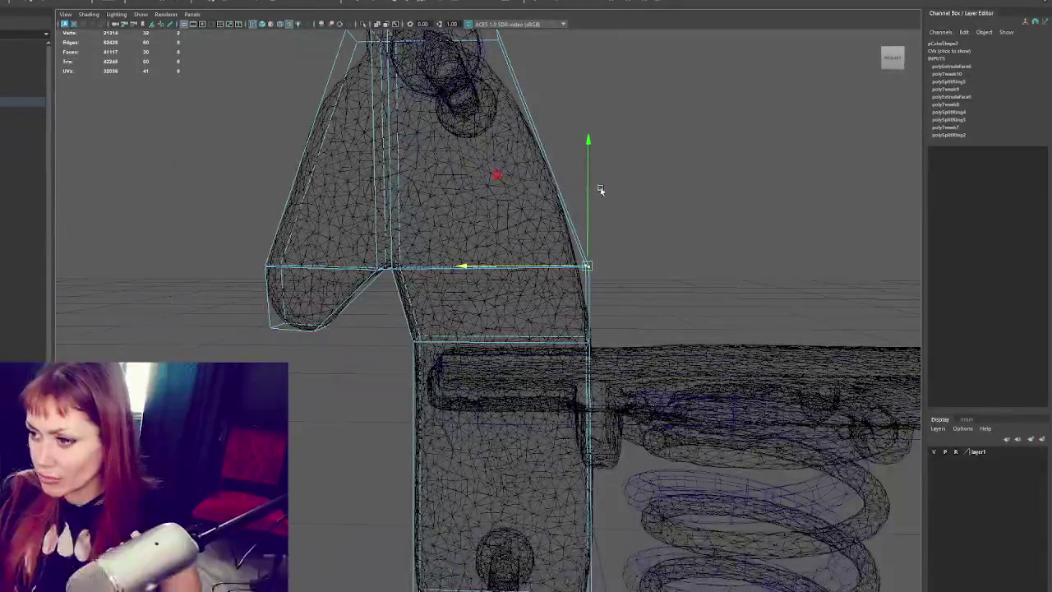
key(g)
click(585, 295)
shift+right_drag(638, 178, 622, 267)
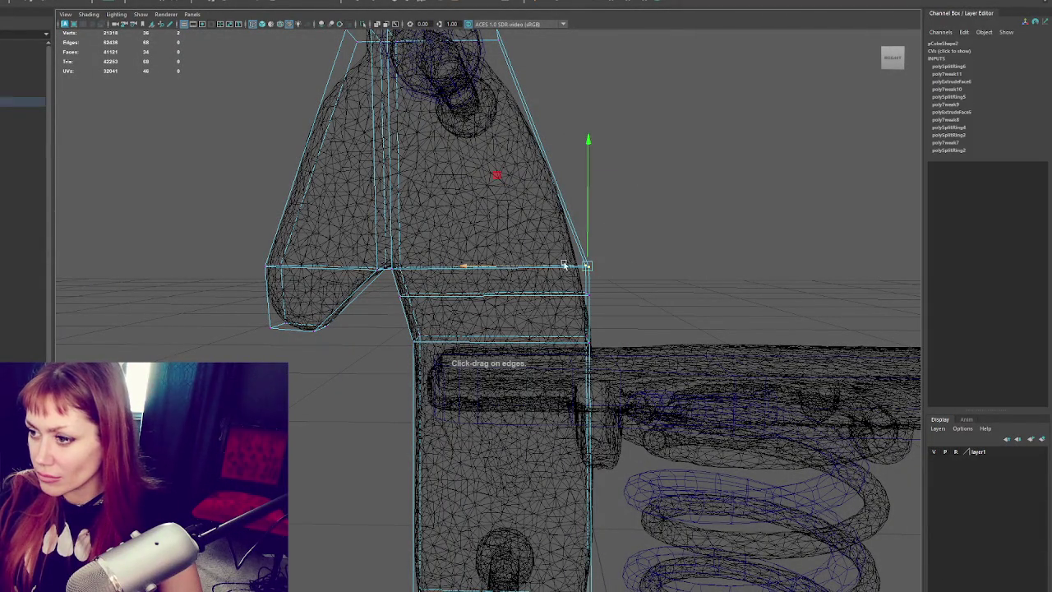
click(564, 266)
drag(564, 218, 563, 174)
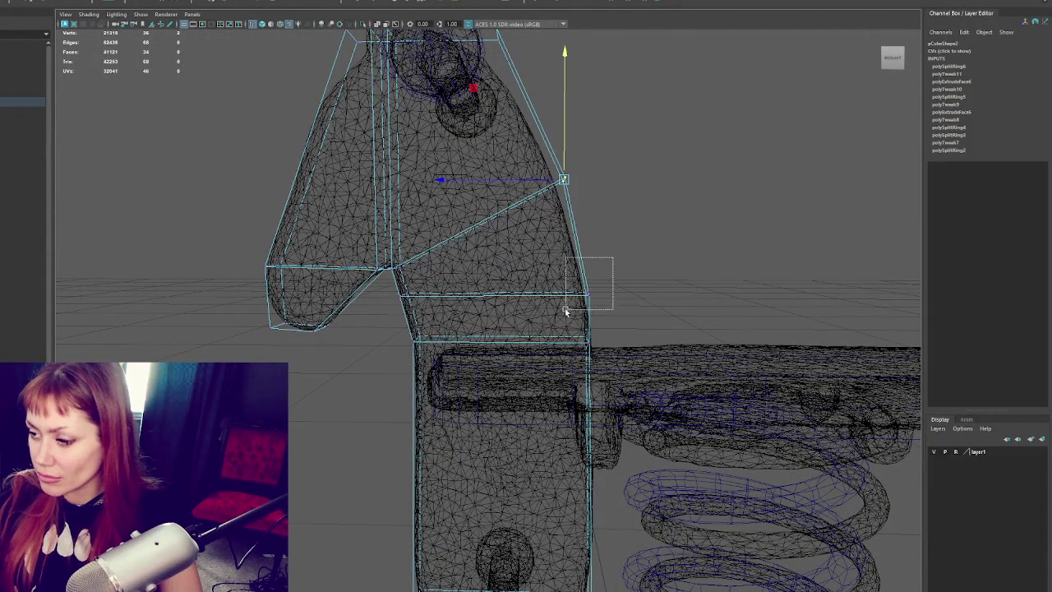
drag(599, 274, 561, 309)
mouse_move(586, 270)
mouse_down()
mouse_move(578, 251)
mouse_move(552, 285)
mouse_up()
drag(604, 313, 554, 345)
drag(616, 244, 548, 280)
mouse_move(611, 129)
mouse_down()
mouse_move(575, 183)
mouse_move(526, 185)
mouse_move(535, 64)
mouse_move(545, 175)
mouse_up()
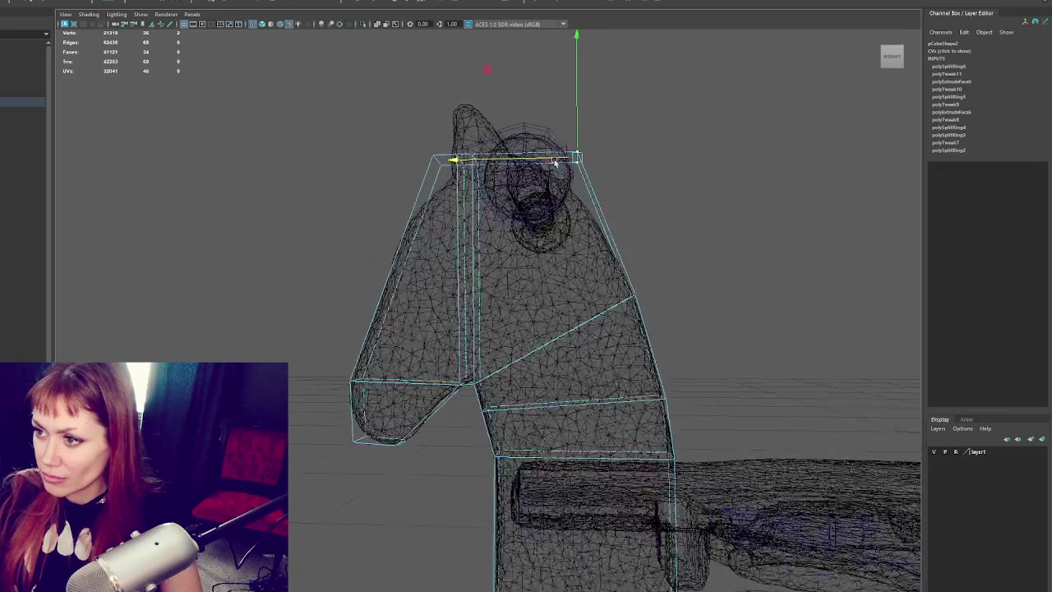
- Reshape the head's top vertices into a peak matching the horse's ear on the scan
mouse_move(577, 111)
mouse_down()
mouse_move(569, 155)
mouse_move(485, 175)
mouse_move(516, 137)
mouse_move(470, 91)
mouse_move(441, 101)
mouse_up()
click(477, 157)
click(460, 156)
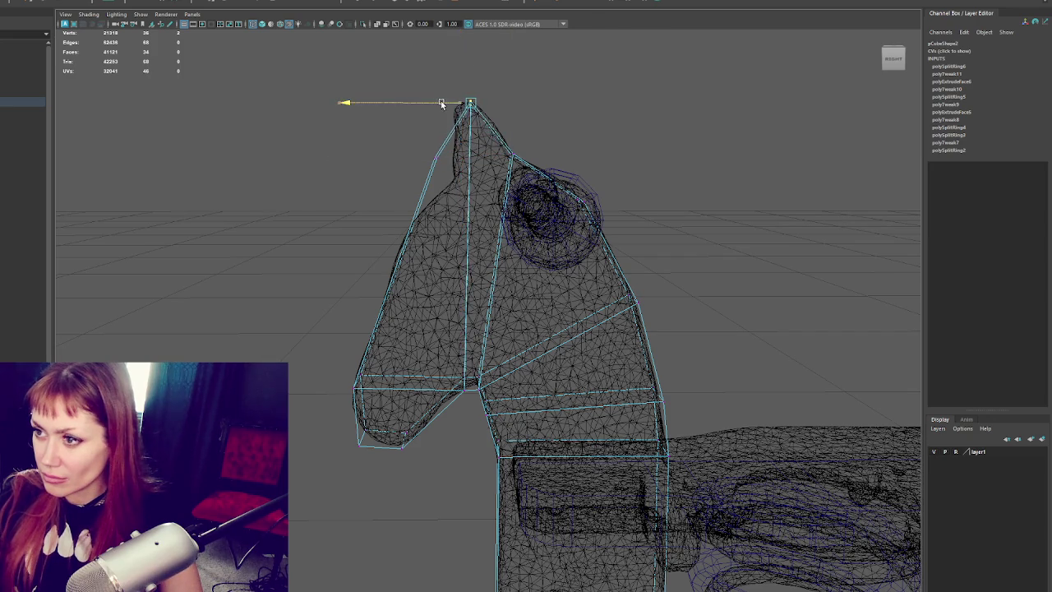
drag(421, 168, 422, 169)
mouse_move(436, 134)
mouse_down()
mouse_move(437, 165)
mouse_move(419, 188)
mouse_move(458, 158)
mouse_move(422, 179)
mouse_up()
alt+drag(526, 193, 588, 184)
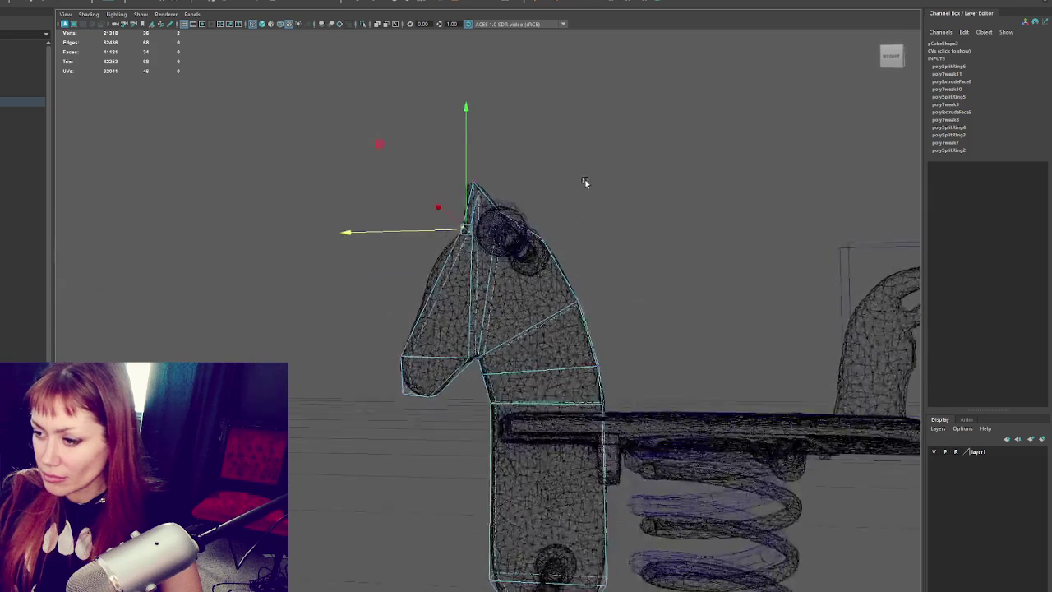
- Frame the whole post and spring and add an edge loop across the lower post
alt+middle_drag(677, 255, 615, 162)
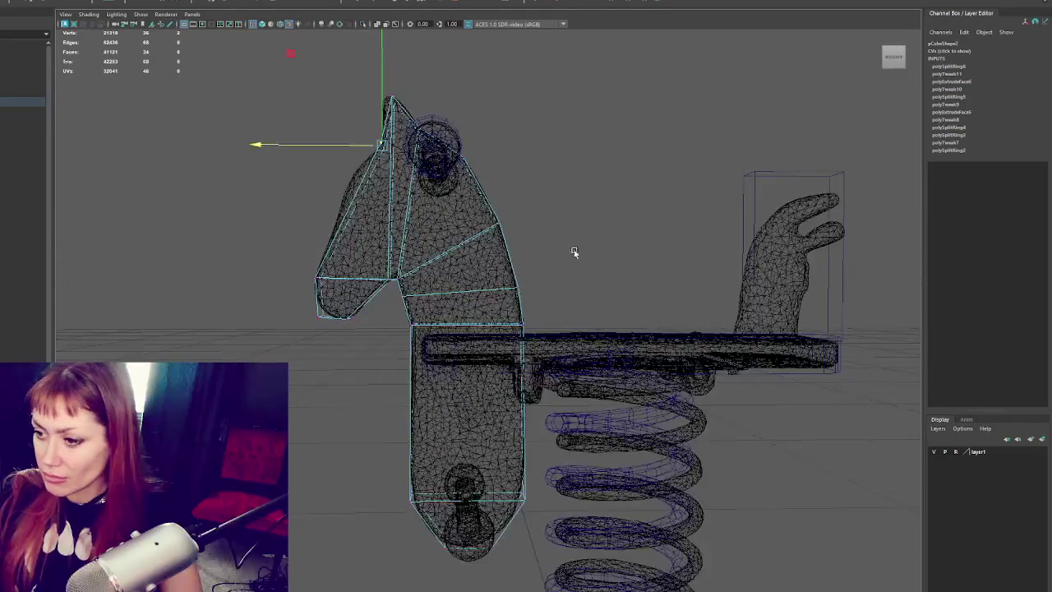
alt+middle_drag(583, 241, 625, 74)
click(559, 352)
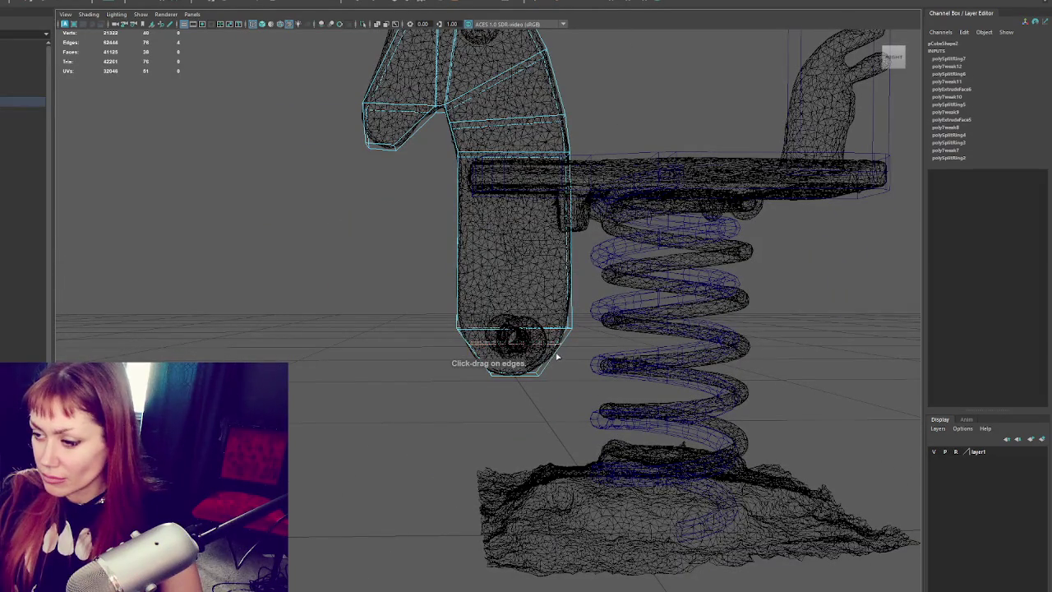
- Raise the new edge loop near the post bottom higher up the post
alt+drag(553, 352, 406, 287)
right_drag(374, 268, 374, 269)
drag(419, 293, 485, 346)
scroll(455, 364, up, 5)
scroll(427, 352, down, 2)
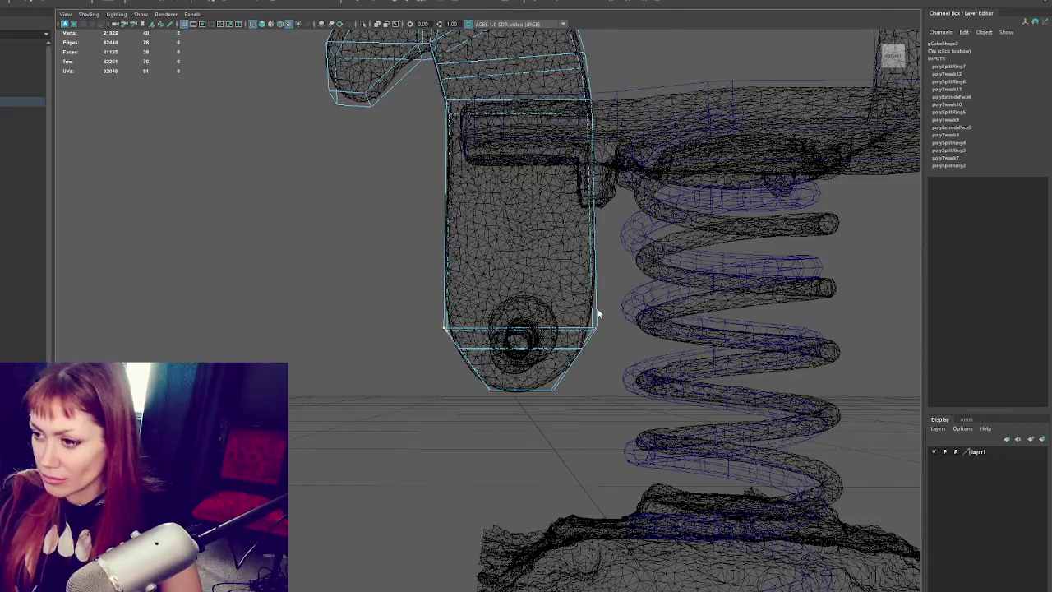
key(w)
drag(520, 303, 527, 265)
key(q)
- Select the lower loops near the post bottom and slide them sideways to taper the base
double_click(568, 301)
key(w)
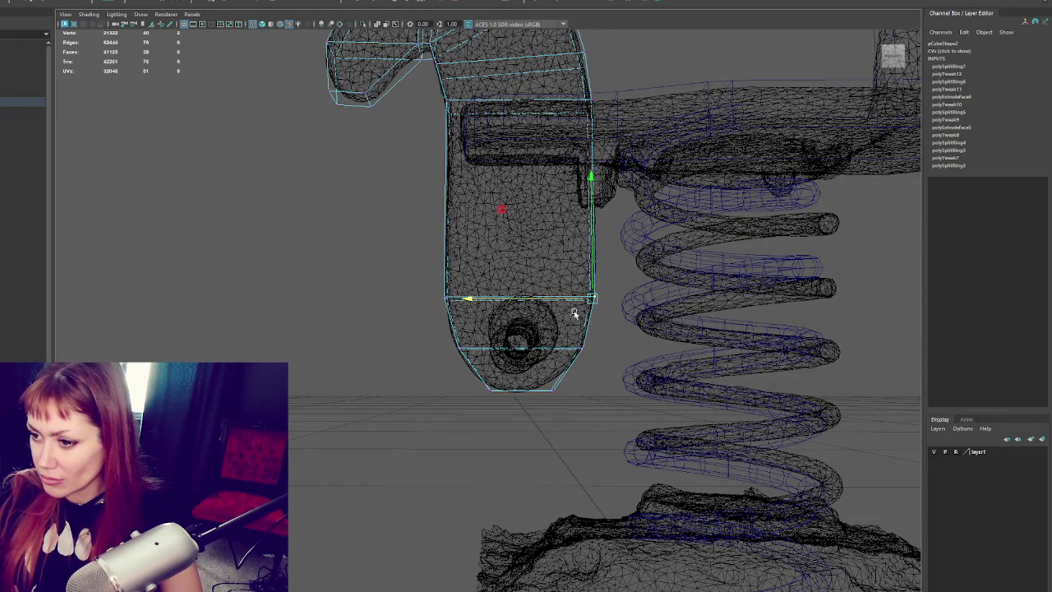
drag(543, 397, 545, 398)
mouse_move(477, 338)
mouse_down()
mouse_move(432, 357)
mouse_move(719, 335)
mouse_move(493, 361)
mouse_up()
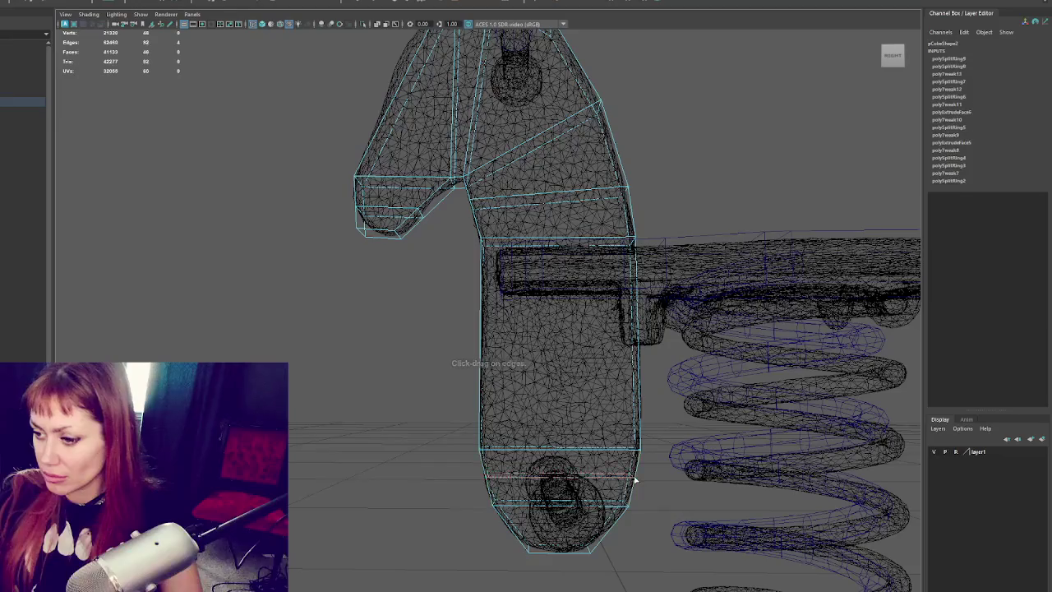
mouse_move(565, 481)
mouse_down()
mouse_move(528, 478)
mouse_move(572, 442)
mouse_move(592, 458)
mouse_up()
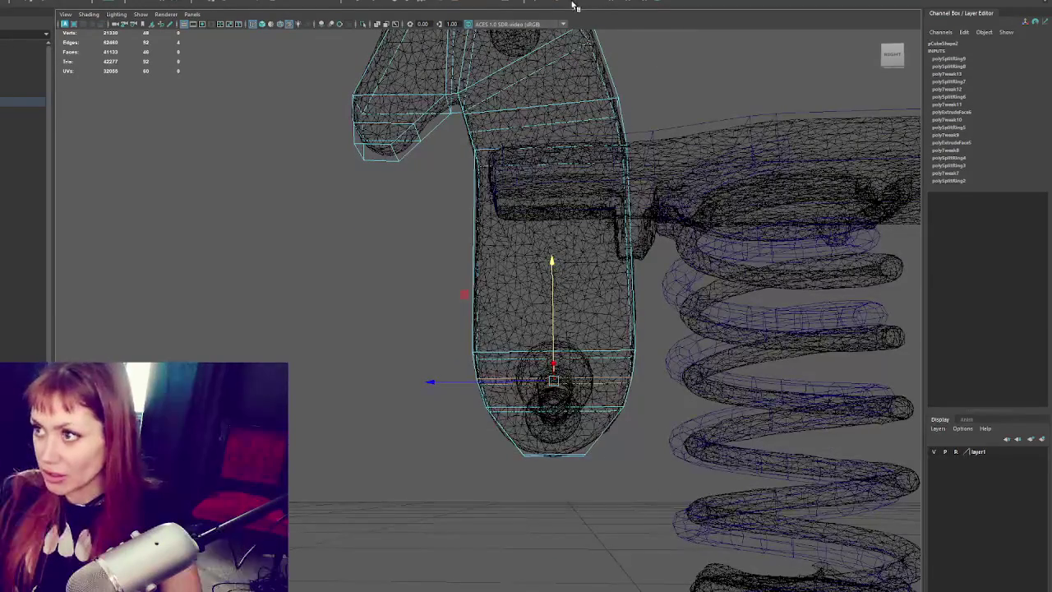
- Insert two more edge loops along the rounded bottom, then select the bottom loop and the ring above it
click(598, 437)
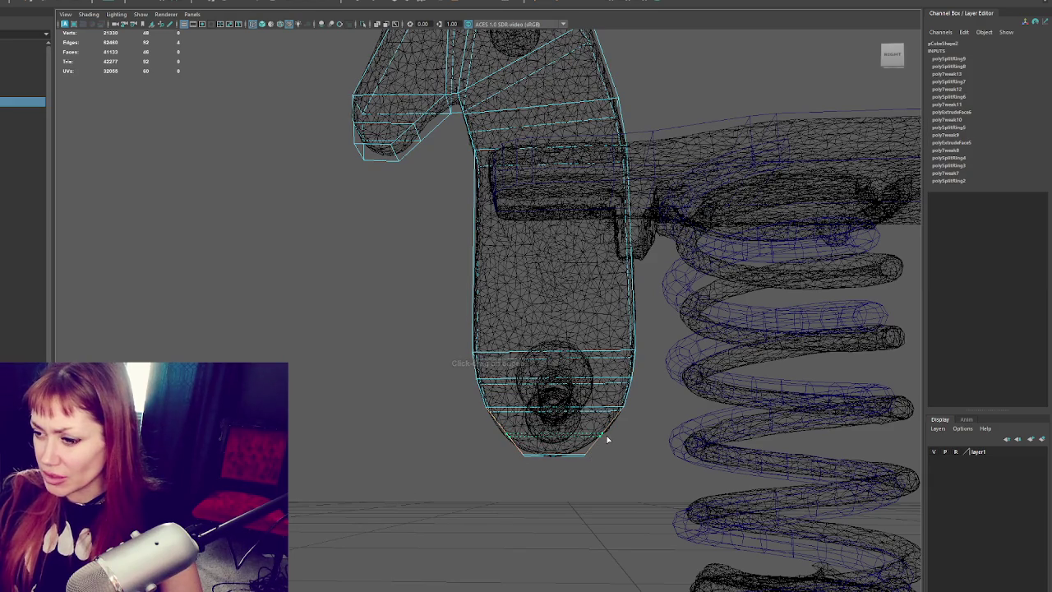
click(607, 440)
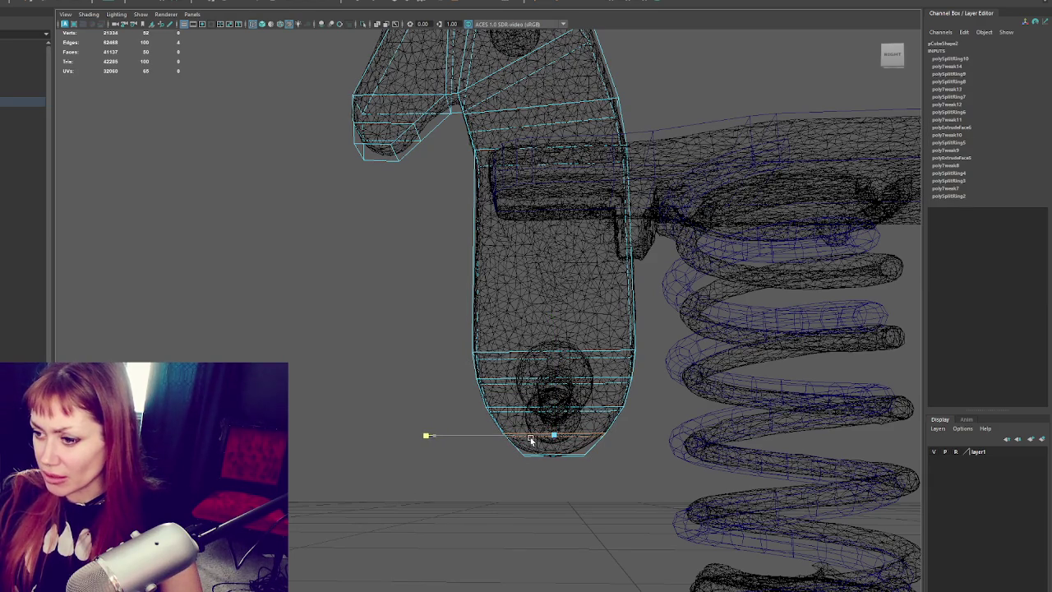
right_drag(401, 311, 483, 439)
double_click(531, 453)
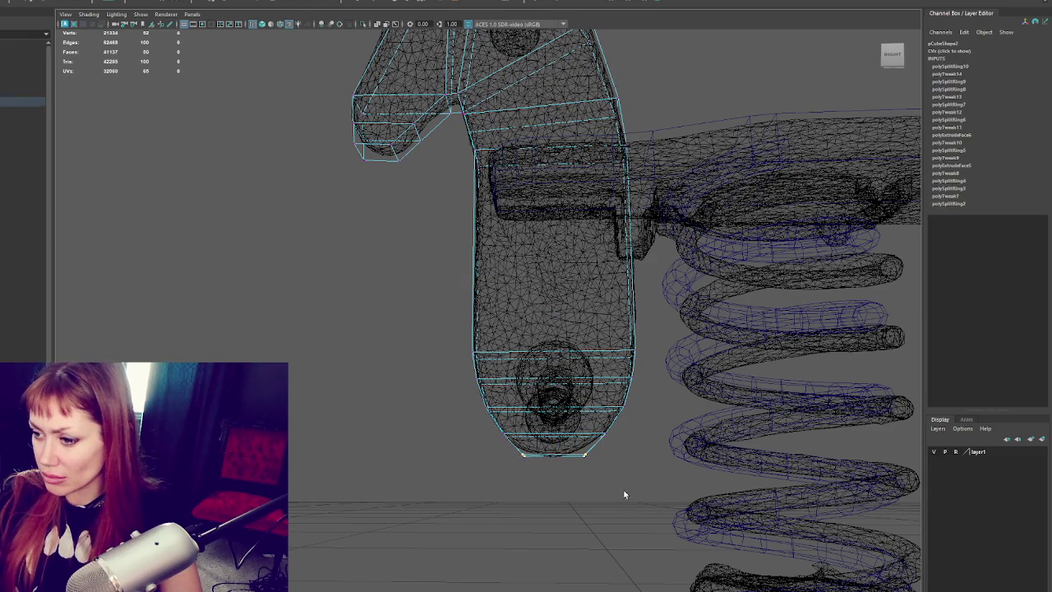
click(521, 453)
alt+drag(551, 427, 596, 431)
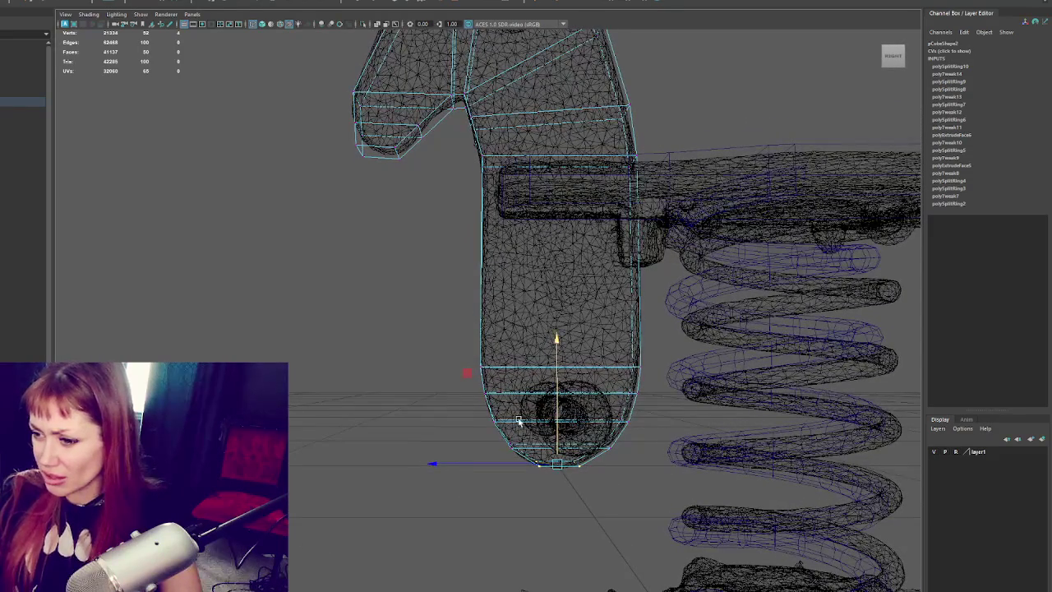
mouse_move(527, 421)
alt+mouse_down()
mouse_move(470, 414)
mouse_move(521, 419)
mouse_move(514, 378)
mouse_move(579, 419)
alt+mouse_up()
click(485, 390)
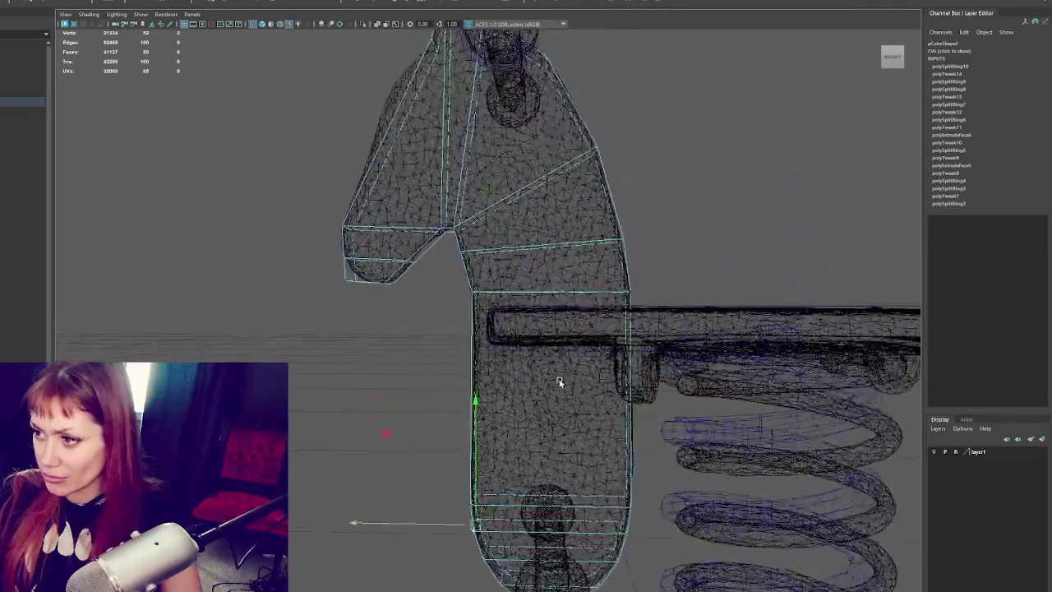
- Insert a trial edge loop near the top of the head, then delete it
drag(642, 309, 638, 322)
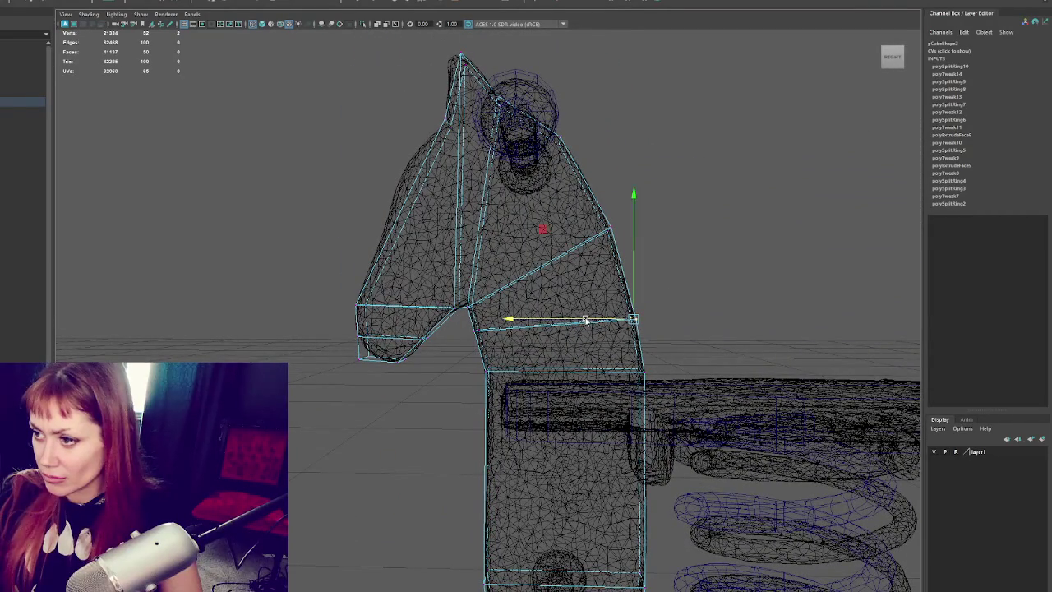
drag(702, 171, 576, 273)
mouse_move(605, 238)
alt+mouse_down()
mouse_move(603, 252)
mouse_move(638, 269)
mouse_move(629, 230)
alt+mouse_up()
shift+right_drag(555, 136, 543, 165)
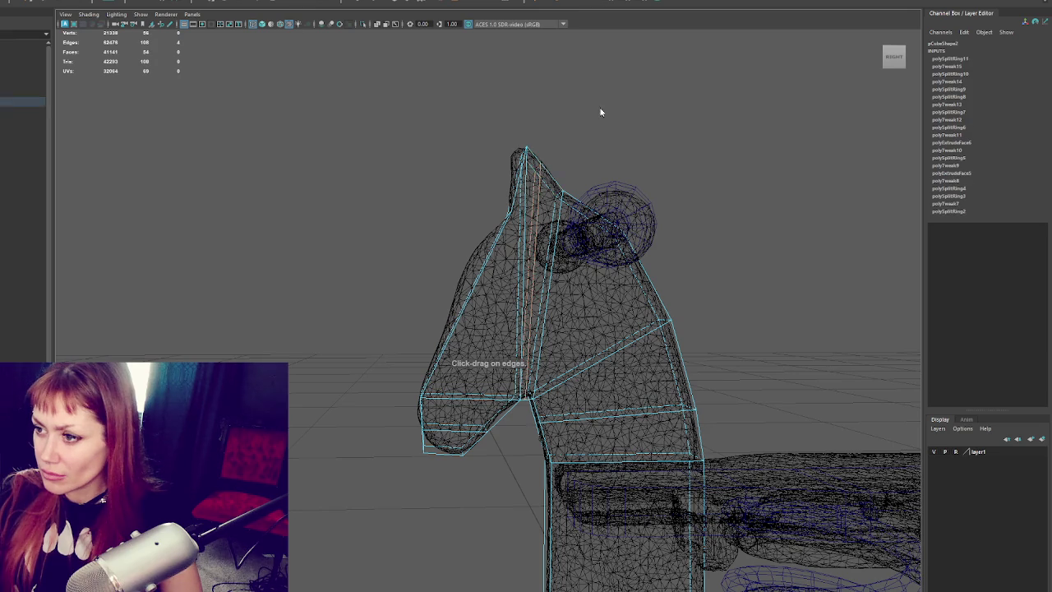
mouse_move(529, 129)
mouse_down()
mouse_move(526, 152)
mouse_move(485, 155)
mouse_move(547, 154)
mouse_move(492, 155)
mouse_up()
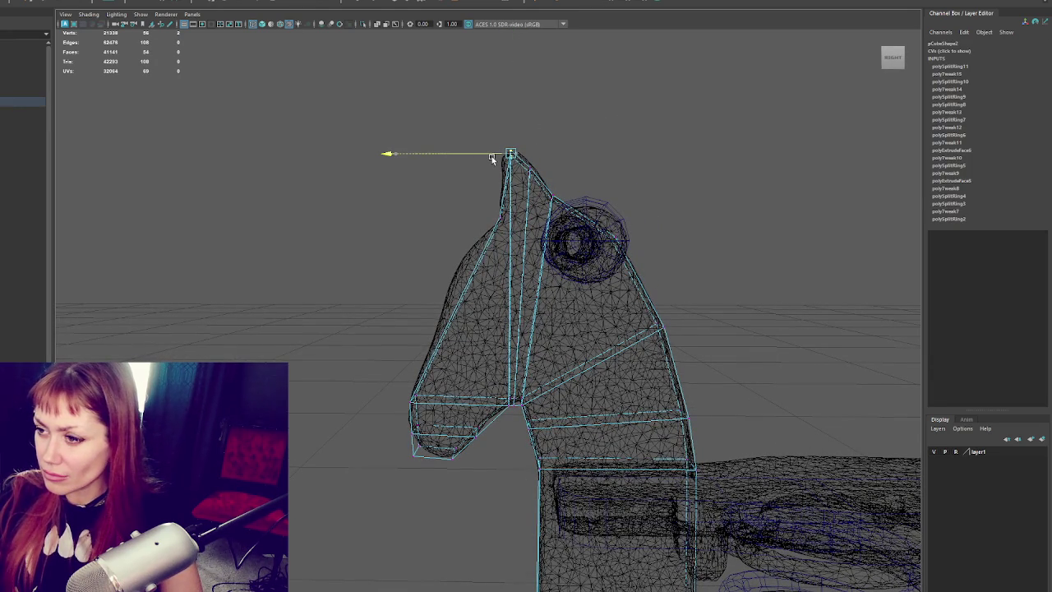
right_click(574, 138)
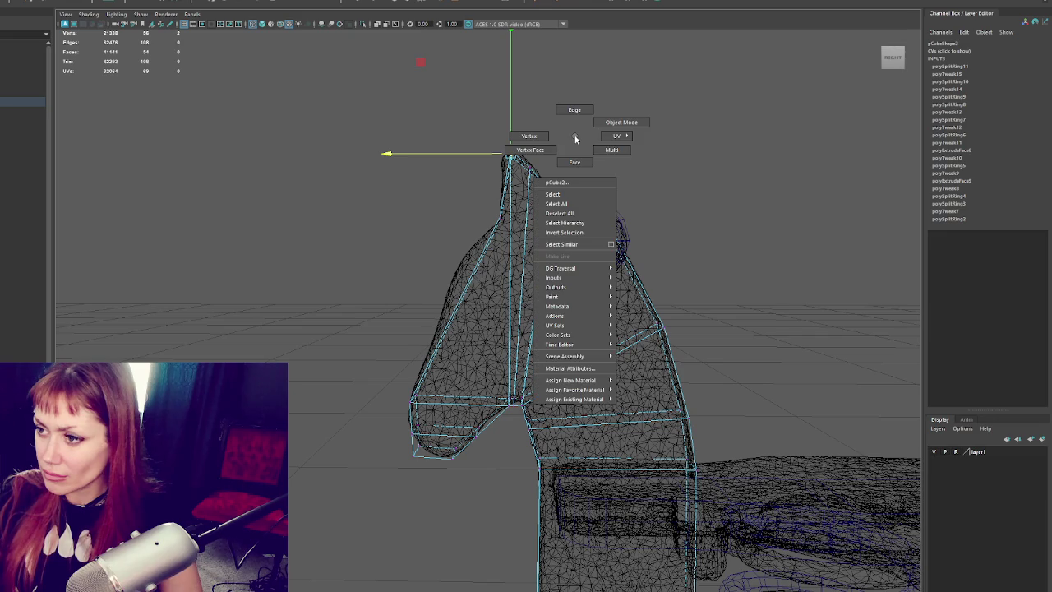
click(540, 137)
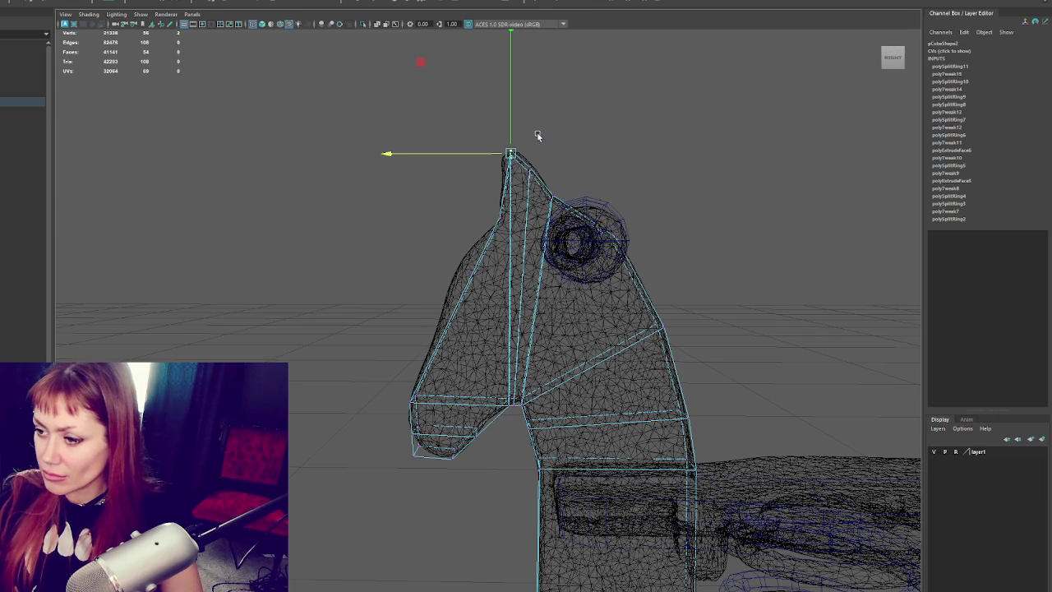
click(540, 151)
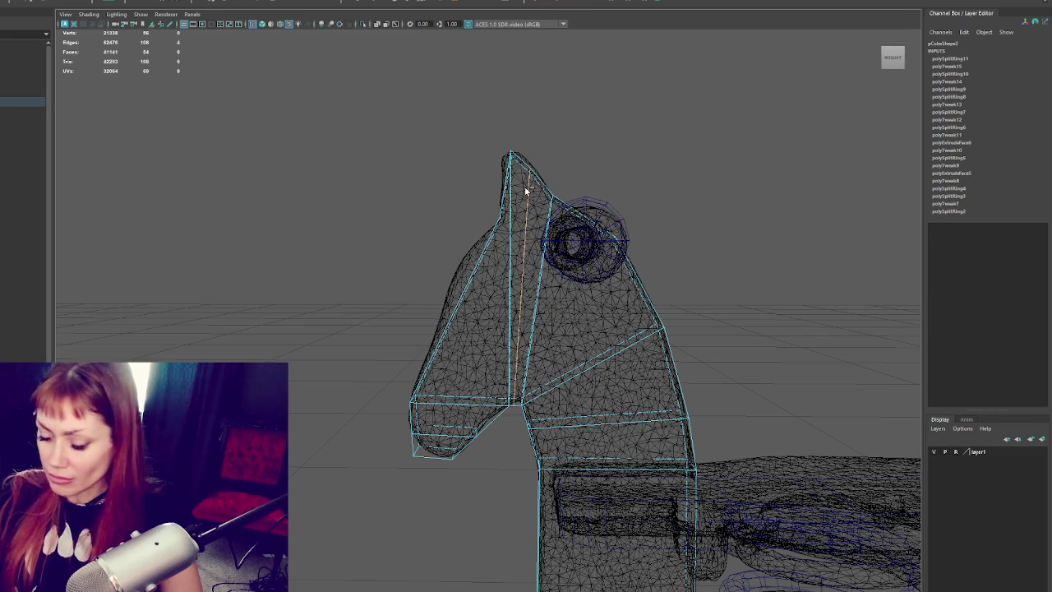
key(ctrl+Delete)
- Raise a vertex on the head's top outline
drag(522, 117, 505, 145)
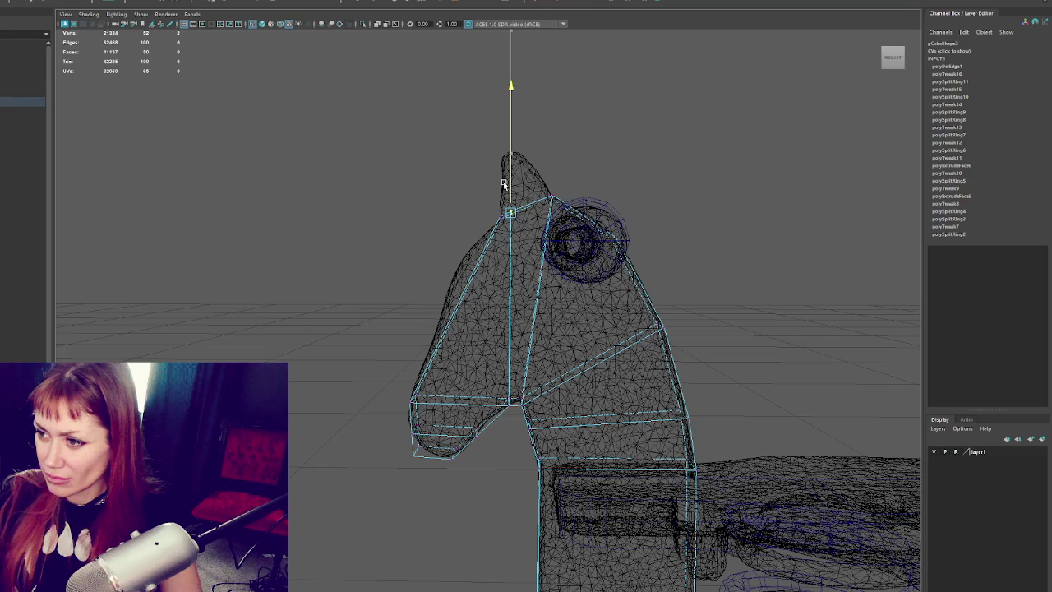
mouse_move(567, 180)
mouse_down()
mouse_move(500, 234)
mouse_move(432, 206)
mouse_move(443, 260)
mouse_move(435, 264)
mouse_move(502, 202)
mouse_up()
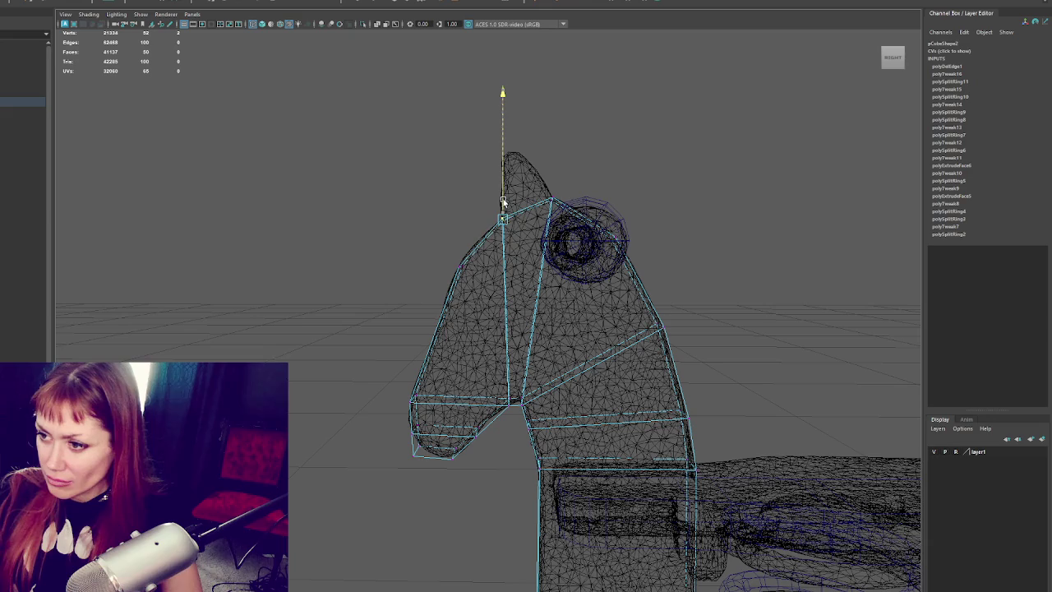
click(513, 197)
- Extrude the forehead face upward into a pointed ear tip
click(514, 198)
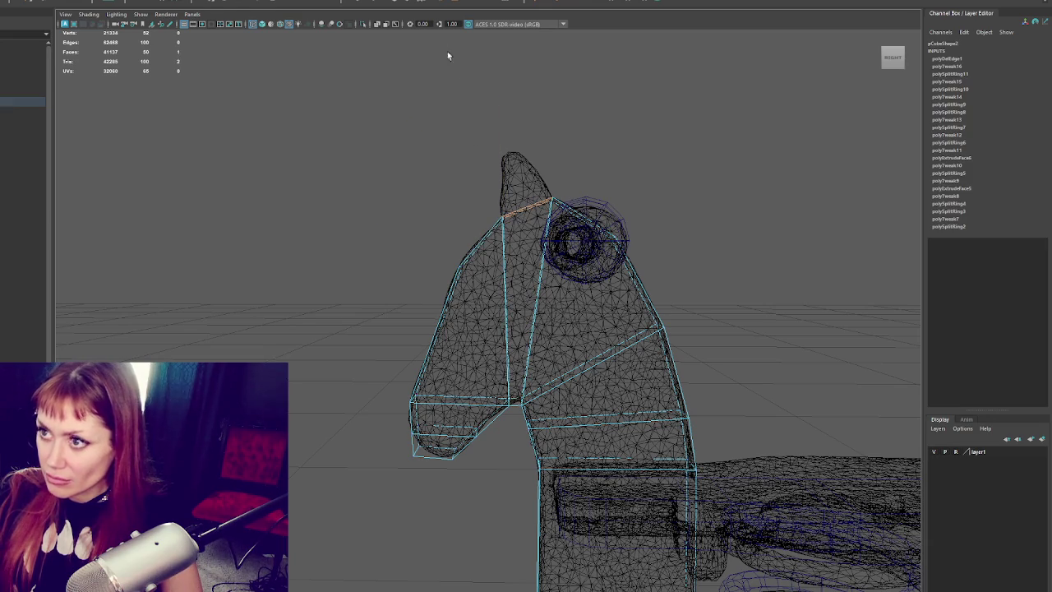
key(ctrl+e)
mouse_move(540, 186)
mouse_down()
mouse_move(531, 131)
mouse_move(586, 122)
mouse_up()
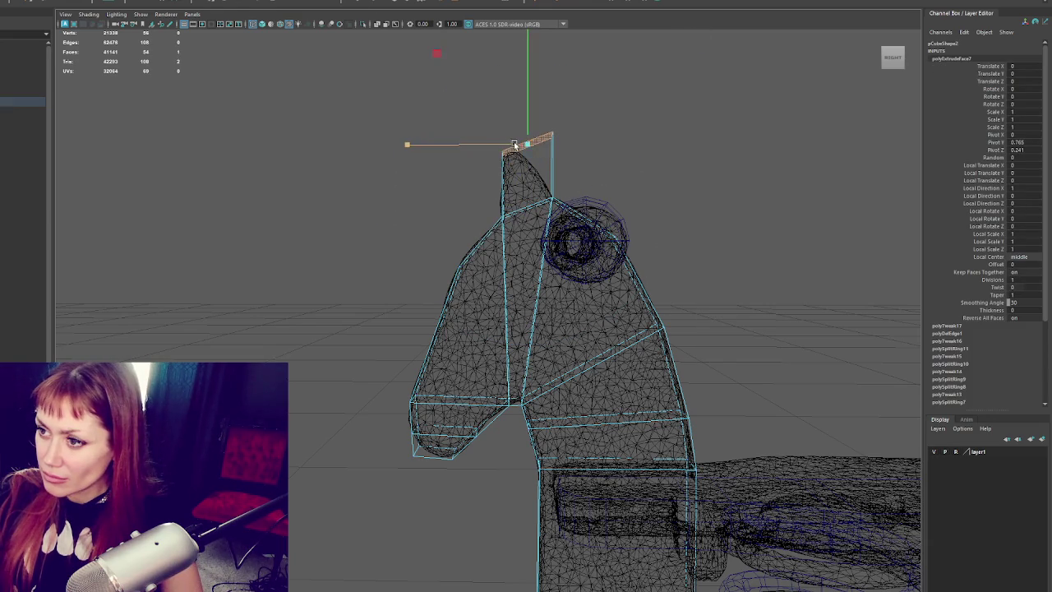
drag(527, 145, 504, 158)
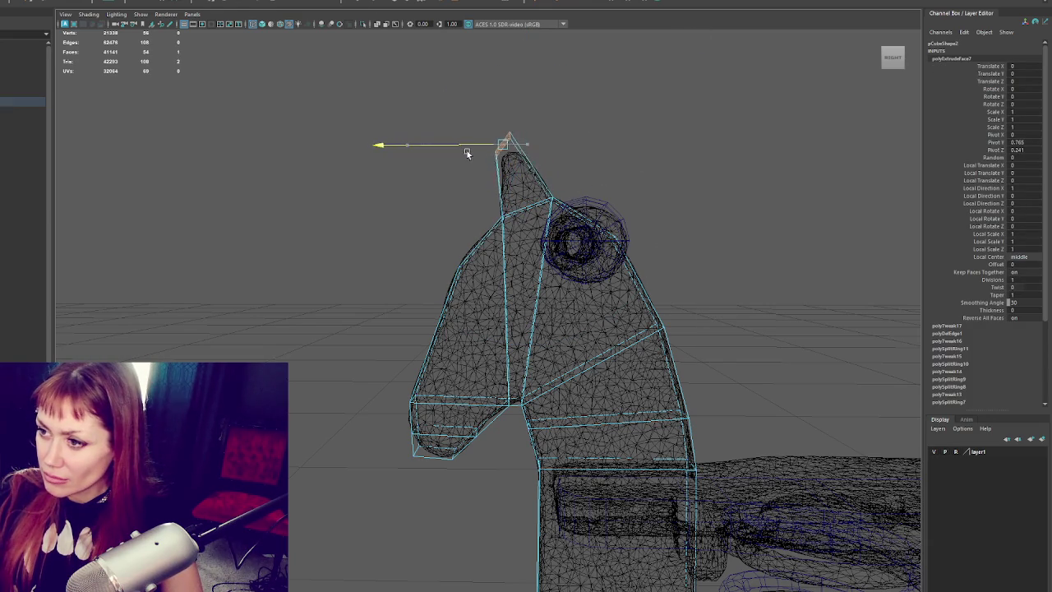
drag(508, 107, 510, 121)
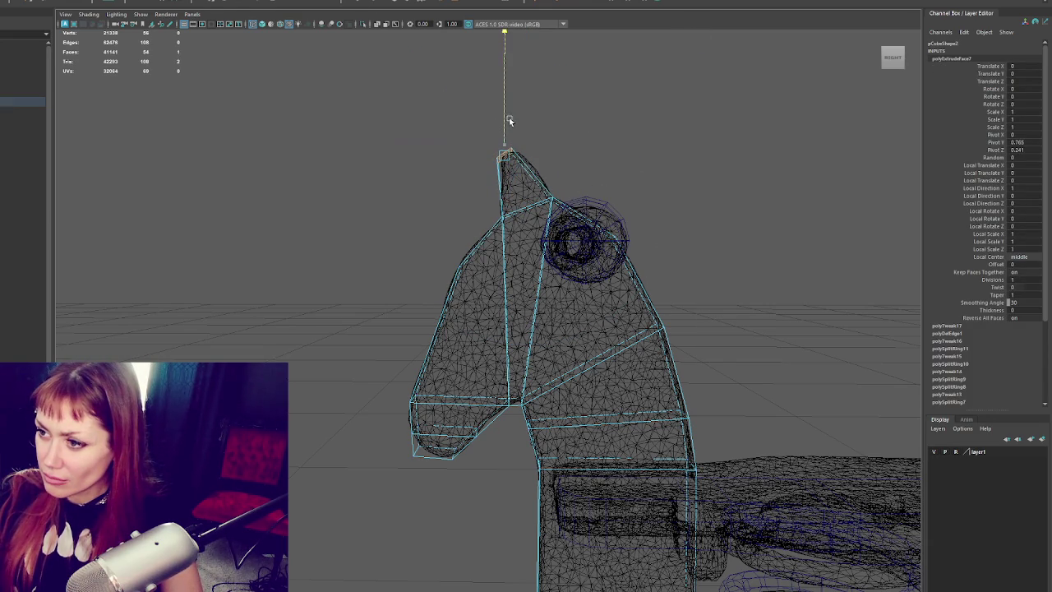
drag(474, 157, 479, 158)
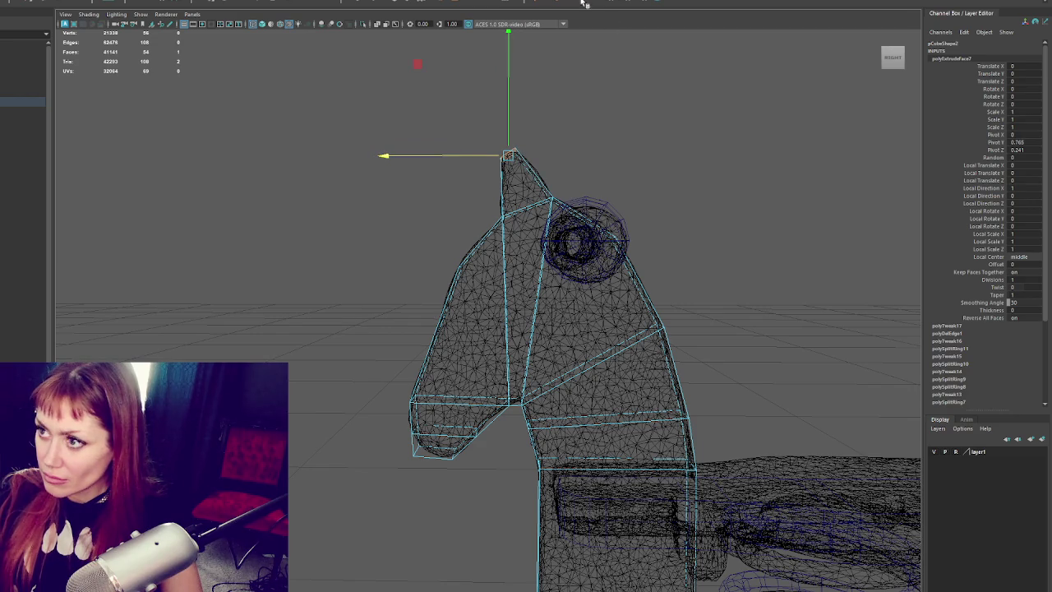
- Add an edge loop across the ear and shift its vertices sideways
key(g)
click(504, 201)
drag(505, 196, 494, 195)
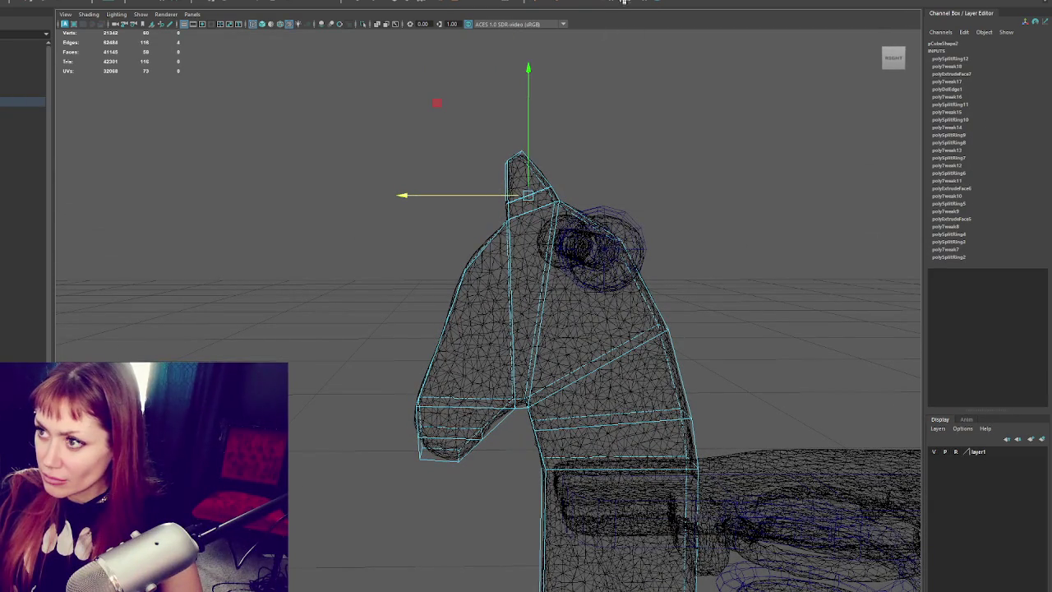
- Add an edge loop near the ear tip and slide its vertices sideways
key(g)
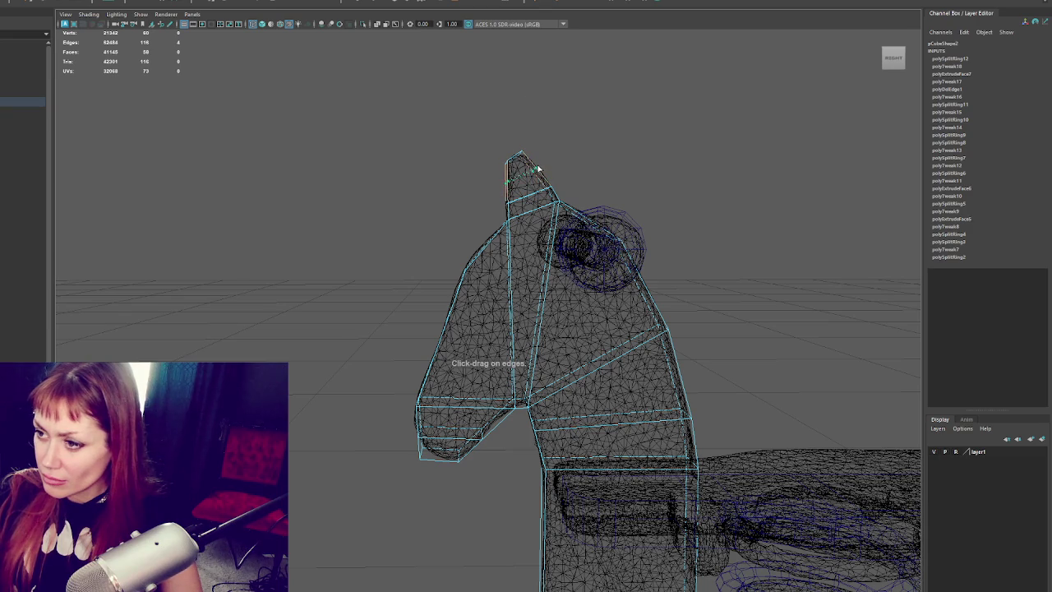
click(539, 168)
key(w)
drag(493, 176, 490, 179)
alt+drag(490, 178, 486, 180)
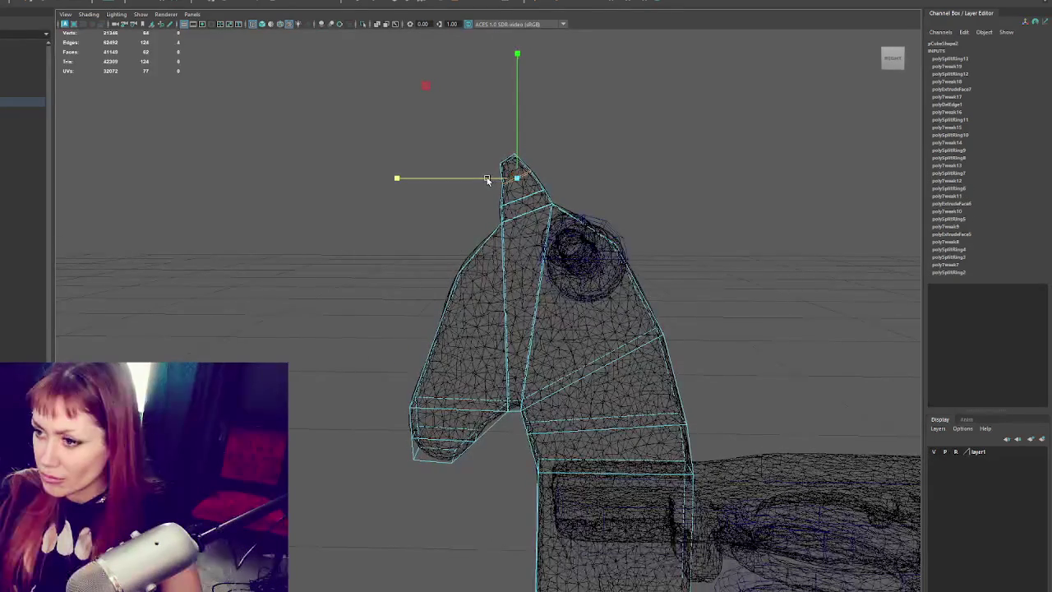
click(500, 206)
drag(475, 207, 474, 209)
click(517, 150)
drag(511, 167, 512, 165)
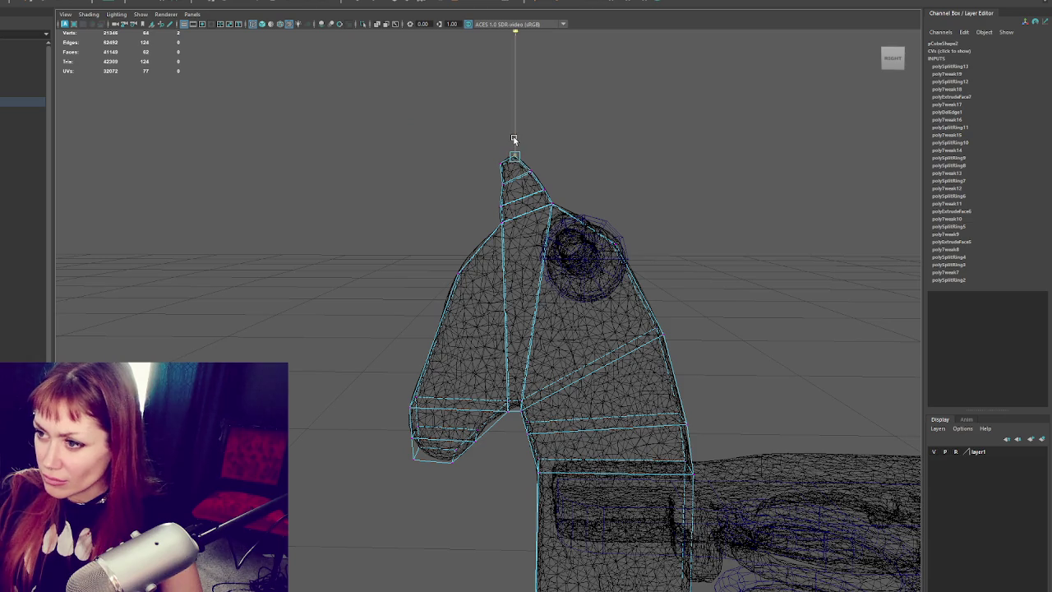
- Insert another edge loop close to the ear tip and select the tip vertex for moving
mouse_move(583, 50)
alt+mouse_down()
mouse_move(543, 131)
mouse_move(688, 176)
mouse_move(712, 164)
mouse_move(584, 175)
mouse_move(627, 164)
alt+mouse_up()
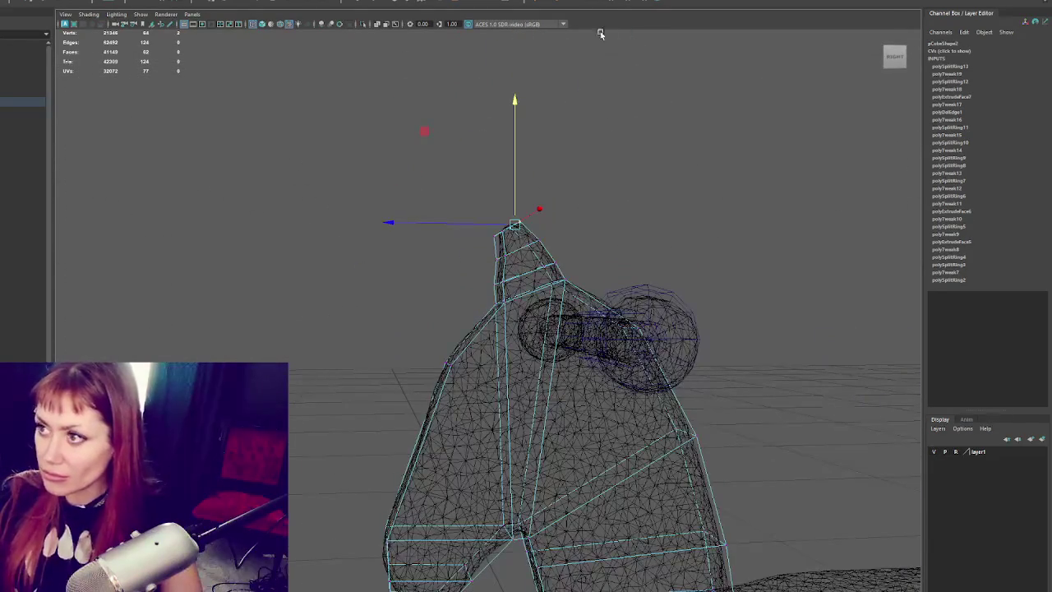
click(527, 232)
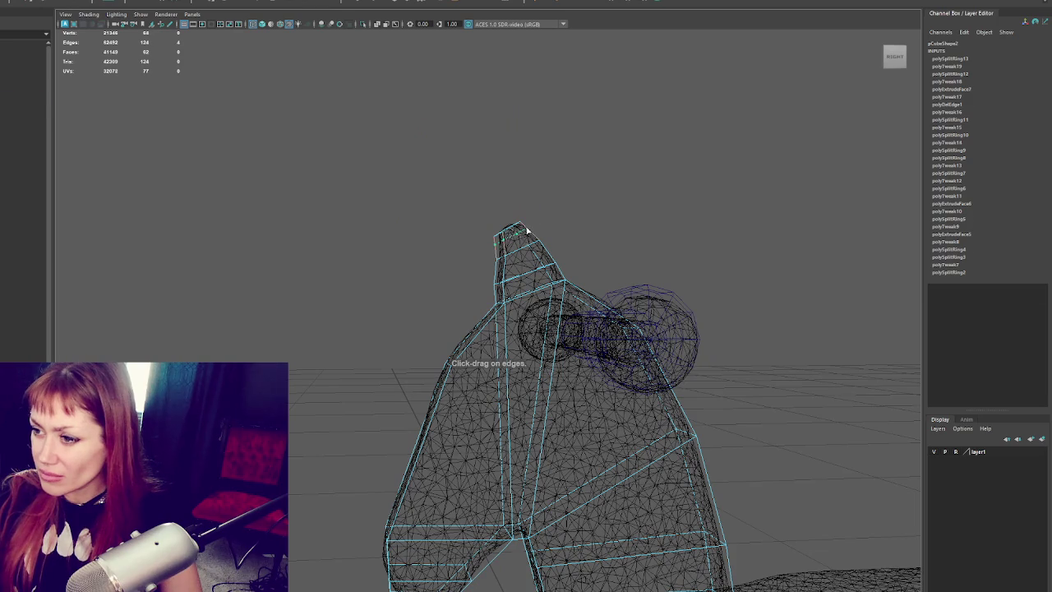
alt+drag(527, 232, 543, 219)
right_drag(542, 219, 500, 228)
click(485, 247)
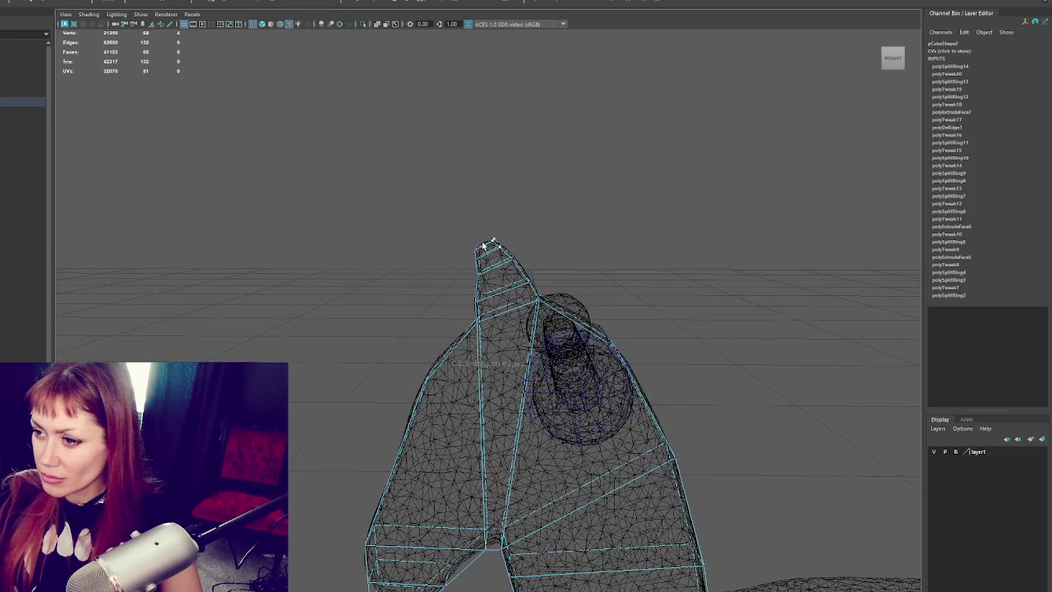
mouse_move(483, 248)
alt+mouse_down()
mouse_move(495, 215)
mouse_move(458, 251)
mouse_move(467, 241)
mouse_move(483, 264)
mouse_move(472, 302)
mouse_move(492, 283)
mouse_move(470, 318)
mouse_move(443, 301)
alt+mouse_up()
key(w)
- Pull the mouth-corner vertex down to reshape the chin
click(457, 298)
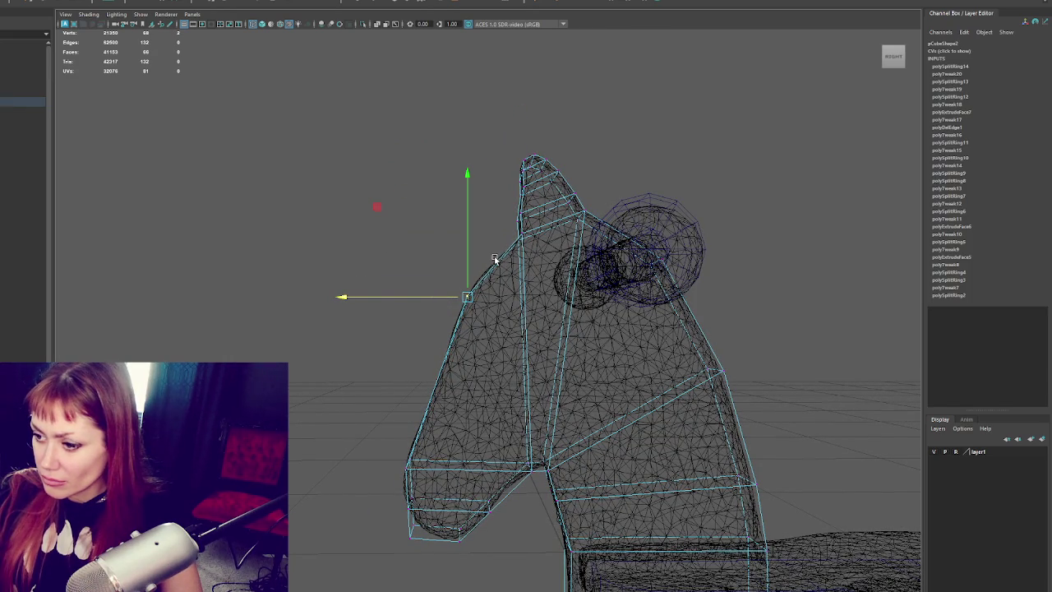
alt+drag(520, 236, 468, 414)
click(415, 485)
mouse_move(386, 488)
mouse_down()
mouse_move(380, 514)
mouse_move(422, 504)
mouse_up()
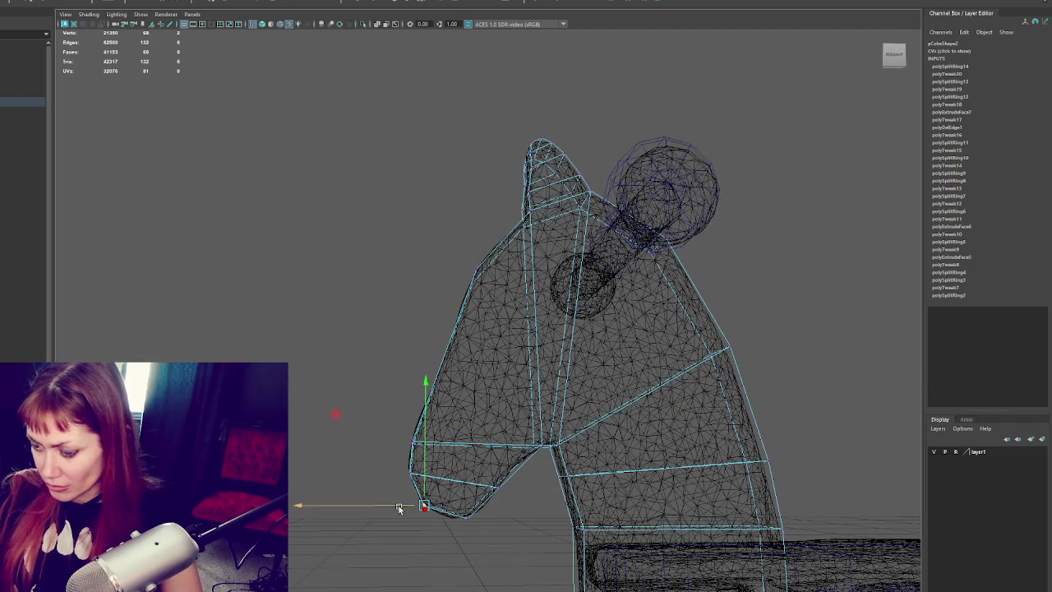
click(467, 512)
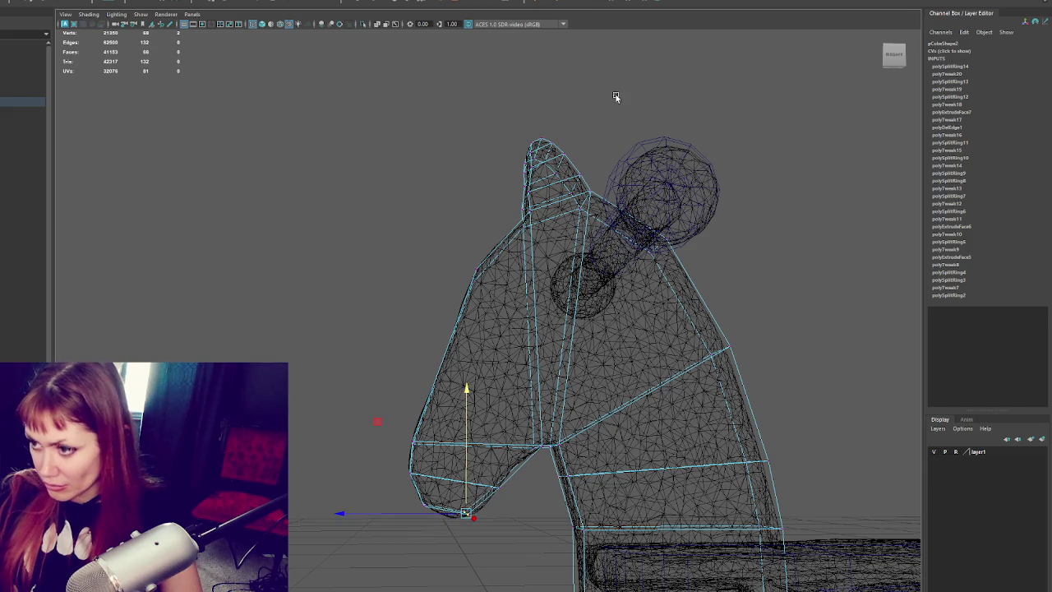
- Insert two edge loops across the muzzle and shift the new loop left
key(ctrl+shift+x)
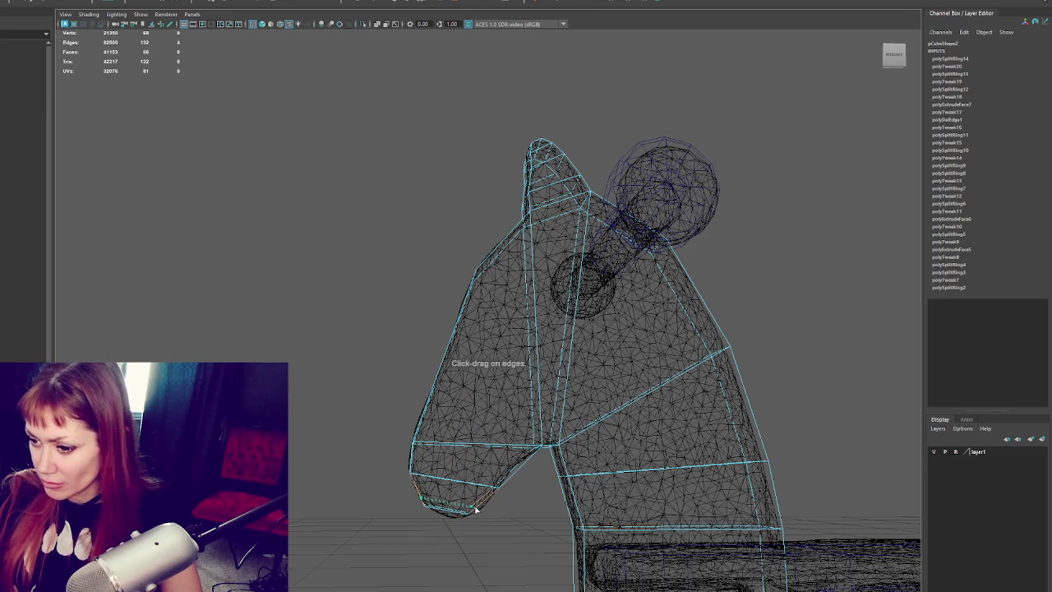
ctrl+click(477, 510)
alt+middle_drag(503, 456, 499, 398)
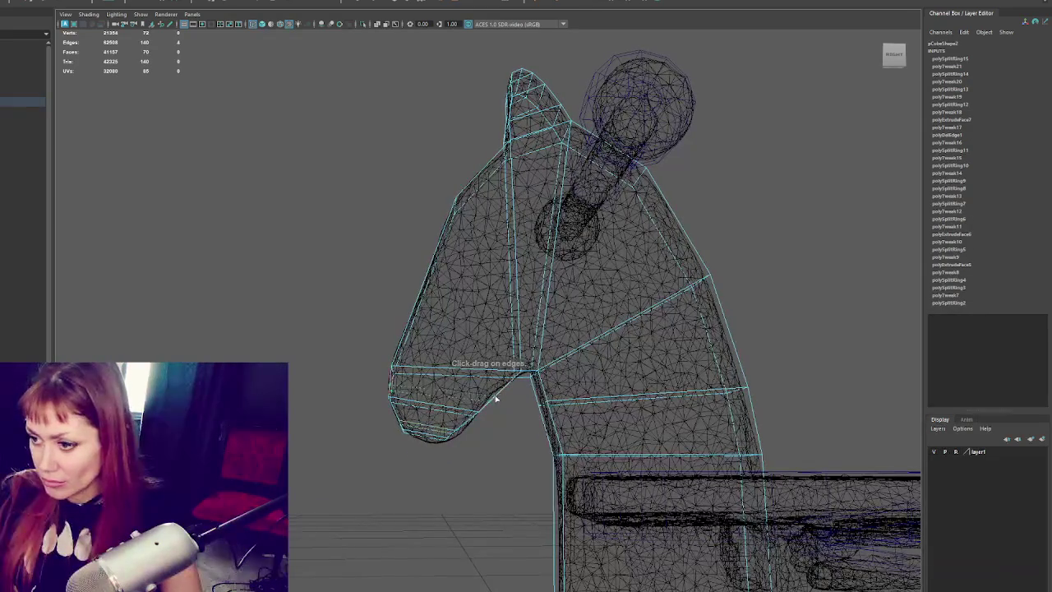
ctrl+click(495, 399)
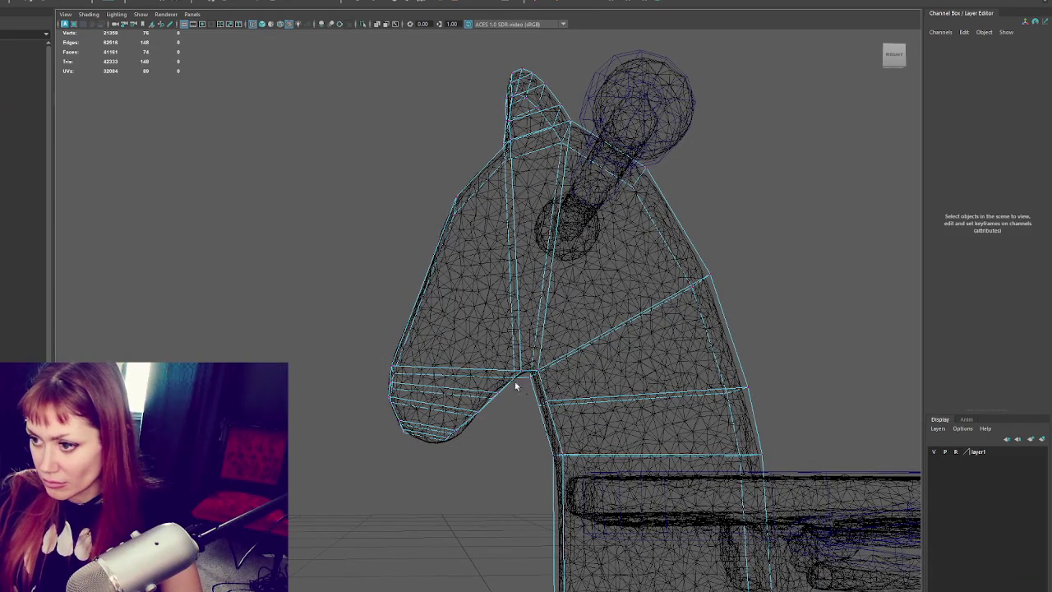
key(w)
drag(496, 397, 481, 393)
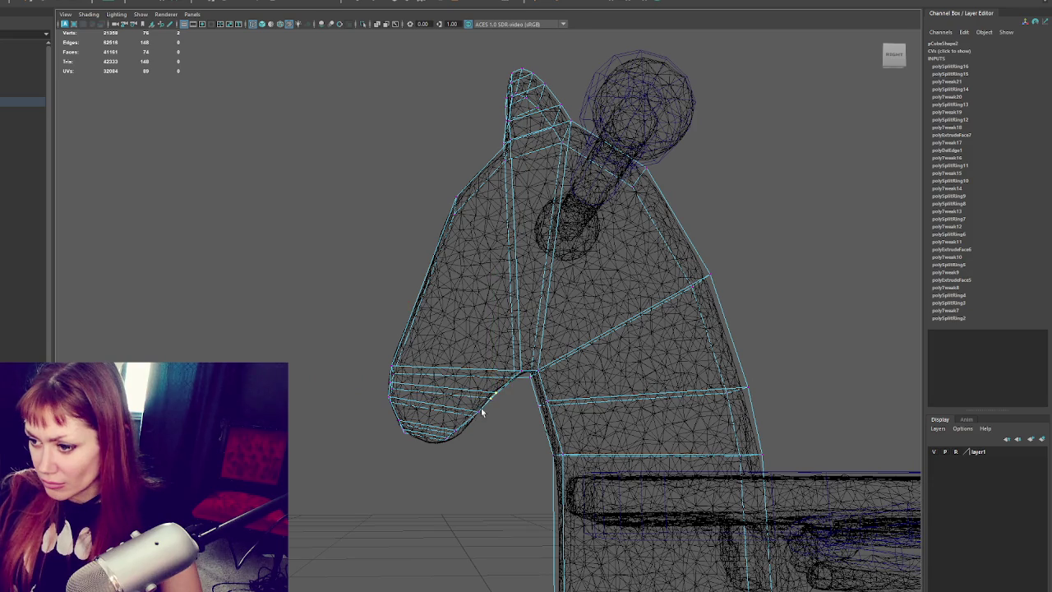
- Nudge the muzzle-tip and lower muzzle vertices down and slightly sideways
click(452, 423)
middle_drag(448, 420, 444, 433)
mouse_move(444, 435)
mouse_down()
mouse_move(424, 439)
mouse_move(446, 421)
mouse_move(444, 436)
mouse_up()
click(453, 436)
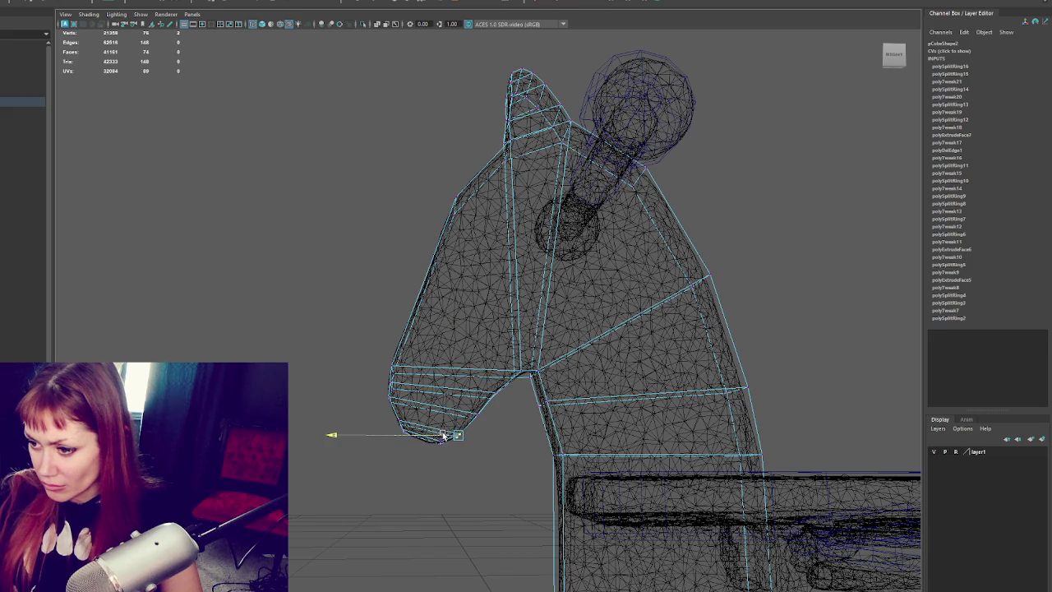
key(q)
key(w)
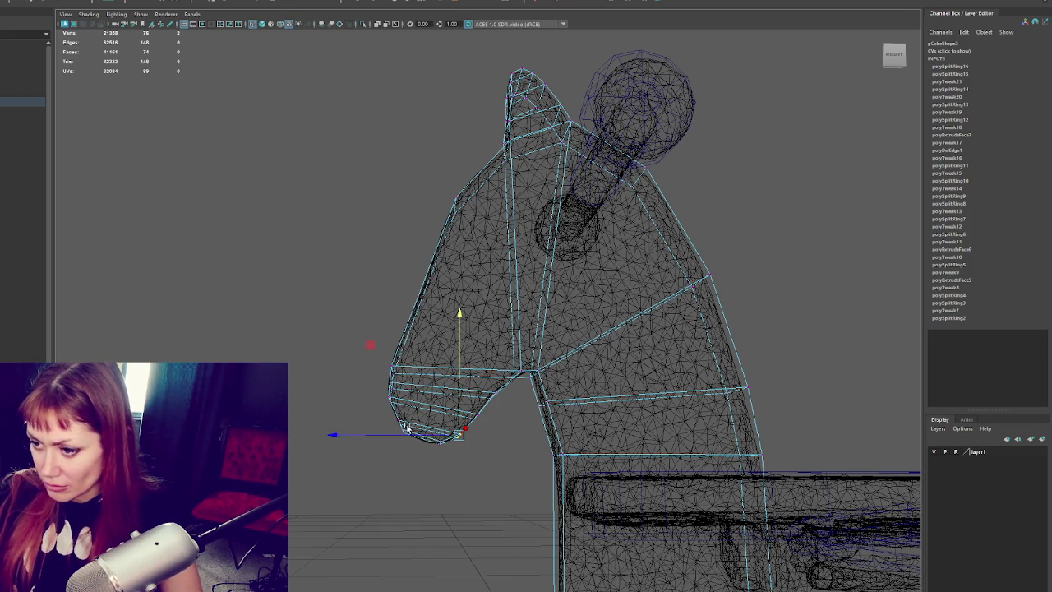
click(406, 438)
click(411, 429)
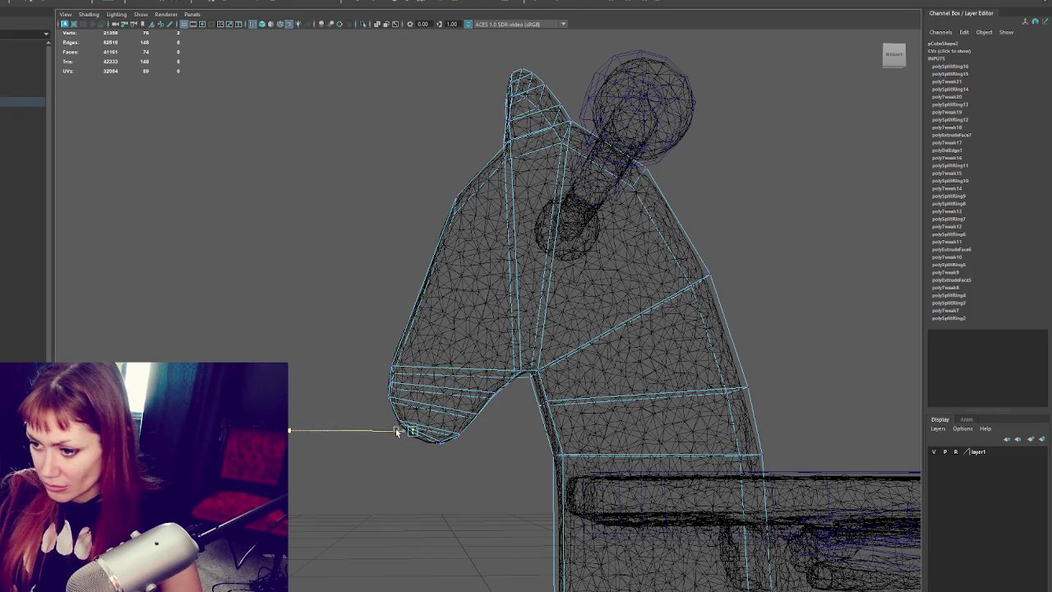
mouse_move(417, 405)
mouse_down()
mouse_move(418, 439)
mouse_move(444, 432)
mouse_up()
click(416, 442)
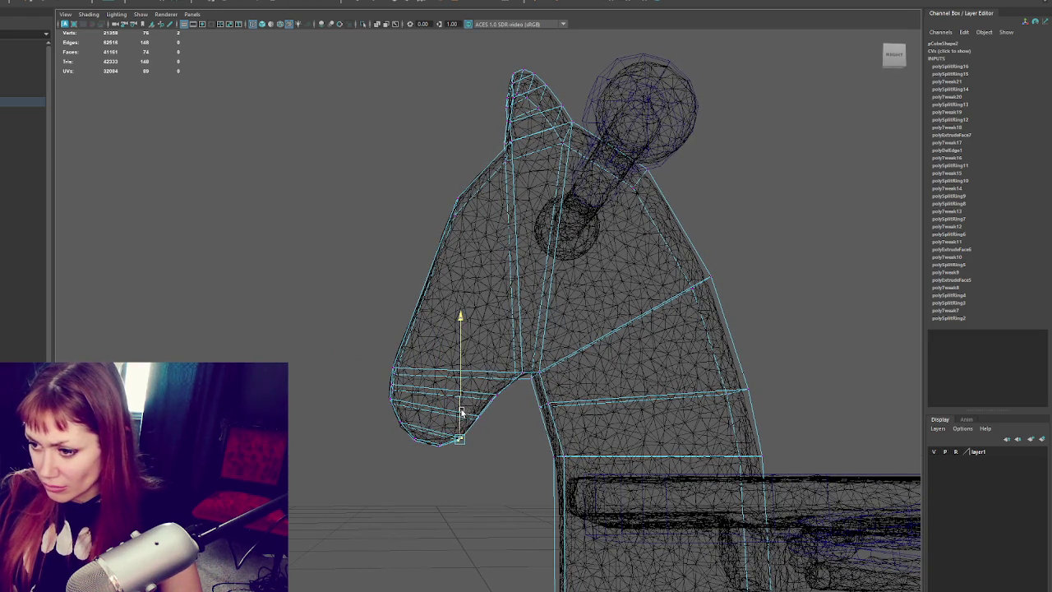
- Move another muzzle vertex sideways and raise the vertex at the front of the face
click(389, 422)
drag(386, 424, 383, 423)
mouse_move(382, 423)
alt+mouse_down()
mouse_move(379, 405)
mouse_move(390, 403)
mouse_move(374, 417)
alt+mouse_up()
click(378, 402)
click(390, 381)
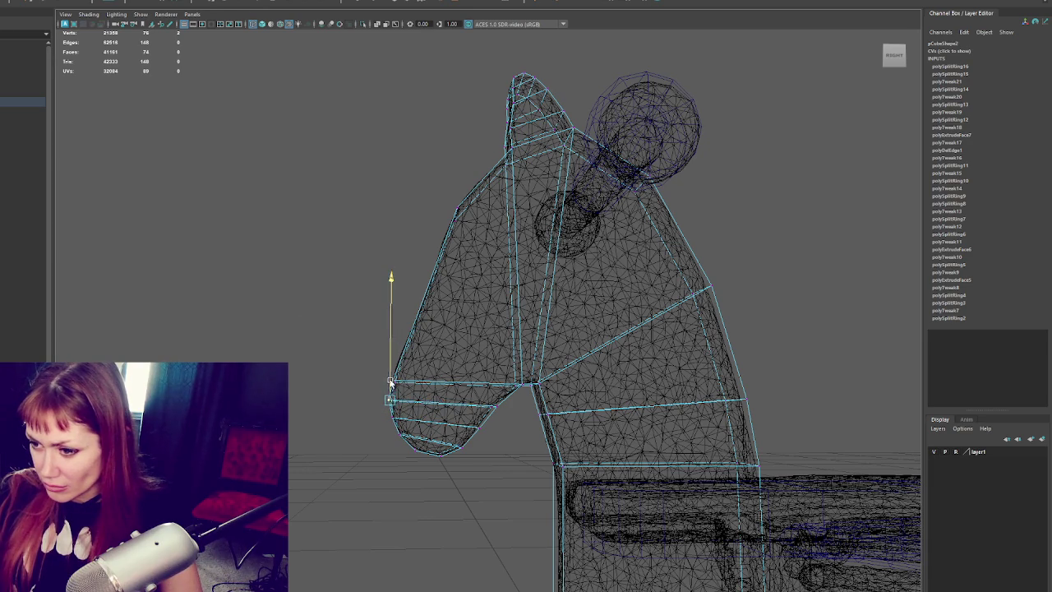
drag(392, 387, 399, 355)
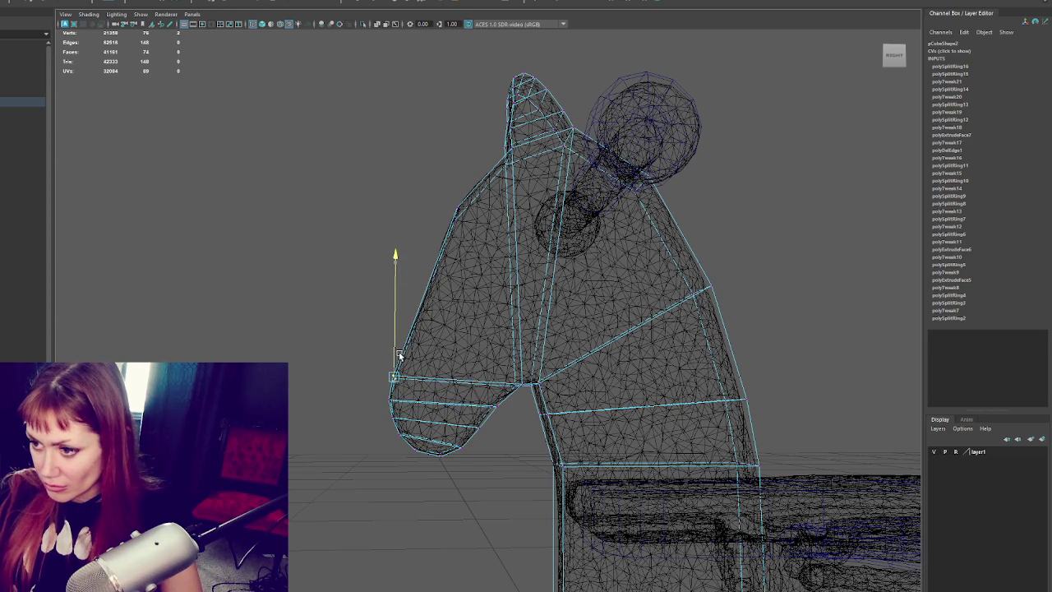
alt+drag(489, 341, 495, 340)
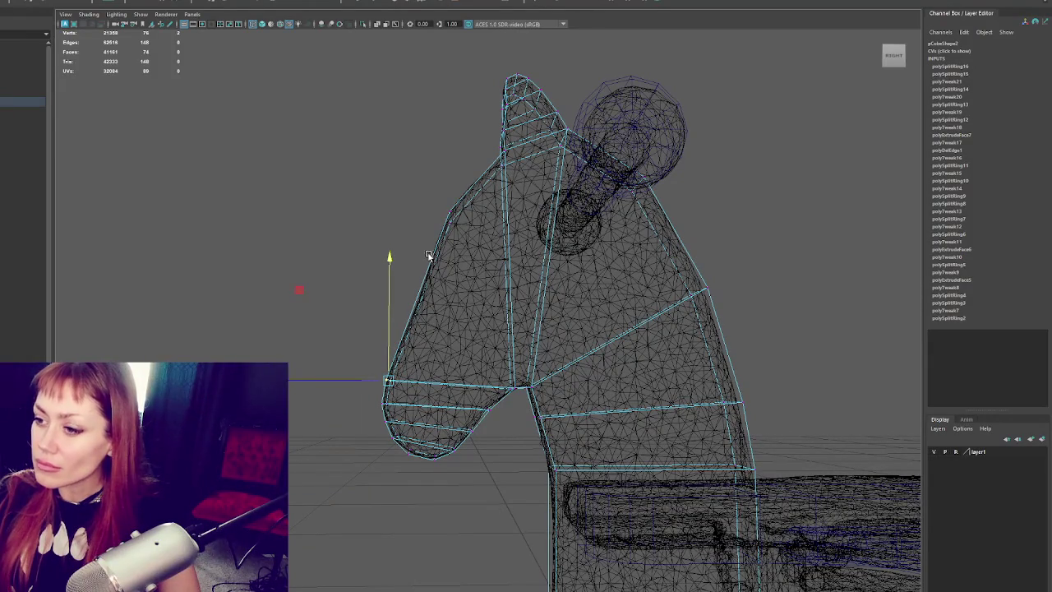
click(420, 290)
click(398, 288)
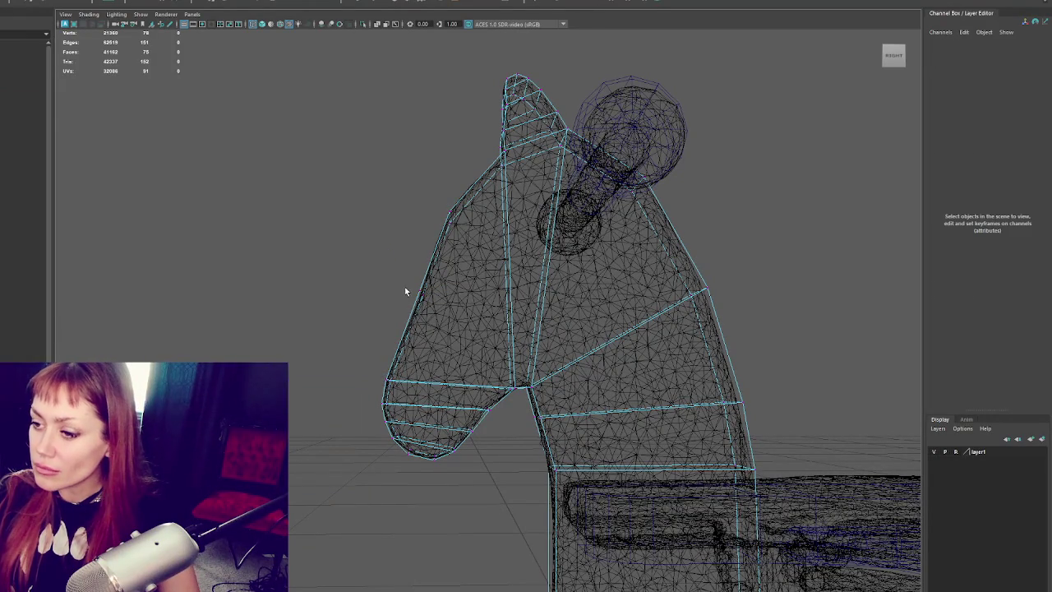
- Multi-Cut a new edge across the upper horse head
mouse_move(444, 253)
alt+mouse_down()
mouse_move(501, 254)
mouse_move(453, 254)
mouse_move(413, 277)
mouse_move(400, 300)
alt+mouse_up()
click(425, 261)
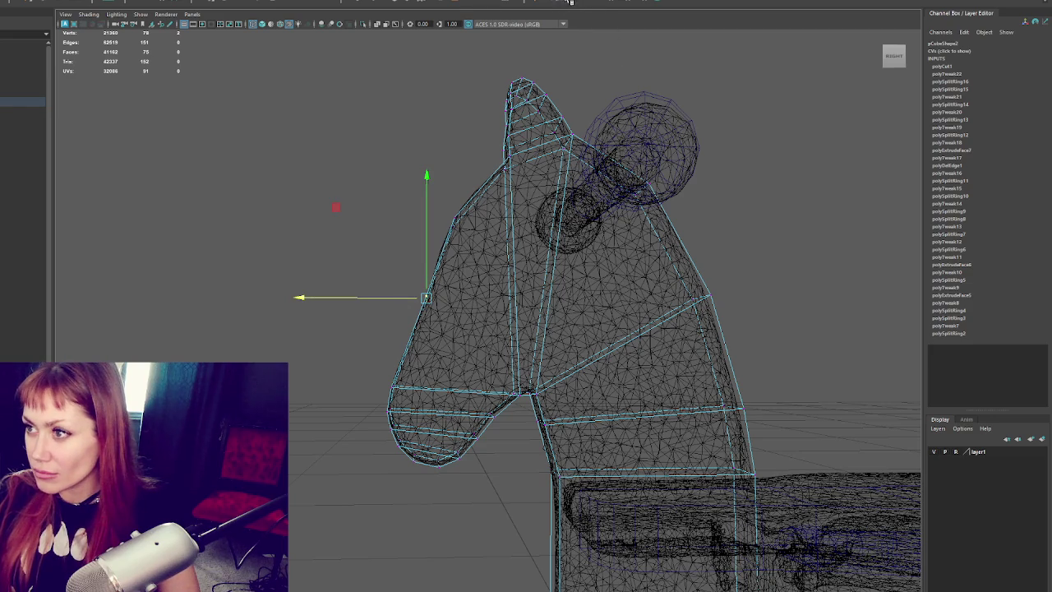
click(546, 2)
click(458, 219)
click(493, 233)
key(Return)
- Pull the new edge's vertex outward to round the forehead
click(484, 188)
alt+drag(482, 266, 485, 161)
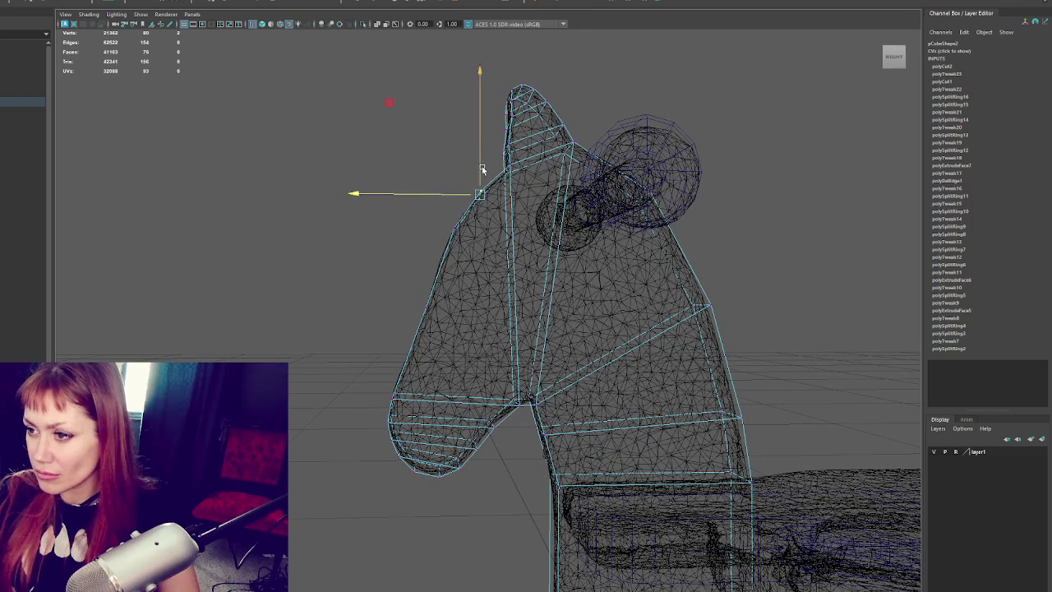
alt+drag(481, 176, 511, 176)
middle_drag(510, 176, 493, 197)
scroll(729, 74, down, 5)
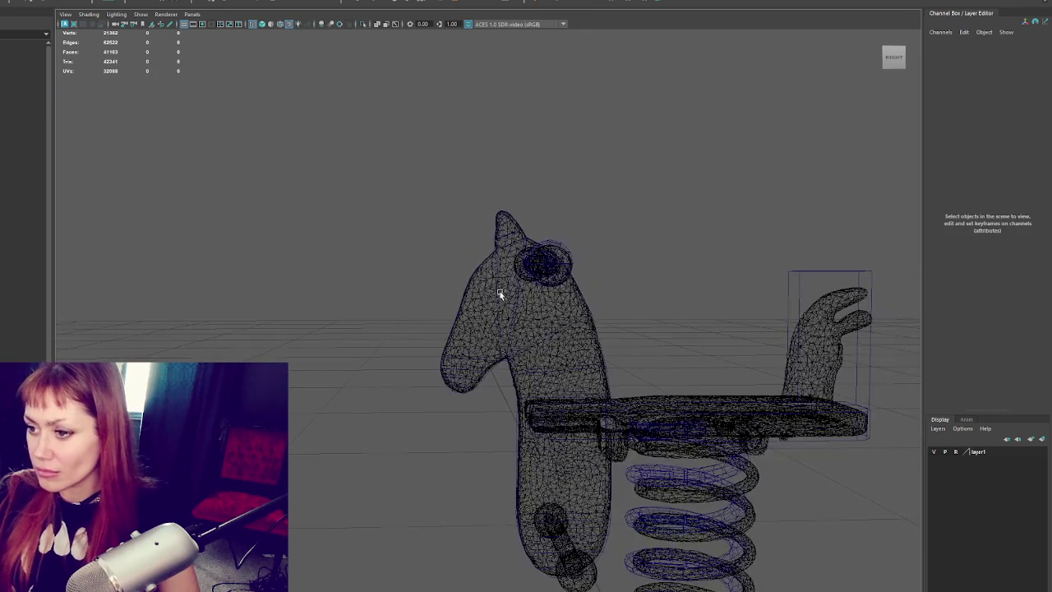
- Cut a new edge on the horse head near the eye
click(261, 184)
mouse_move(685, 228)
alt+mouse_down()
mouse_move(584, 157)
mouse_move(481, 228)
mouse_move(502, 236)
mouse_move(526, 152)
mouse_move(507, 179)
alt+mouse_up()
click(502, 236)
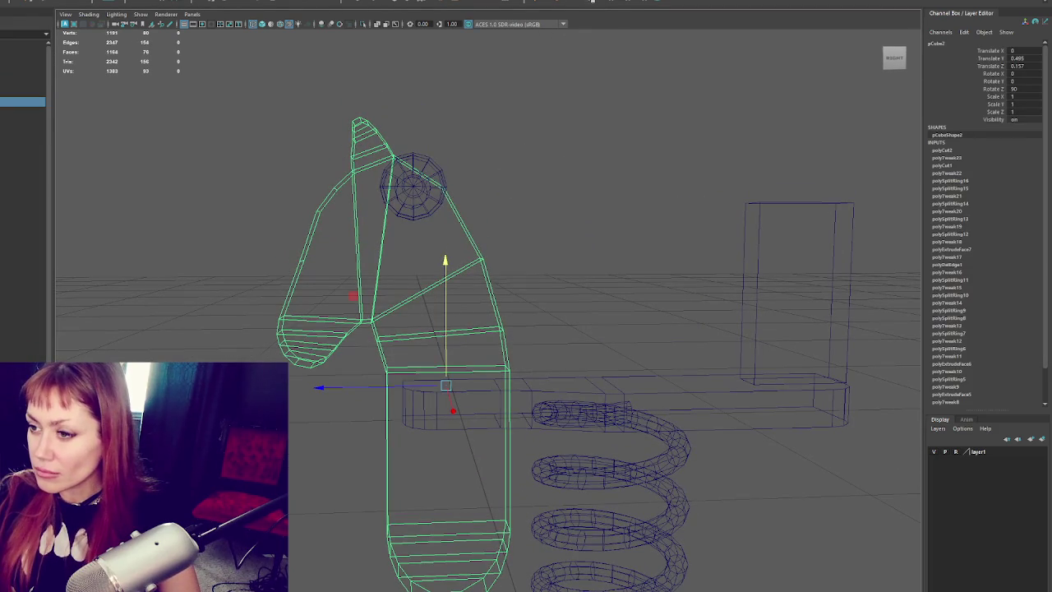
key(F10)
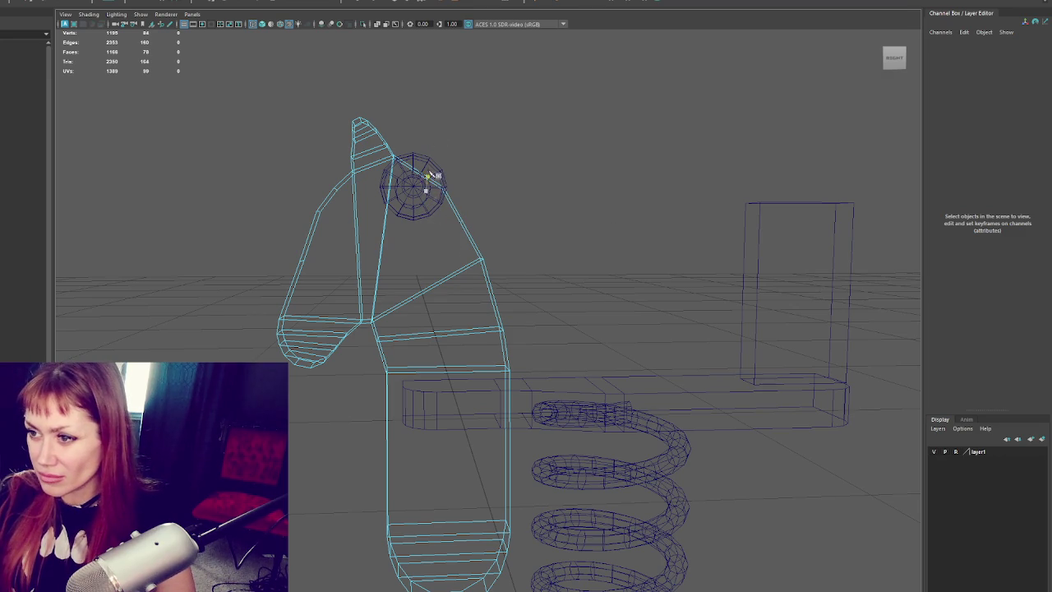
click(415, 227)
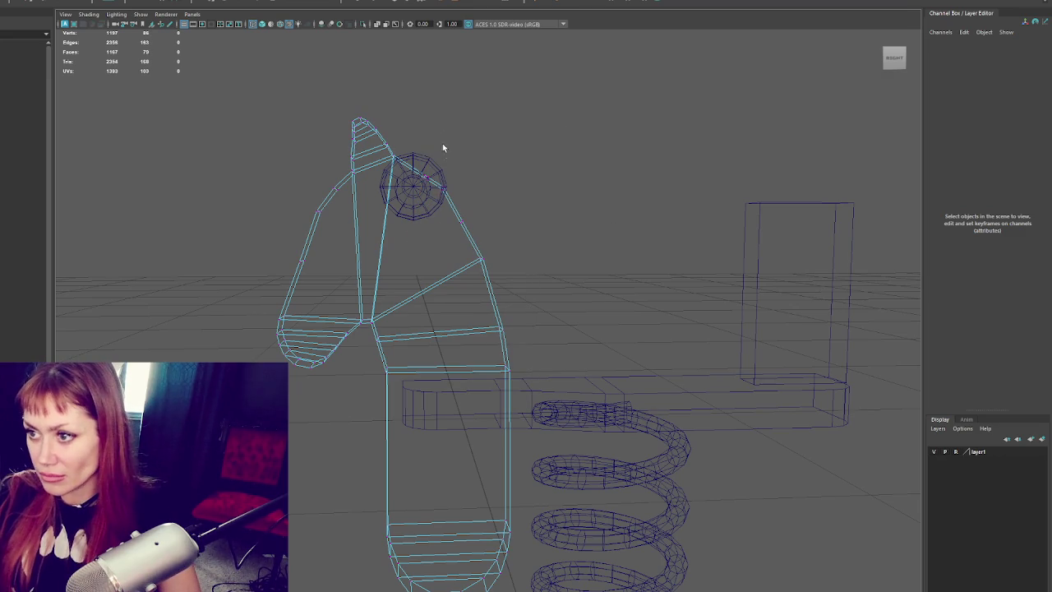
key(Return)
- Raise the vertex near the eye slightly
scroll(452, 157, up, 3)
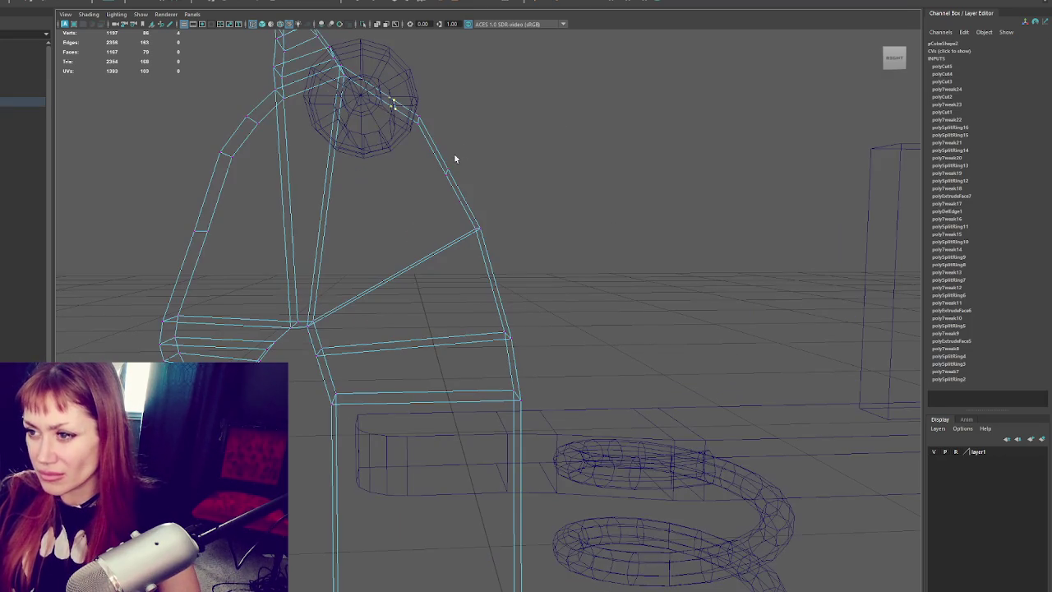
click(393, 102)
scroll(443, 134, down, 2)
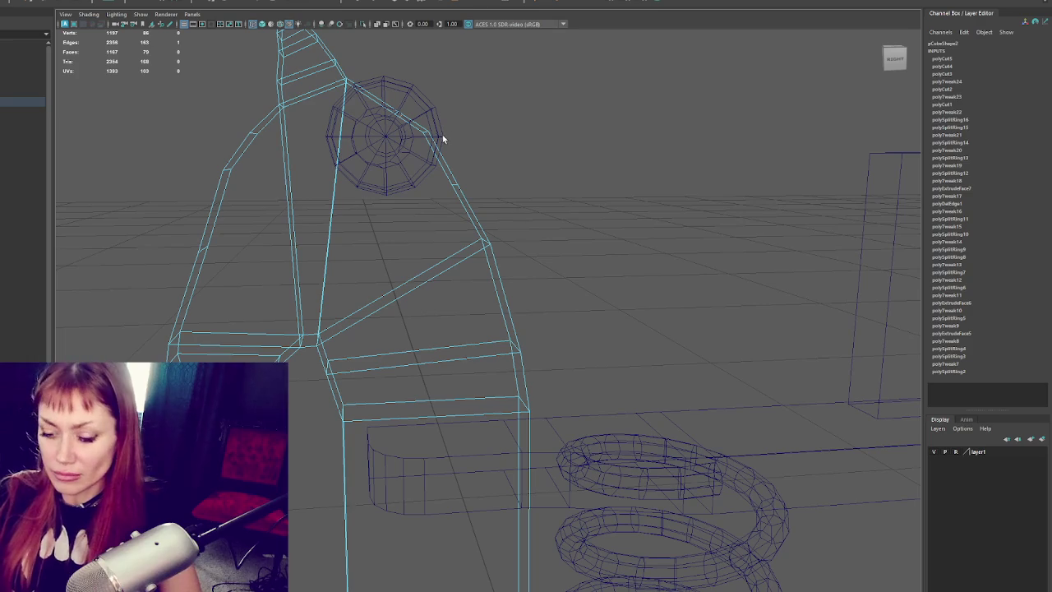
scroll(539, 121, down, 3)
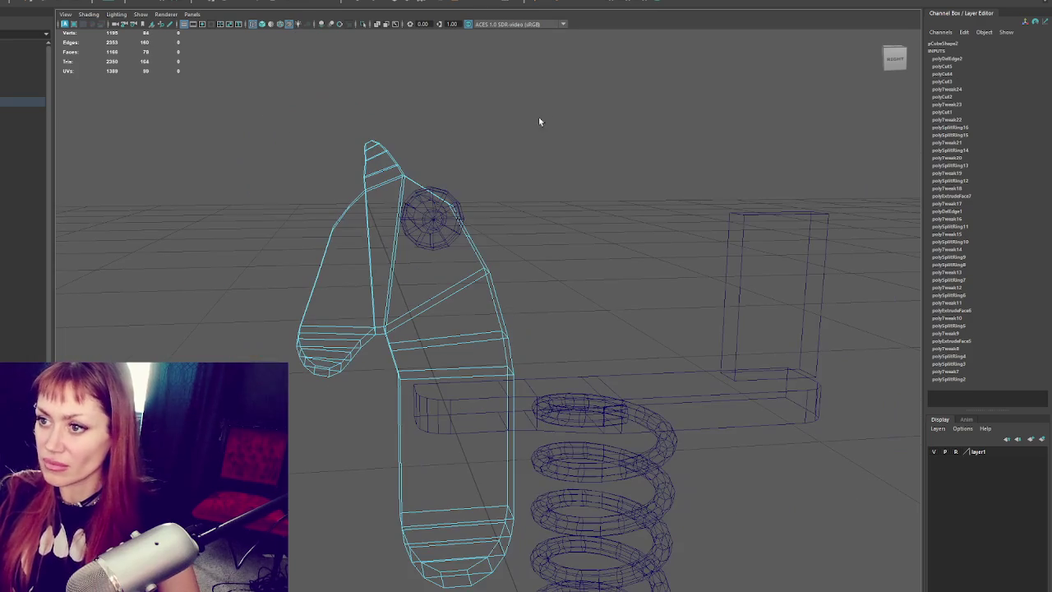
click(434, 178)
click(457, 178)
key(ctrl+z)
key(w)
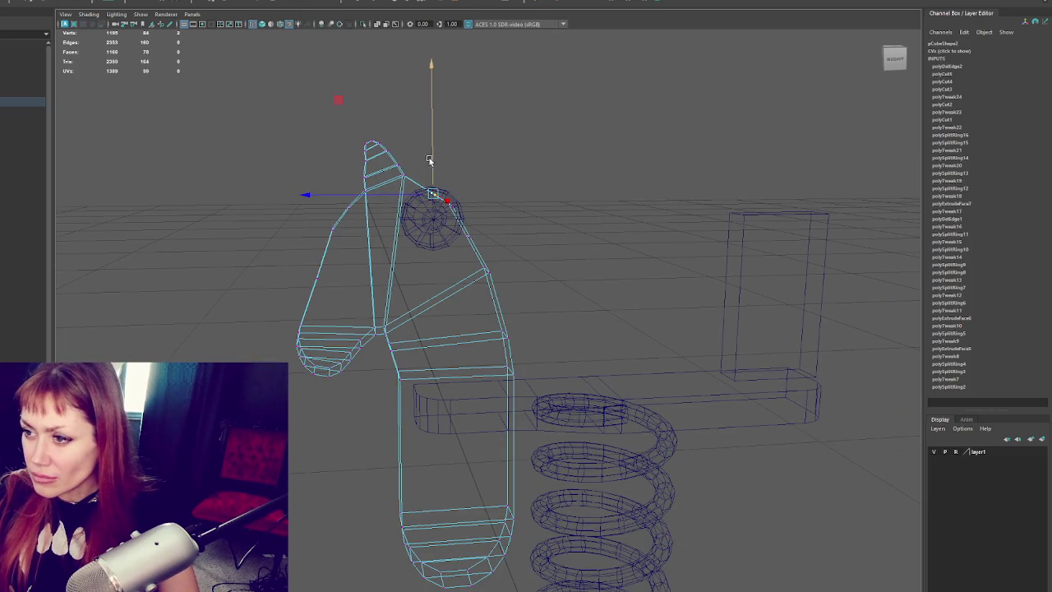
mouse_move(431, 155)
mouse_down()
mouse_move(469, 216)
mouse_move(427, 236)
mouse_move(420, 289)
mouse_up()
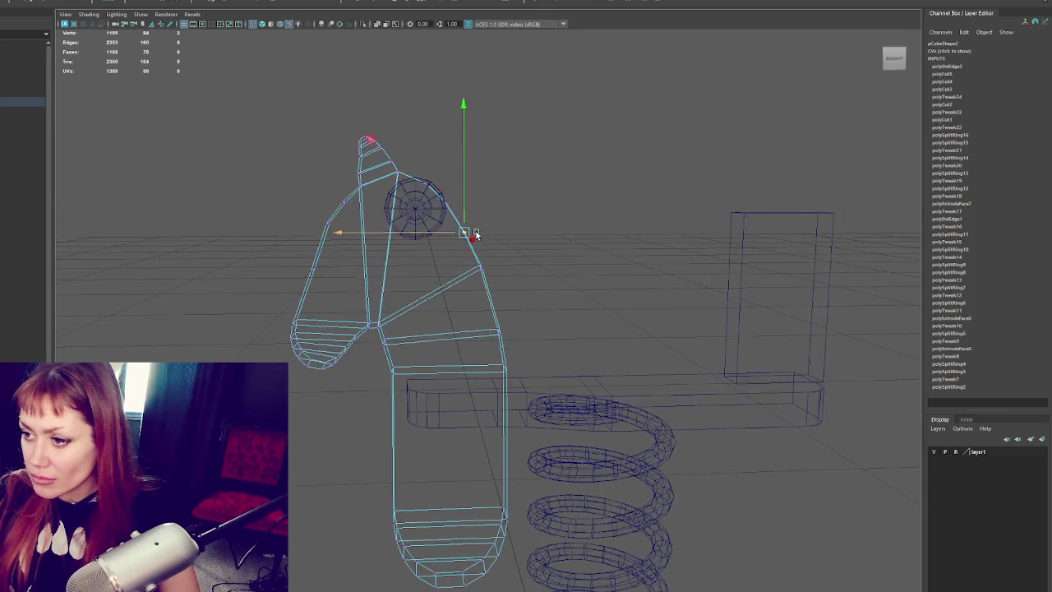
- Add an edge loop across the neck and settle the neck vertex down against the scan
click(372, 332)
mouse_move(444, 319)
alt+mouse_down()
mouse_move(437, 249)
mouse_move(442, 321)
alt+mouse_up()
key(g)
click(492, 292)
drag(485, 293, 468, 296)
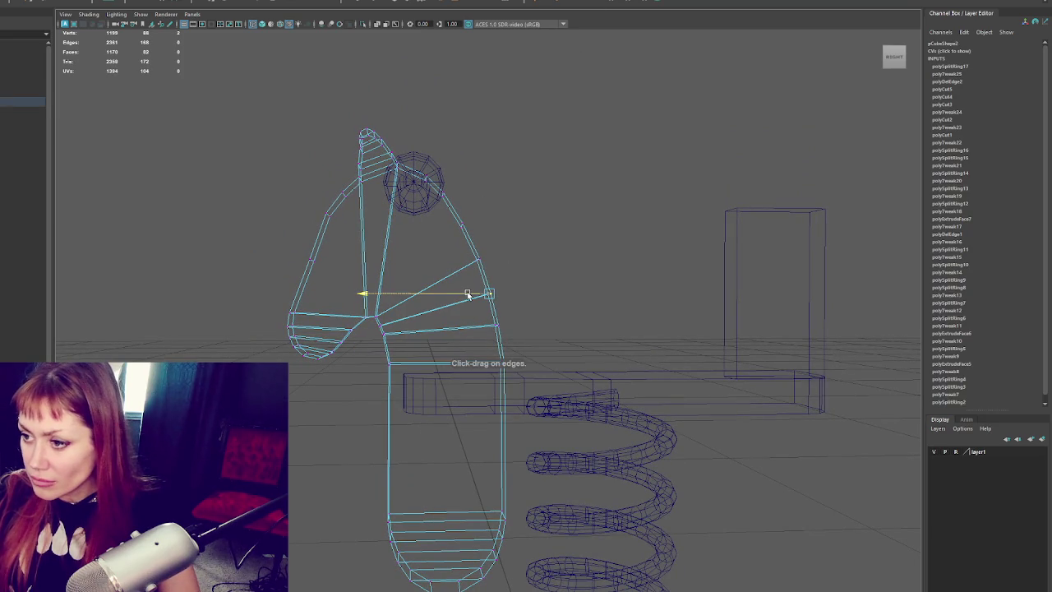
key(w)
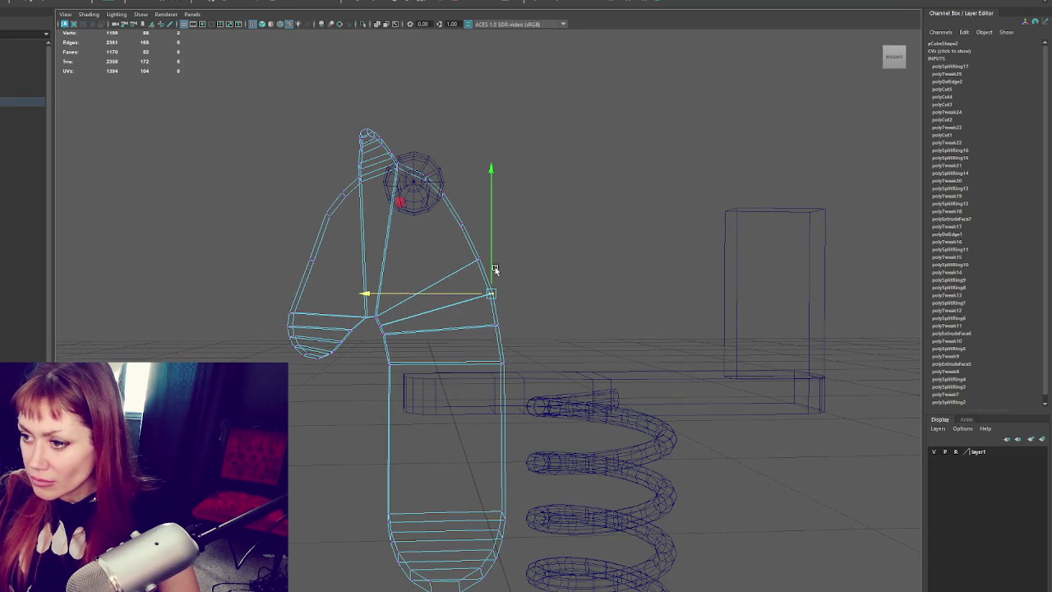
drag(494, 269, 493, 269)
drag(478, 336, 480, 327)
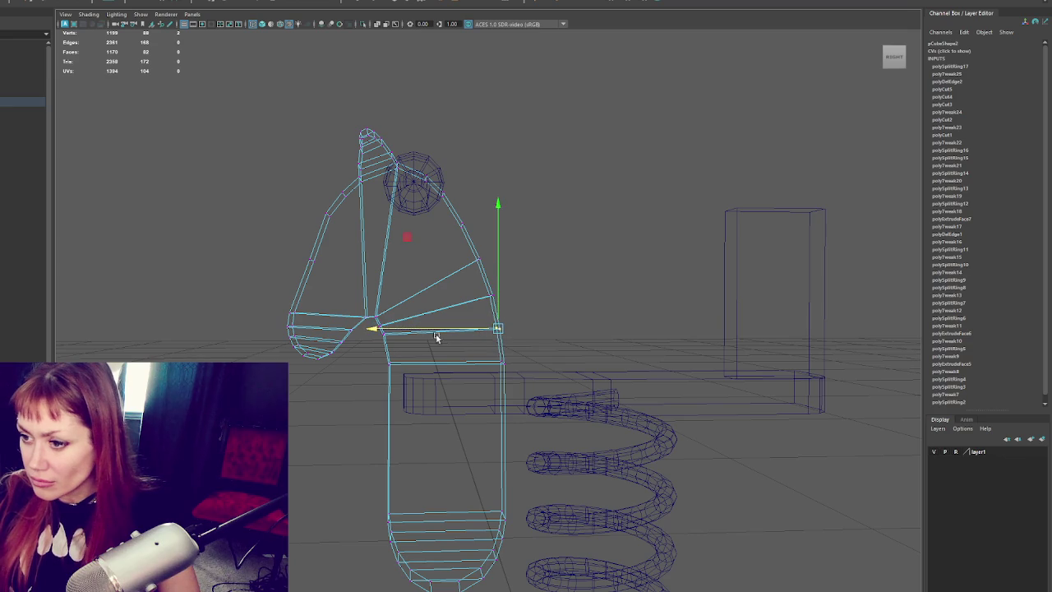
- Shift the vertex where the jaw meets the neck slightly left
click(385, 319)
click(387, 329)
click(386, 340)
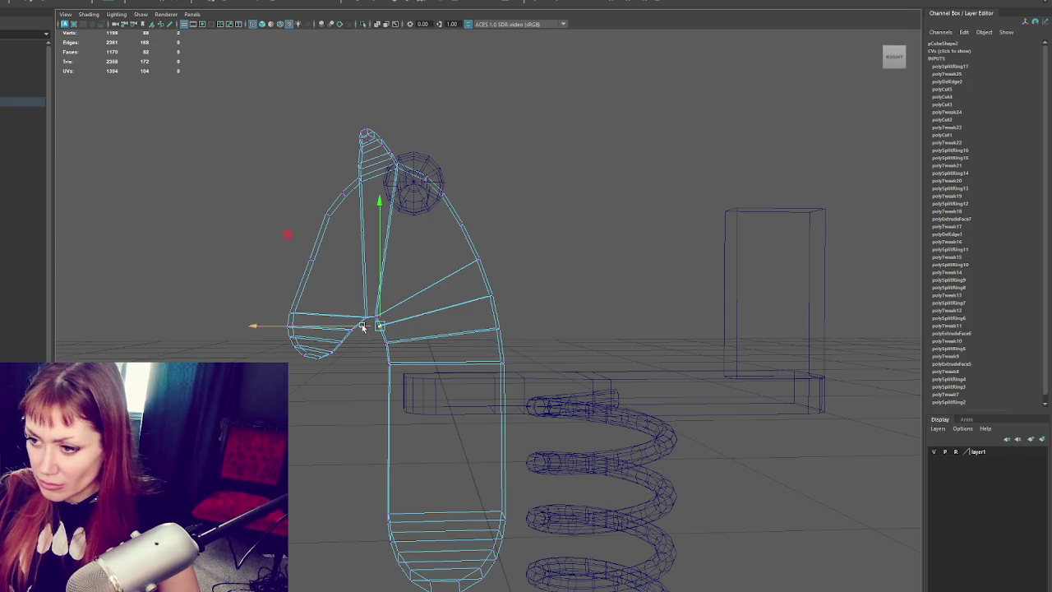
click(570, 200)
mouse_move(461, 199)
alt+mouse_down()
mouse_move(444, 202)
mouse_move(464, 197)
alt+mouse_up()
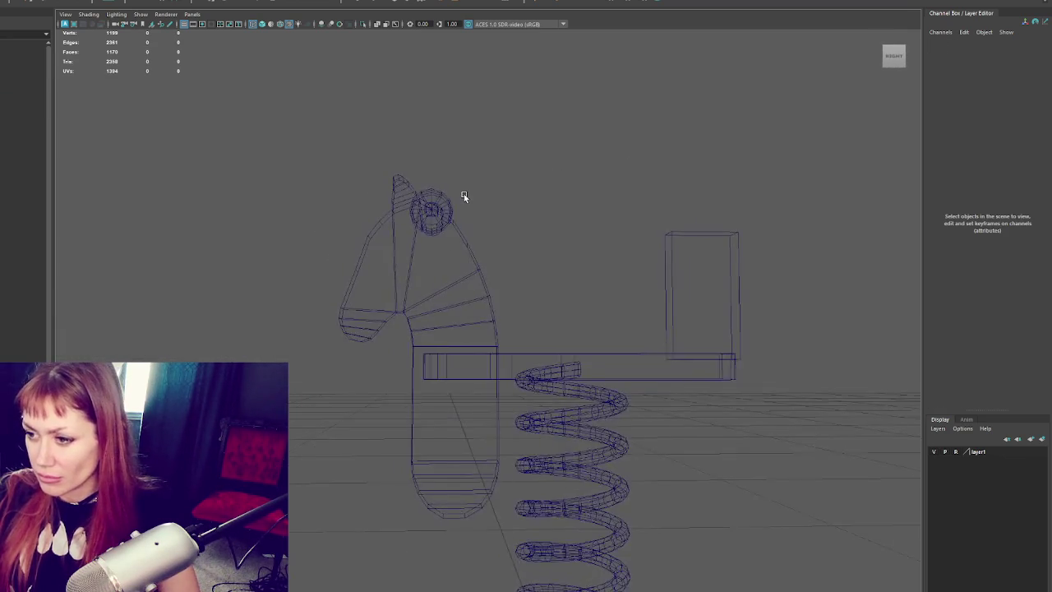
click(497, 331)
key(F9)
drag(469, 351, 468, 353)
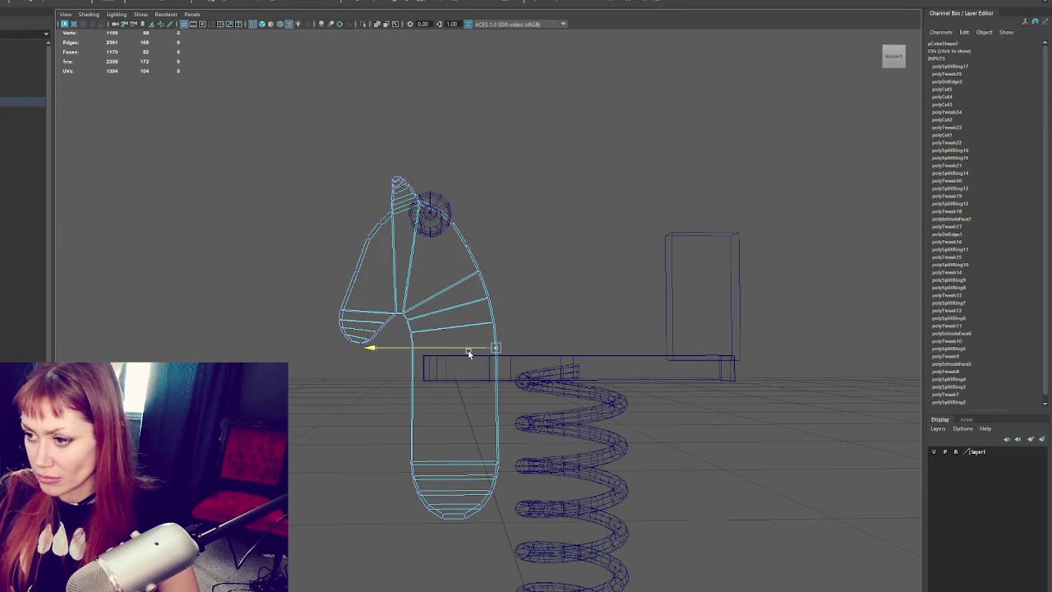
key(F8)
click(584, 205)
- Orbit and zoom to look down on the horse head and select it
mouse_move(469, 237)
alt+mouse_down()
mouse_move(422, 242)
mouse_move(483, 237)
alt+mouse_up()
scroll(479, 235, up, 2)
scroll(458, 178, up, 3)
scroll(425, 203, up, 3)
mouse_move(317, 129)
alt+mouse_down()
mouse_move(331, 124)
mouse_move(370, 196)
mouse_move(366, 181)
alt+mouse_up()
click(367, 180)
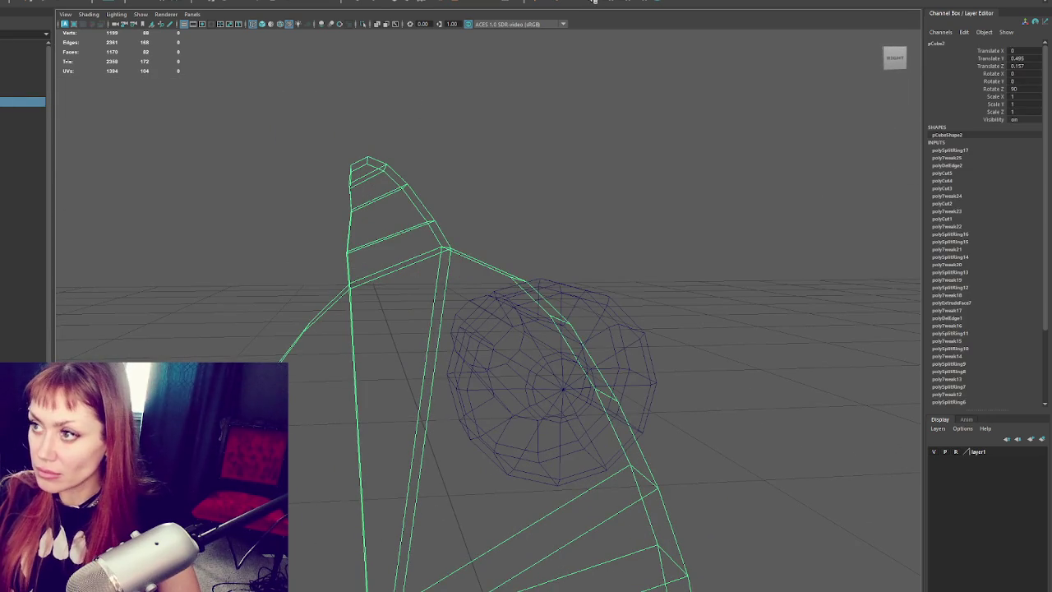
- Insert an edge loop near the ear tip and select the ear tip vertices
key(F10)
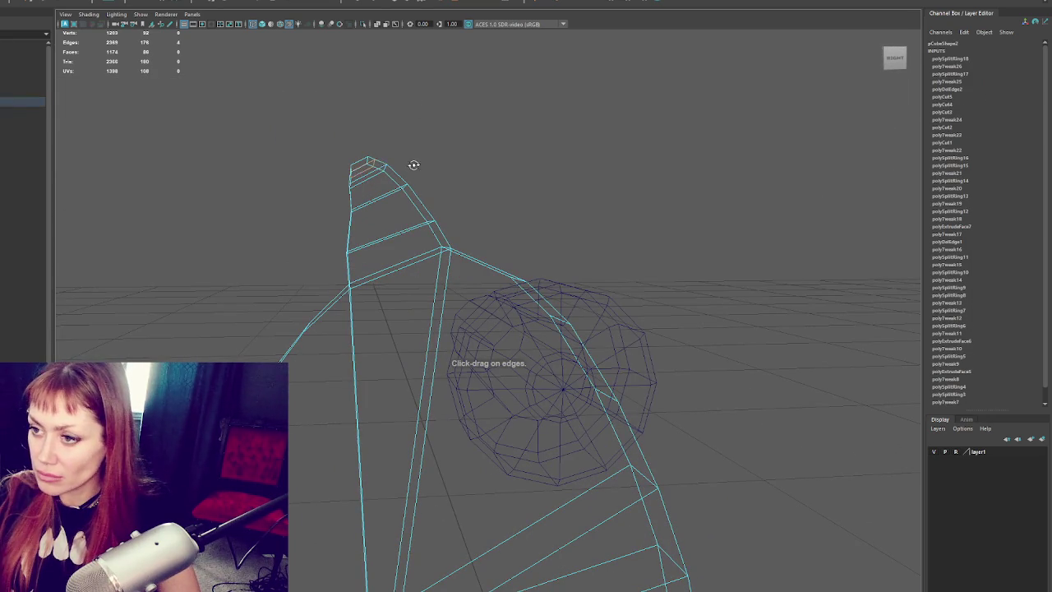
key(ctrl+z)
right_drag(413, 164, 358, 192)
click(358, 191)
- Move the ear tip vertices up and pull a lower ear vertex left, then view the whole horse
key(w)
mouse_move(353, 169)
mouse_down()
mouse_move(332, 185)
mouse_move(380, 178)
mouse_up()
drag(352, 217, 333, 218)
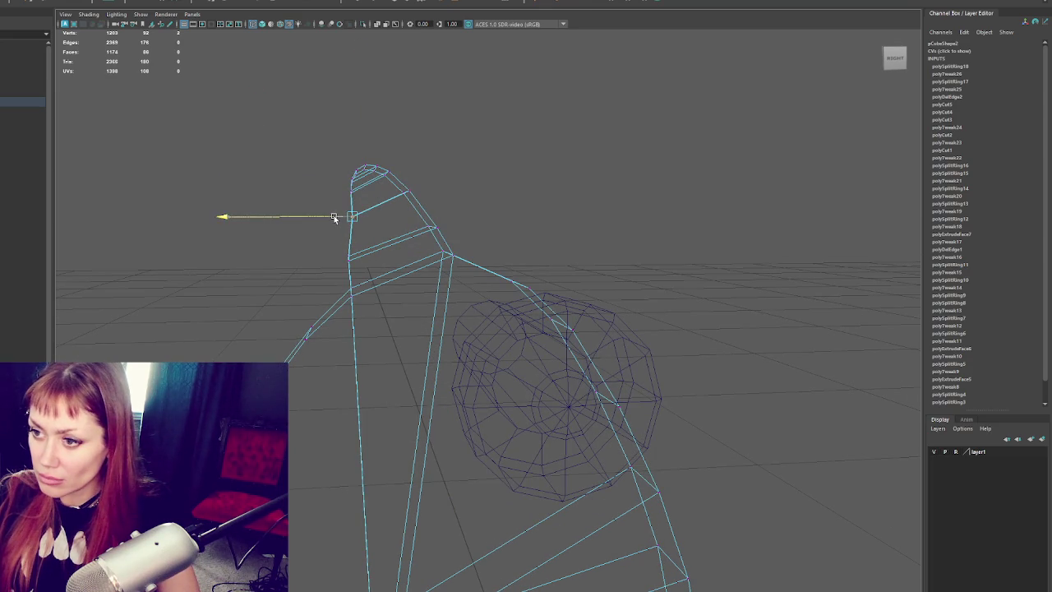
click(334, 266)
click(496, 176)
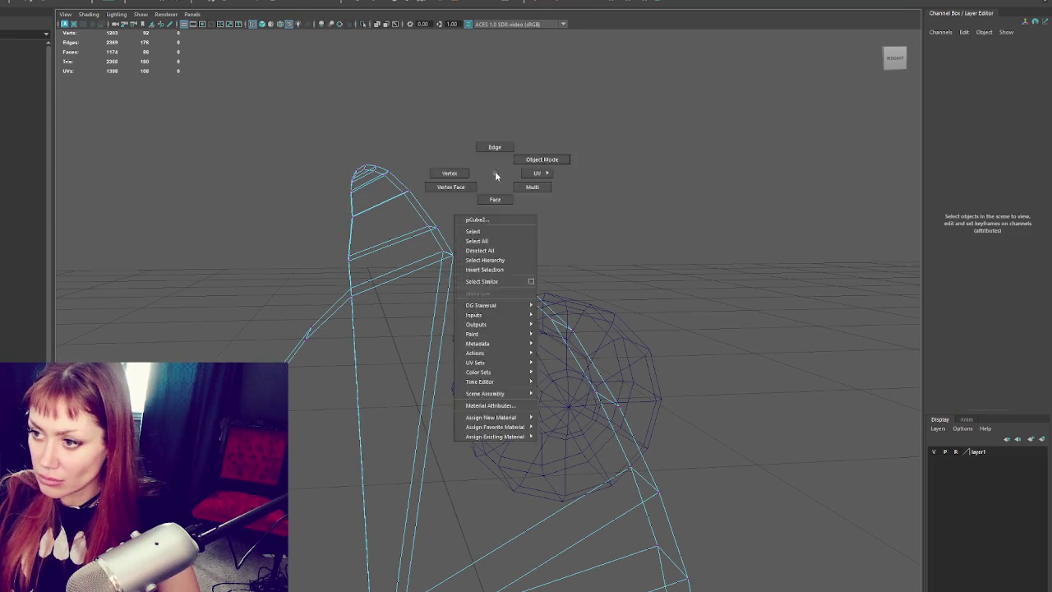
scroll(251, 205, down, 5)
mouse_move(251, 204)
alt+mouse_down()
mouse_move(584, 324)
mouse_move(528, 242)
mouse_move(559, 247)
mouse_move(543, 250)
alt+mouse_up()
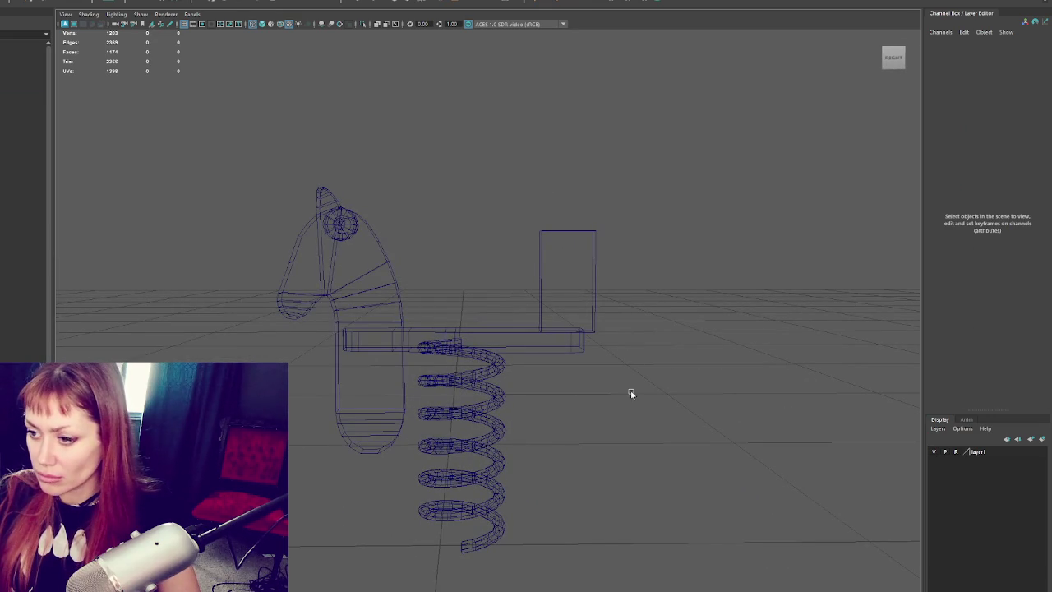
- Select the spring coil and show it in wireframe
key(6)
click(509, 377)
shift+right_drag(443, 182, 527, 215)
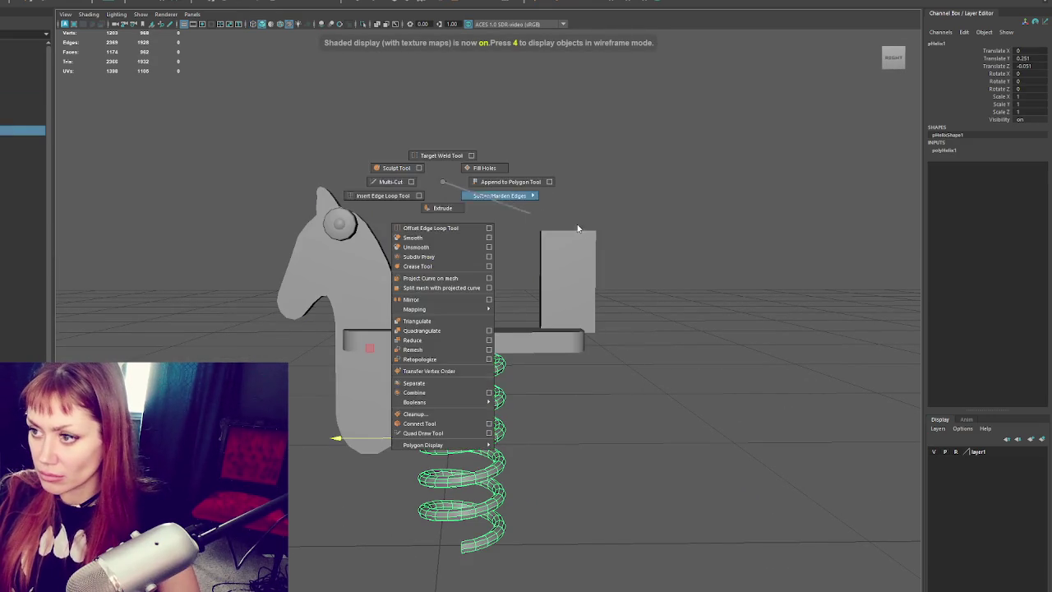
click(646, 195)
mouse_move(646, 195)
alt+mouse_down()
mouse_move(597, 216)
mouse_move(650, 211)
alt+mouse_up()
click(563, 271)
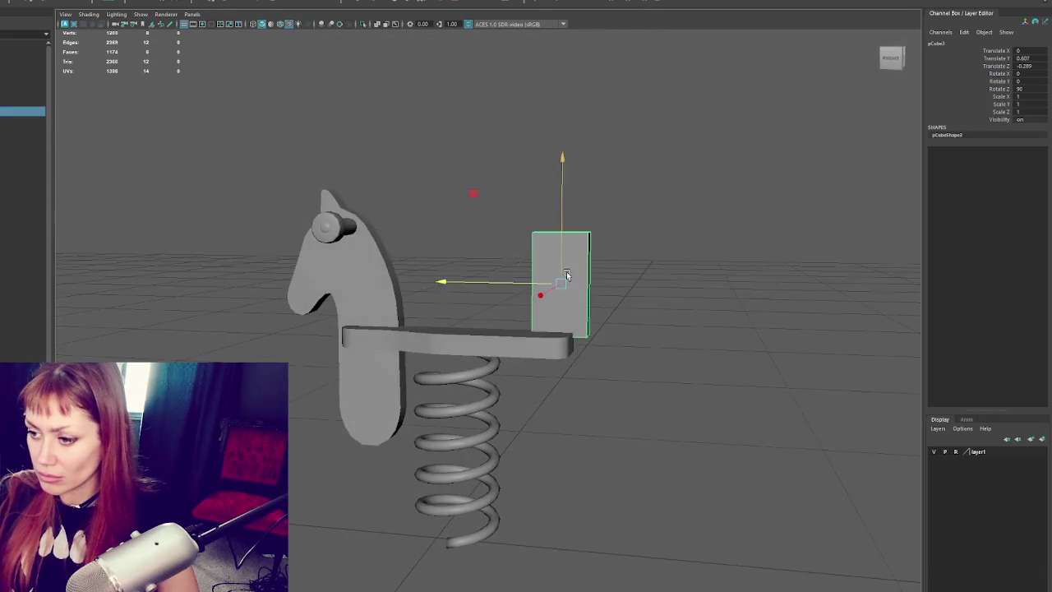
alt+drag(563, 271, 639, 274)
click(498, 392)
mouse_move(570, 415)
alt+mouse_down()
mouse_move(540, 399)
mouse_move(606, 369)
mouse_move(559, 362)
mouse_move(540, 329)
alt+mouse_up()
key(4)
- Marquee-select the faces at the spring's bottom end and delete them
click(487, 240)
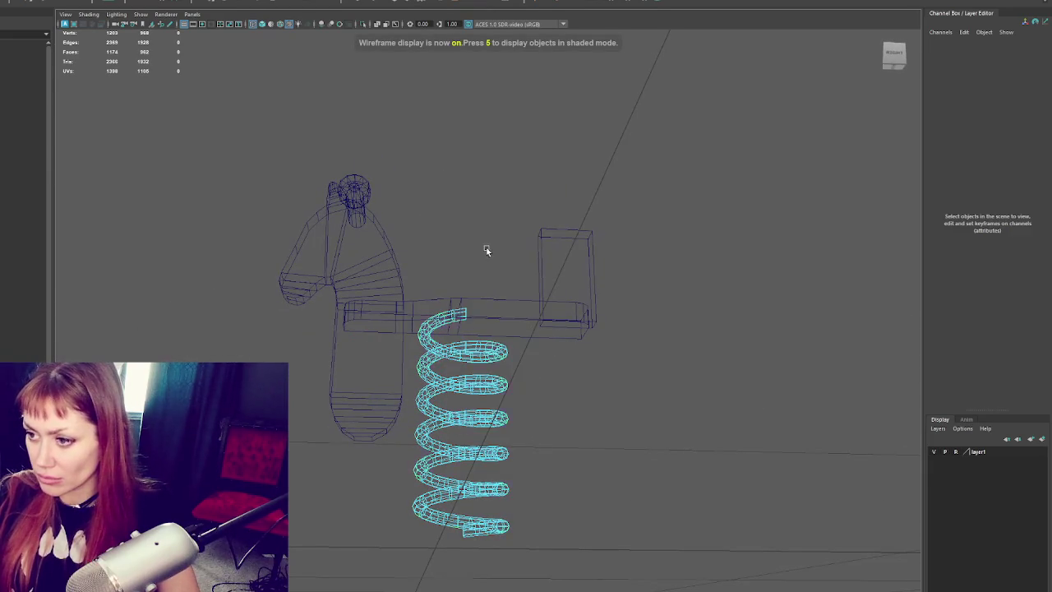
click(451, 282)
click(451, 281)
mouse_move(451, 281)
alt+mouse_down()
mouse_move(438, 359)
mouse_move(465, 539)
mouse_move(434, 564)
alt+mouse_up()
key(Delete)
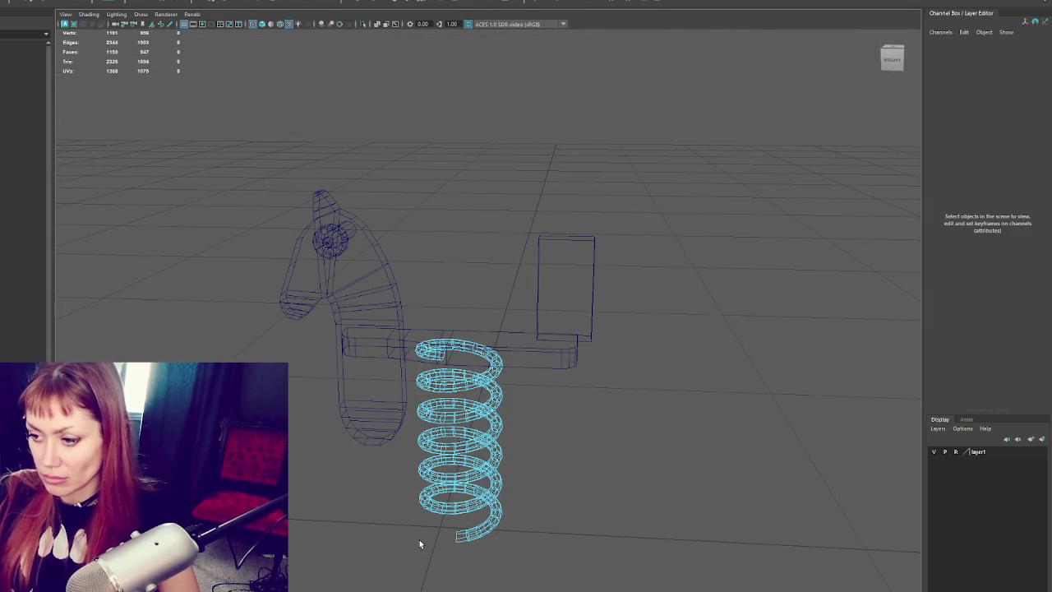
- Return to shaded view, frame the backrest block and toggle isolate select to check it
key(6)
click(452, 235)
mouse_move(452, 235)
alt+mouse_down()
mouse_move(478, 203)
mouse_move(482, 287)
mouse_move(587, 294)
mouse_move(579, 281)
alt+mouse_up()
click(578, 281)
key(f)
scroll(559, 278, down, 3)
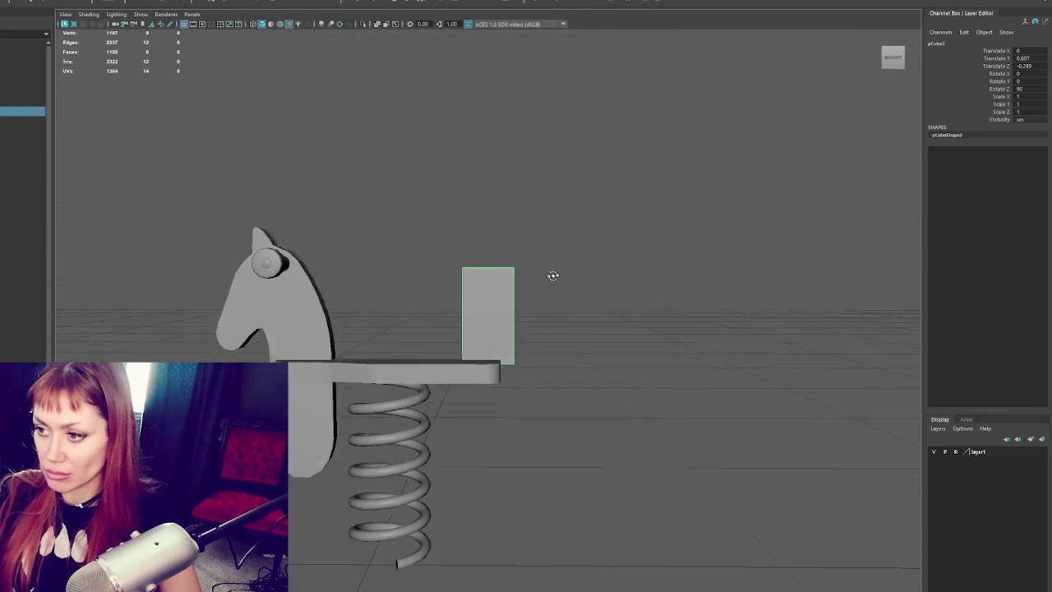
key(ctrl+1)
click(609, 285)
key(ctrl+1)
click(467, 298)
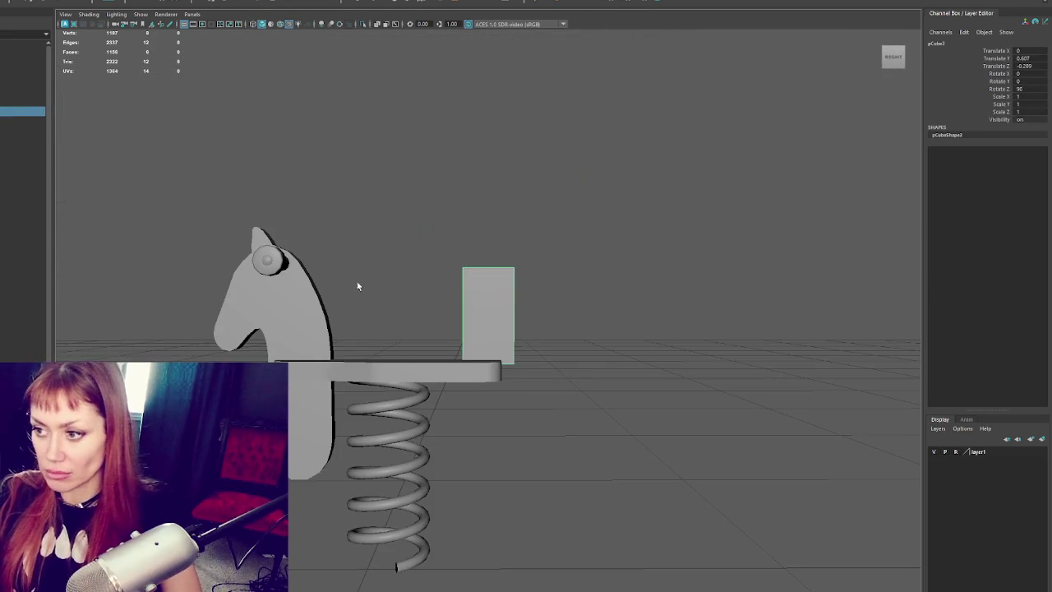
click(444, 160)
key(ctrl+1)
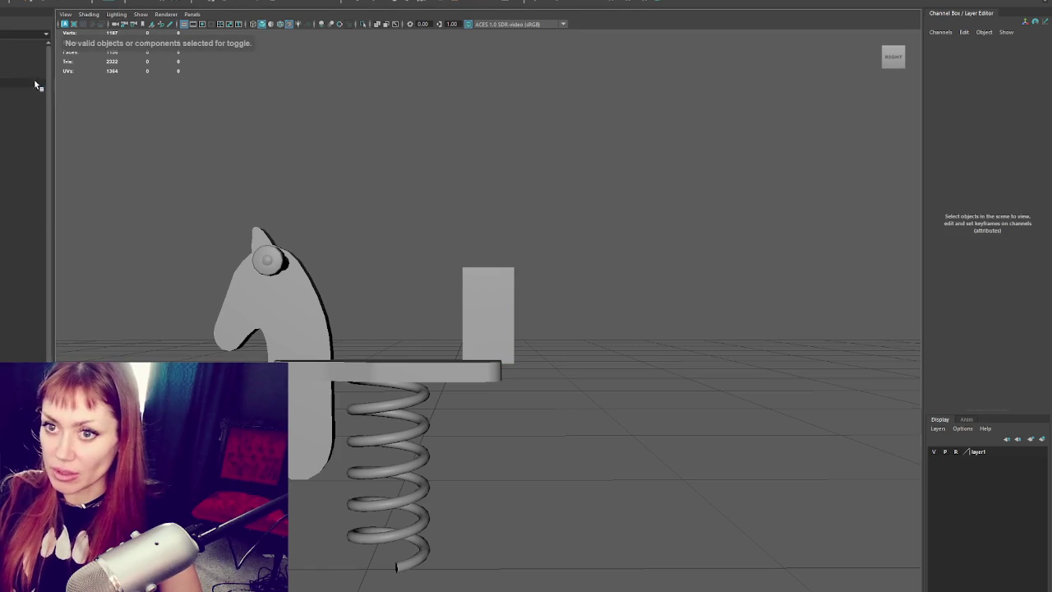
- In wireframe, move the backrest block's left corner vertices onto the scanned hand outline
key(4)
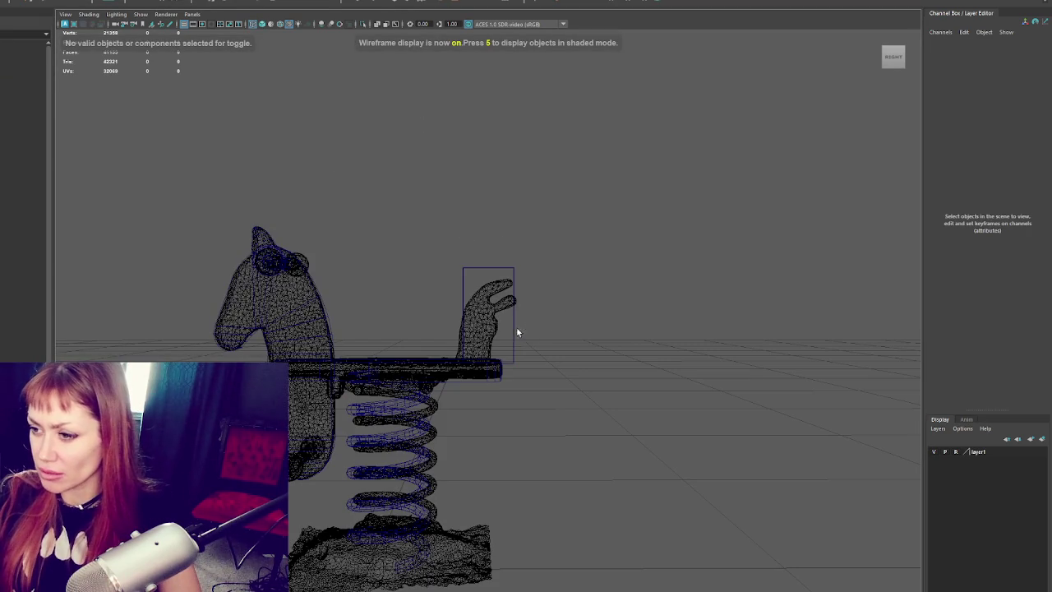
scroll(516, 329, up, 2)
scroll(541, 316, up, 2)
drag(521, 317, 540, 336)
key(F9)
mouse_move(465, 335)
mouse_down()
mouse_move(435, 387)
mouse_move(422, 387)
mouse_up()
mouse_move(440, 257)
mouse_down()
mouse_move(452, 215)
mouse_move(434, 263)
mouse_move(458, 235)
mouse_move(479, 230)
mouse_move(439, 247)
mouse_move(476, 245)
mouse_up()
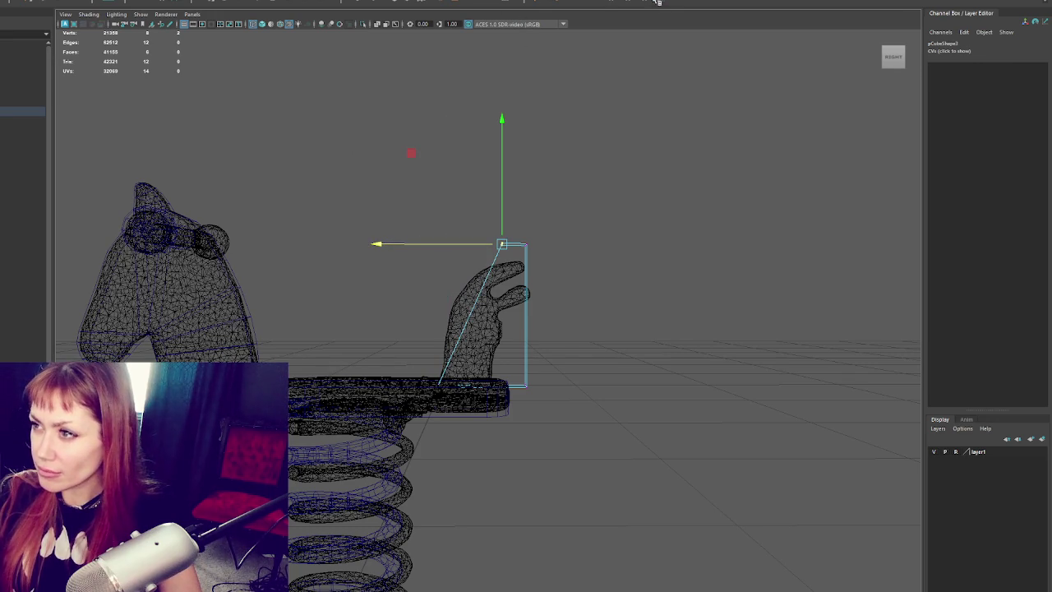
- Insert four horizontal edge loops across the hand block
click(526, 275)
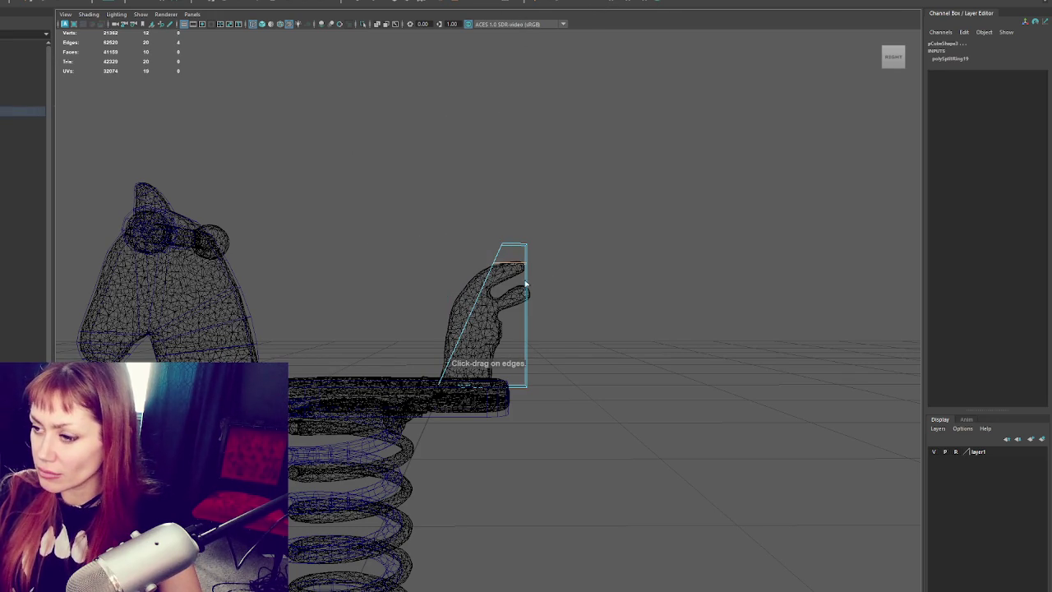
click(527, 290)
click(526, 312)
click(527, 344)
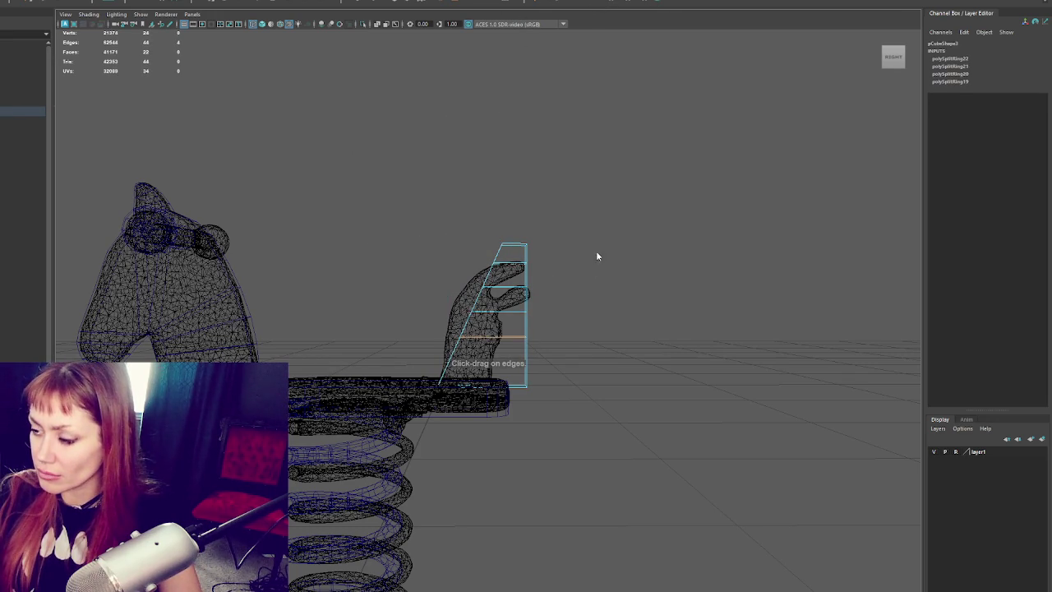
- Pull the side vertices of each new loop left onto the hand outline
key(w)
click(457, 337)
drag(435, 336, 421, 345)
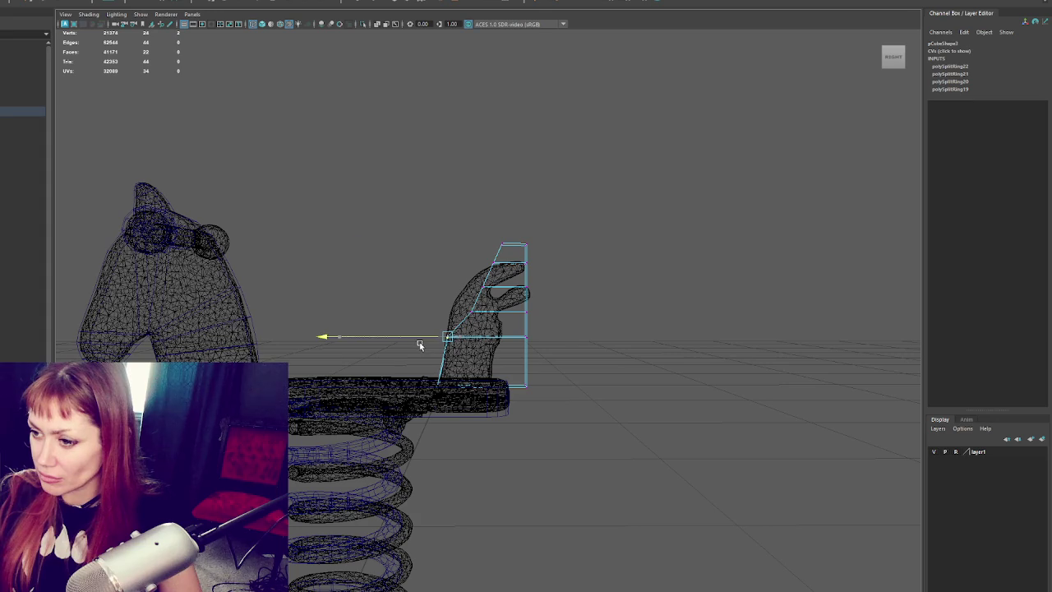
click(467, 311)
drag(434, 310, 419, 317)
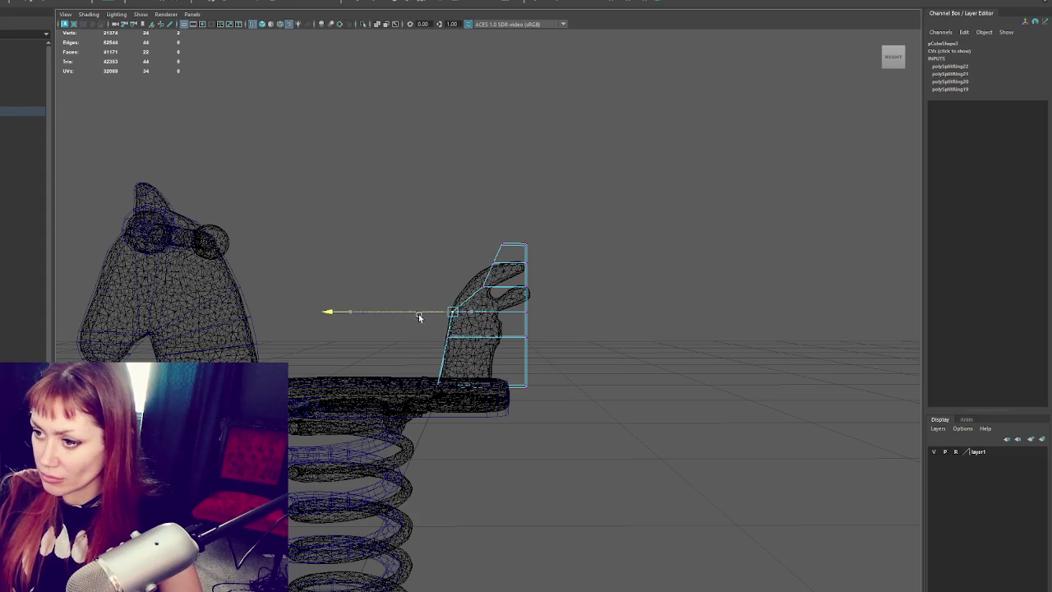
click(485, 288)
mouse_move(463, 287)
mouse_down()
mouse_move(446, 291)
mouse_move(458, 264)
mouse_up()
click(495, 263)
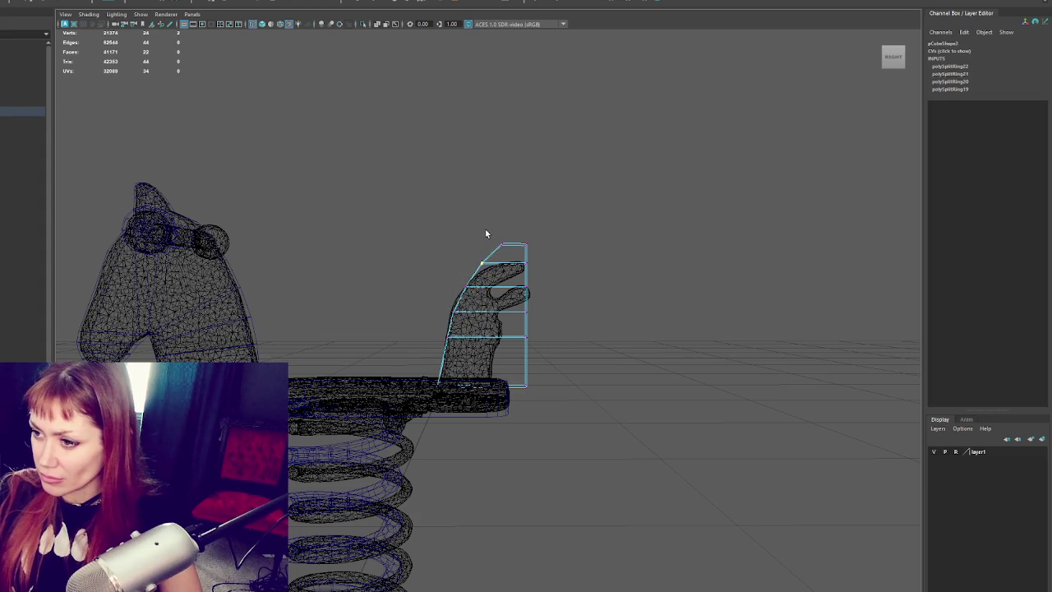
- Lower and scale the block's top vertices down to the fingertips
click(486, 234)
drag(539, 274, 539, 274)
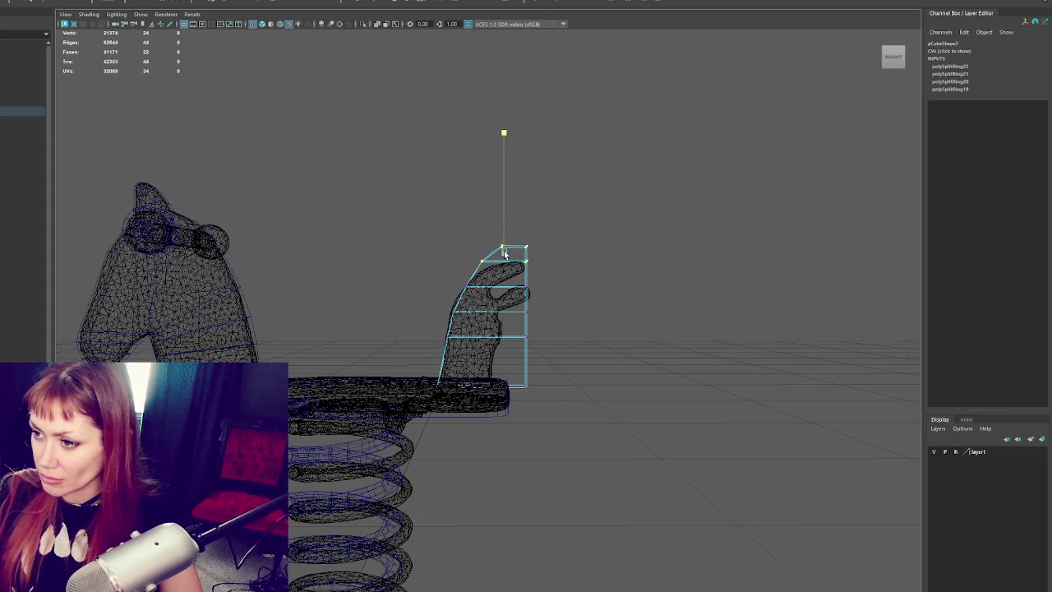
mouse_move(503, 237)
mouse_down()
mouse_move(505, 294)
mouse_move(433, 331)
mouse_move(420, 313)
mouse_up()
key(r)
click(431, 274)
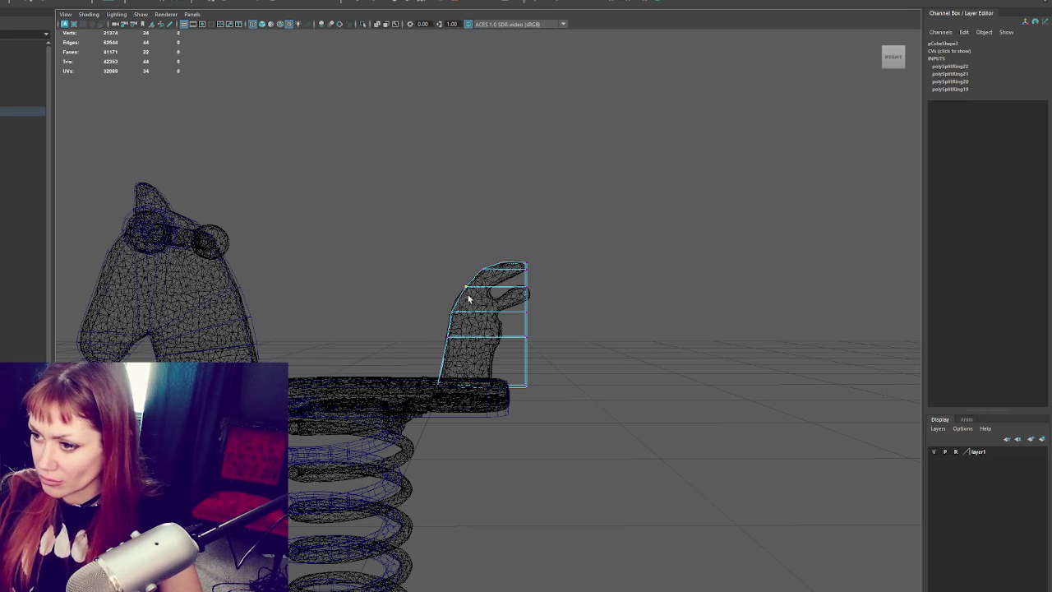
- Adjust a vertex near the hand's base and add an edge loop there
key(q)
drag(442, 406, 442, 404)
click(418, 387)
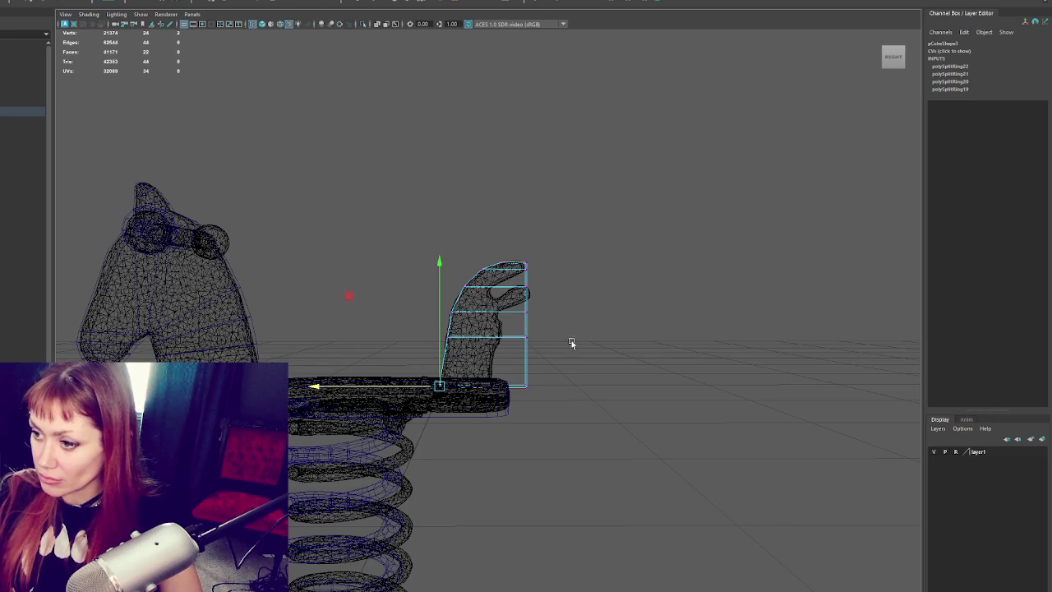
click(440, 367)
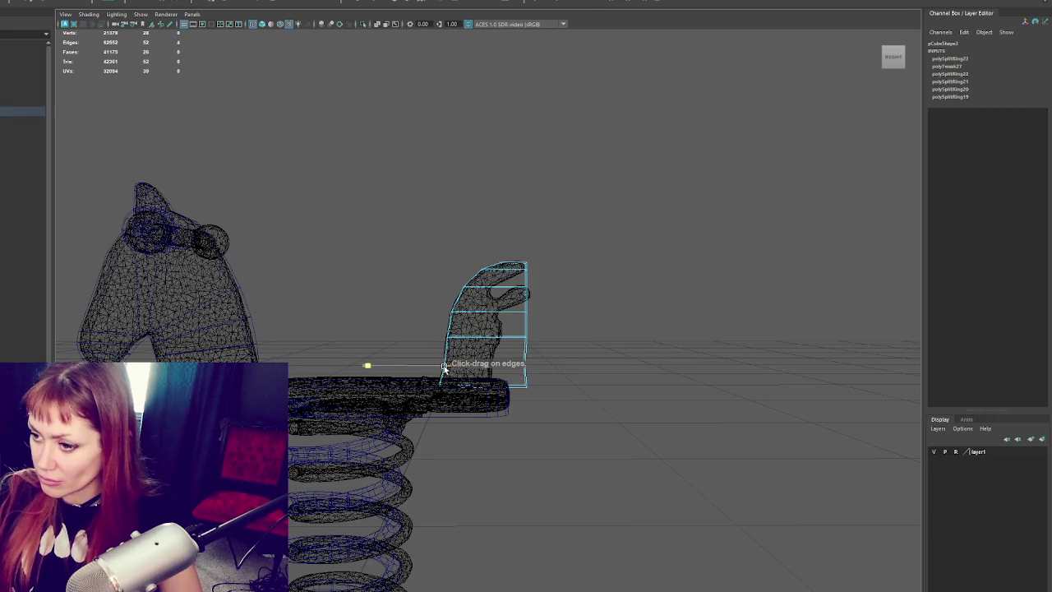
key(w)
right_drag(416, 282, 370, 282)
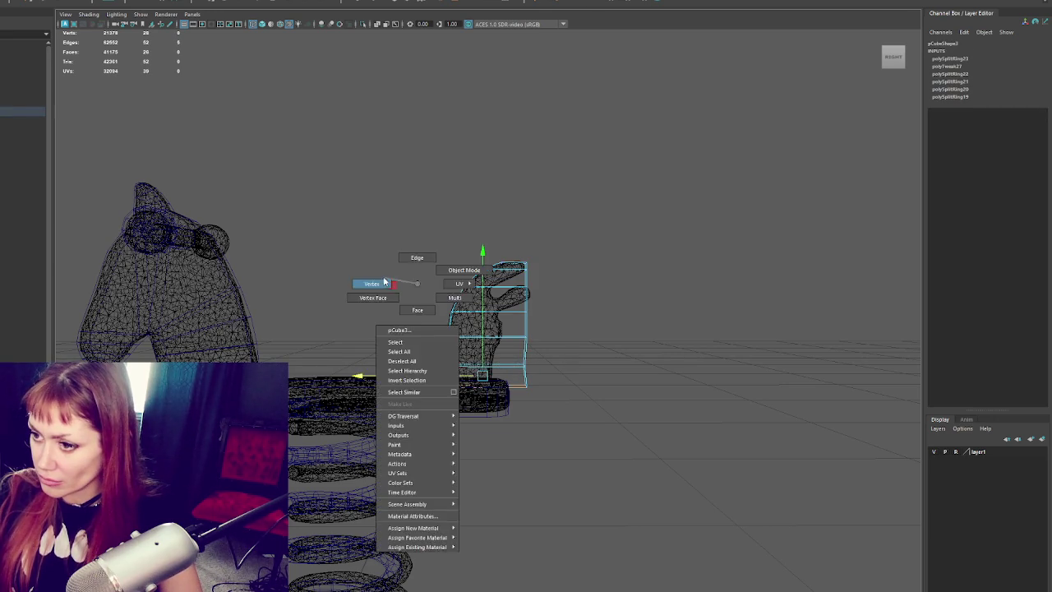
click(440, 387)
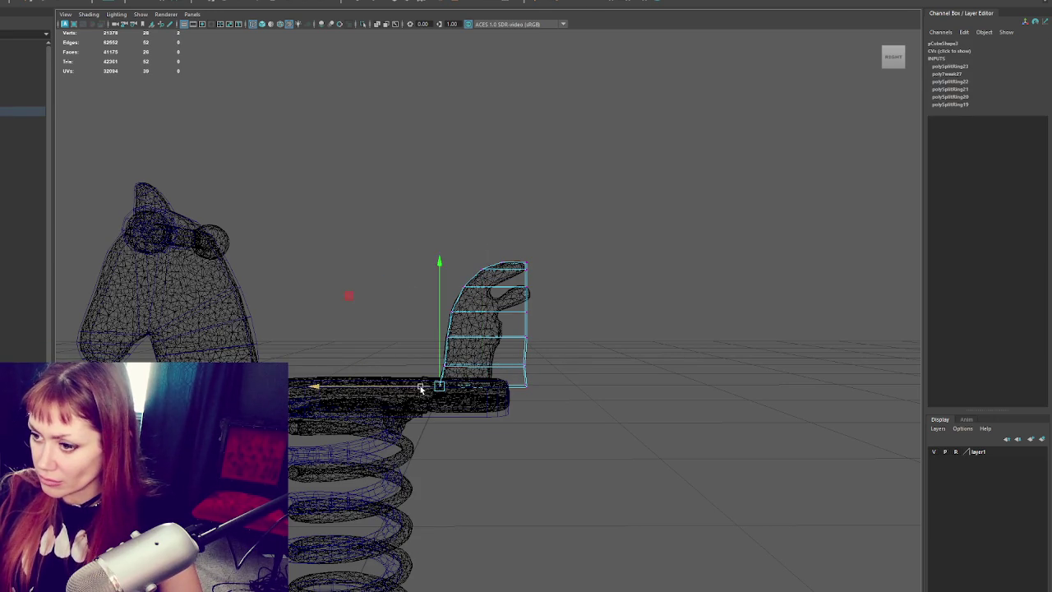
- Select the edge ring across the hand and shift it slightly left
click(534, 358)
right_drag(606, 288, 605, 262)
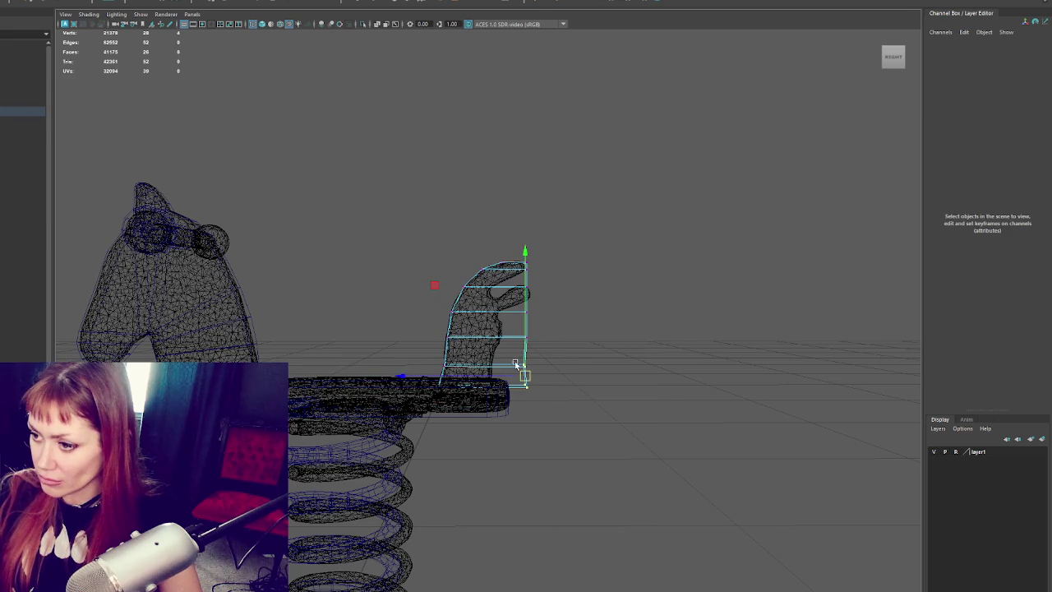
click(472, 378)
click(493, 337)
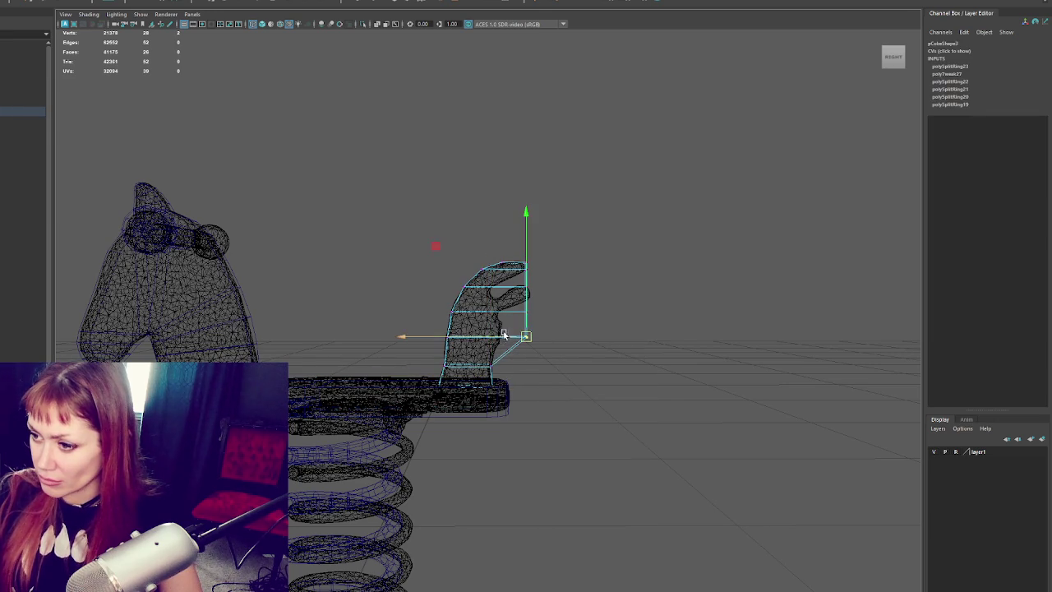
click(567, 261)
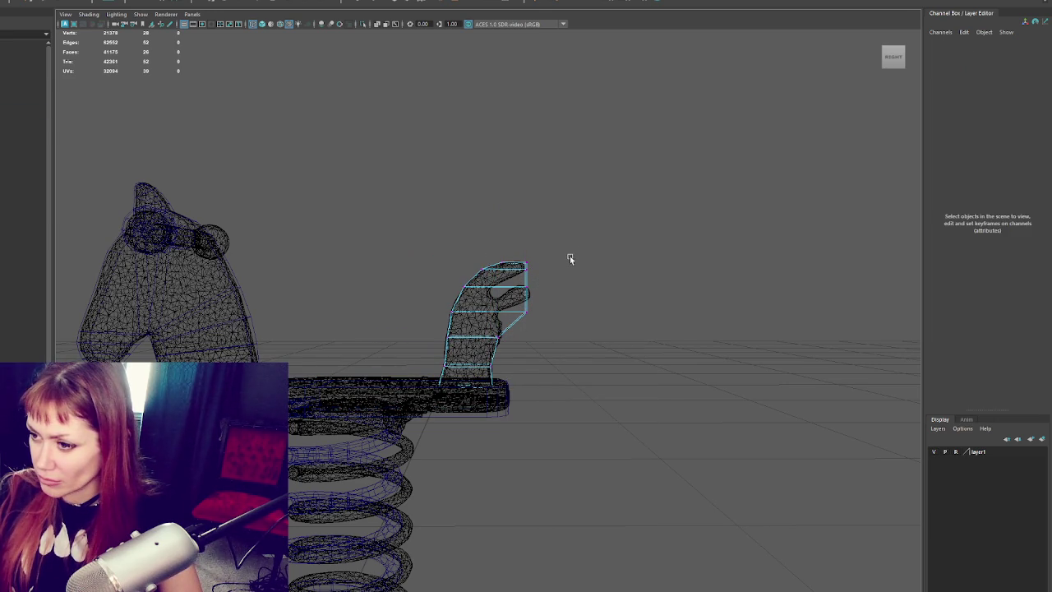
scroll(561, 255, up, 2)
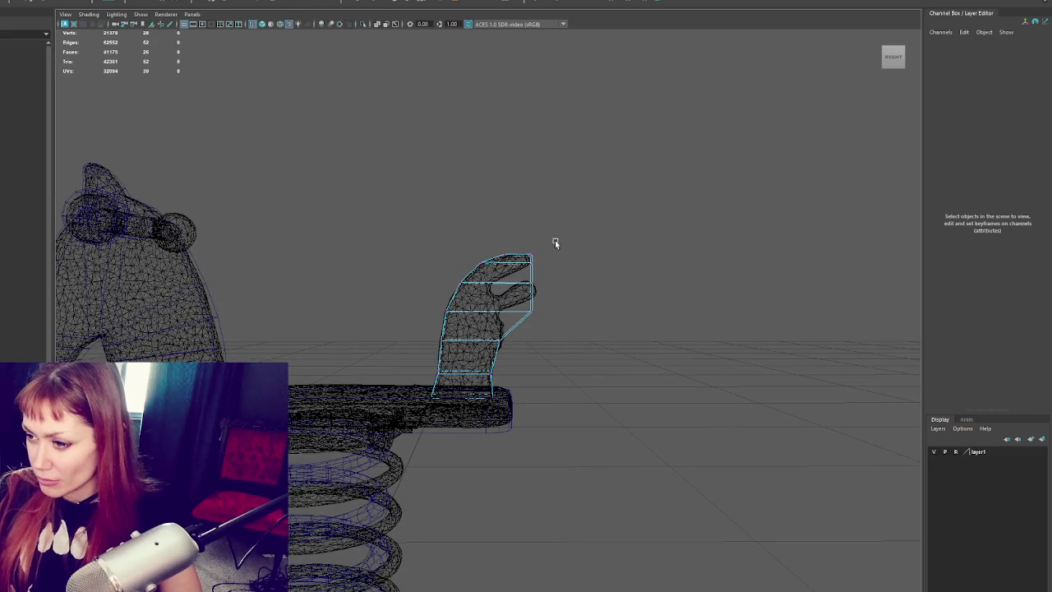
click(520, 284)
drag(506, 286, 491, 287)
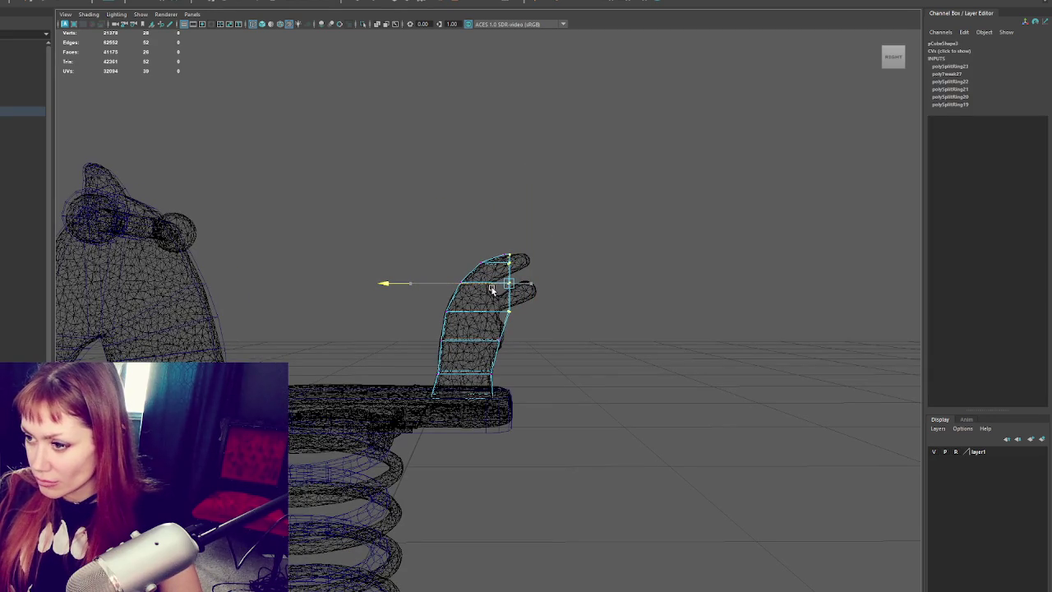
- Add an edge loop and extrude the top faces into the first finger
click(517, 311)
shift+right_drag(503, 321, 508, 328)
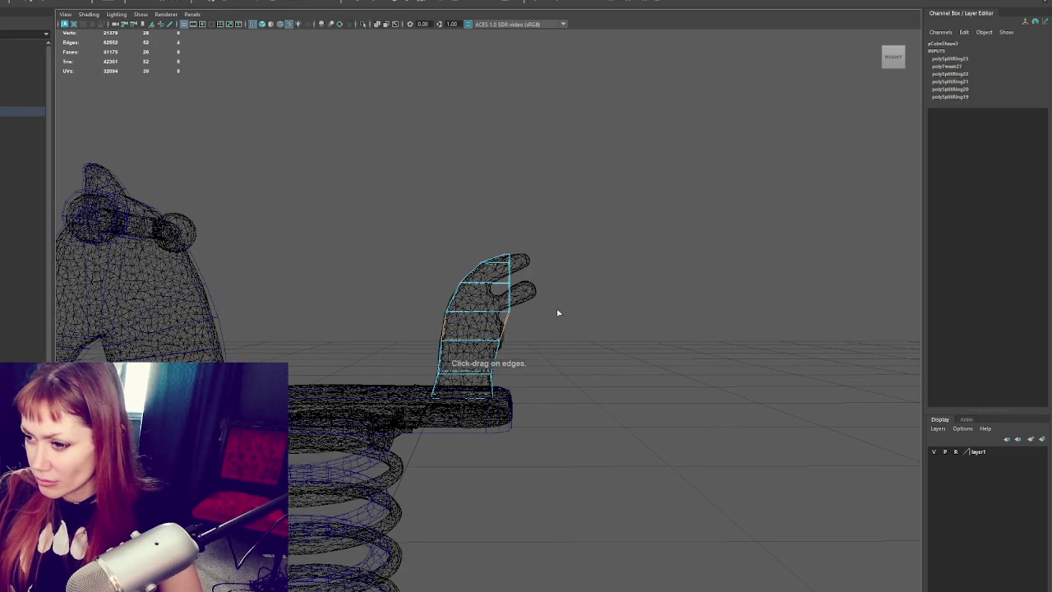
alt+drag(552, 316, 584, 257)
click(510, 261)
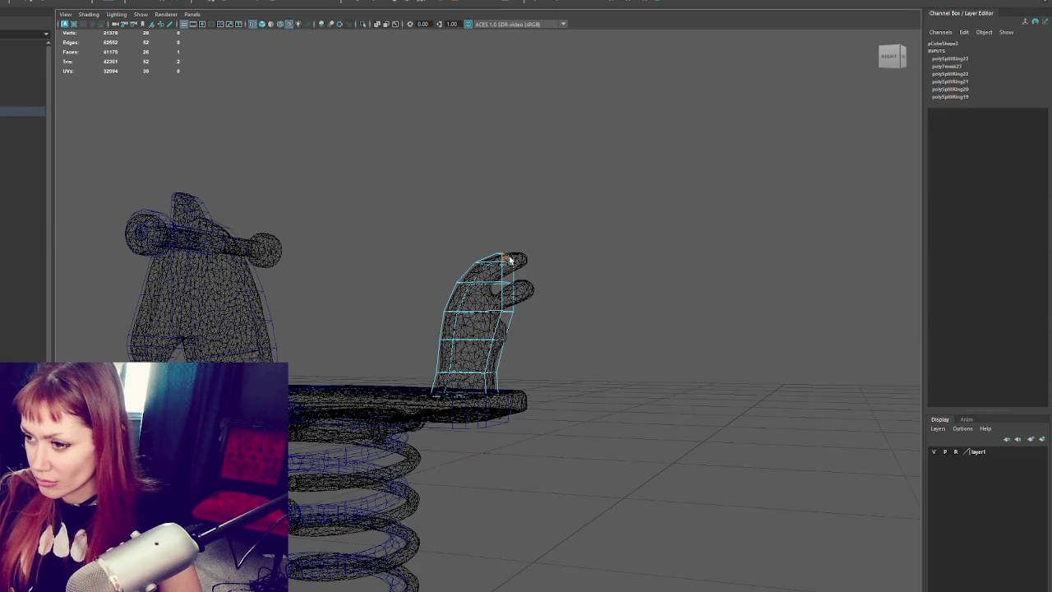
alt+drag(536, 282, 419, 3)
key(ctrl+e)
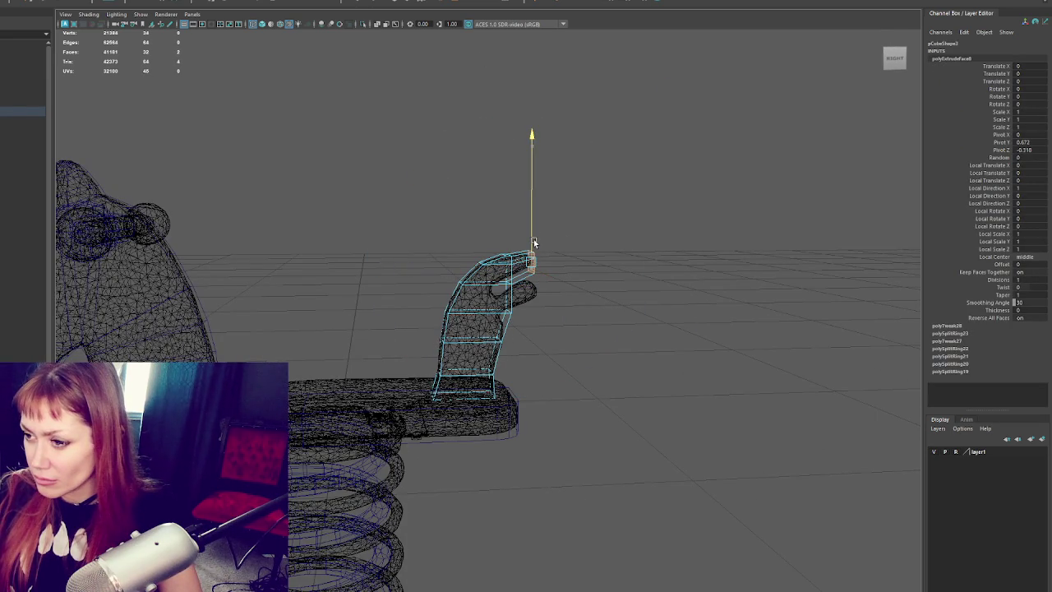
click(535, 243)
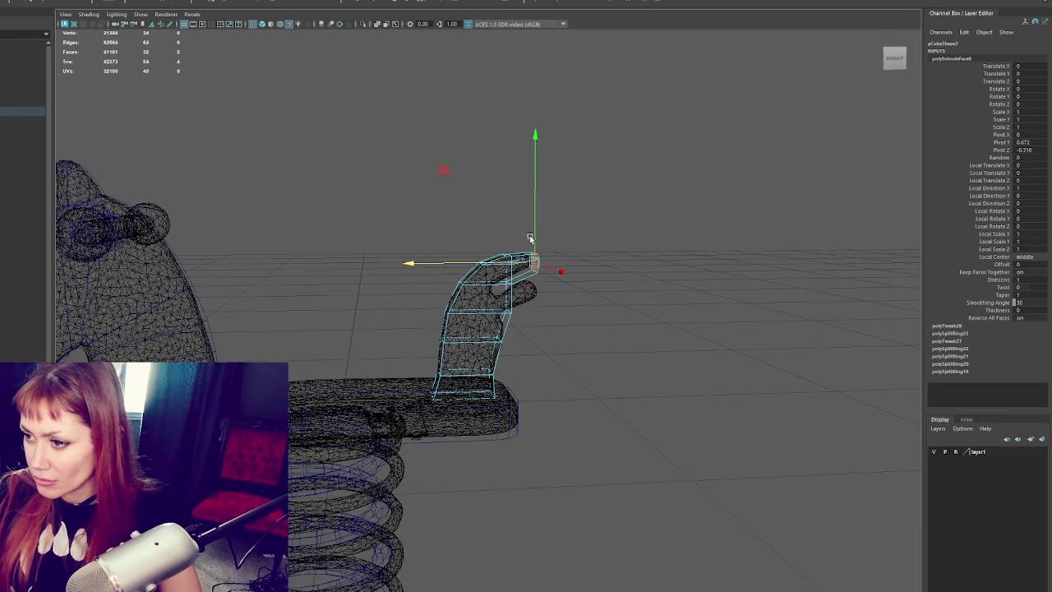
alt+drag(534, 243, 556, 267)
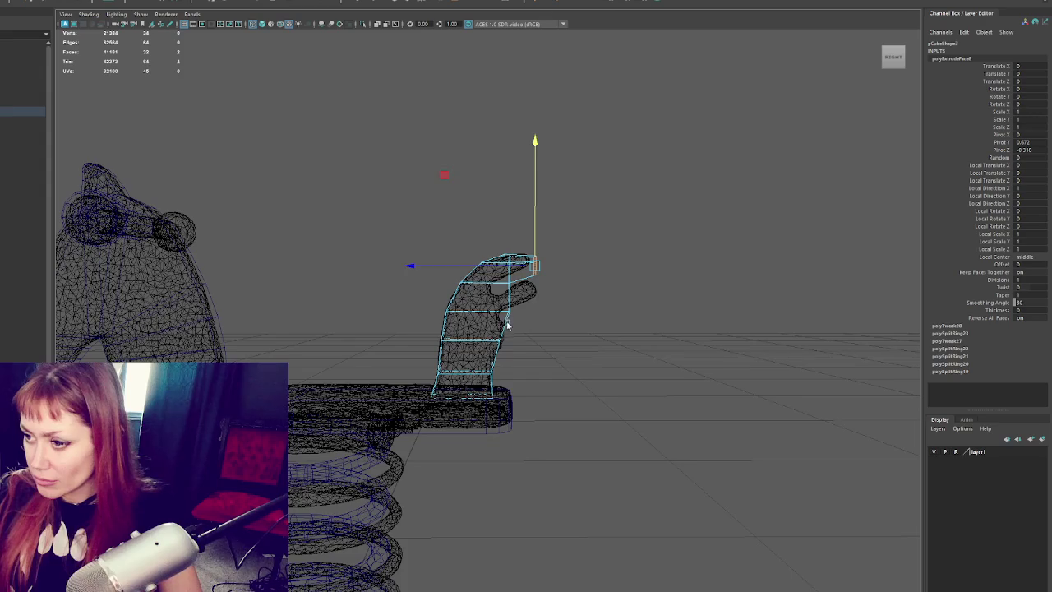
alt+drag(505, 326, 578, 47)
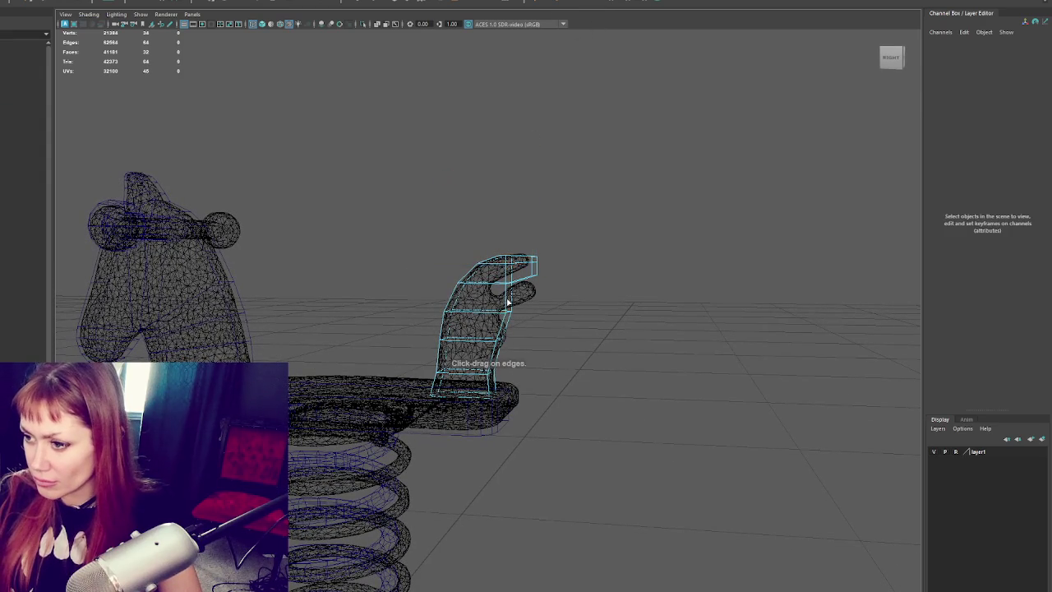
- Insert edge loops, delete an unwanted one, and extrude another face into a second finger
click(507, 323)
click(504, 323)
right_click(665, 239)
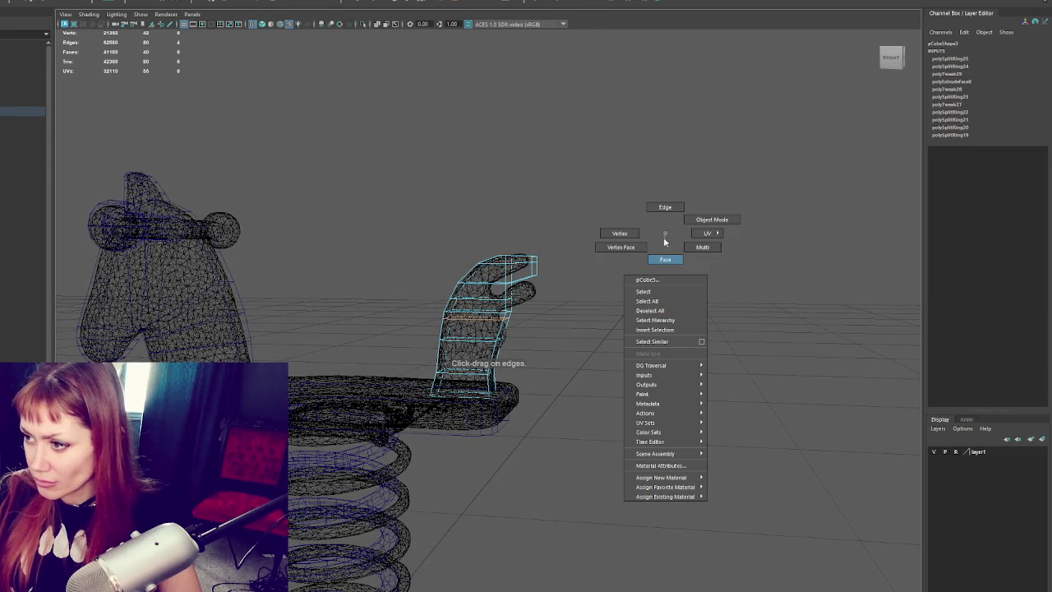
key(Delete)
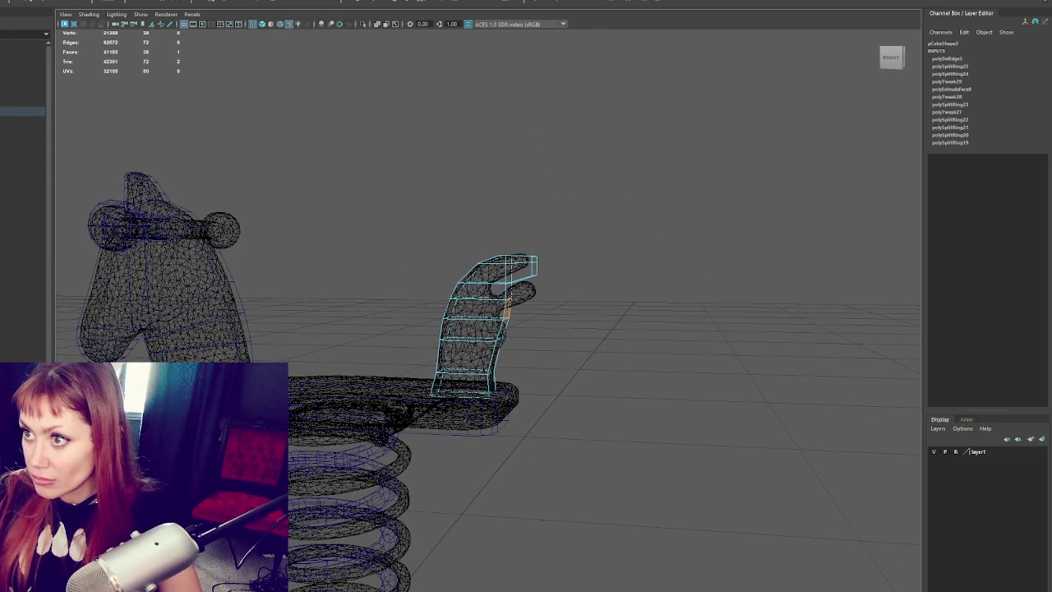
key(ctrl+e)
click(474, 308)
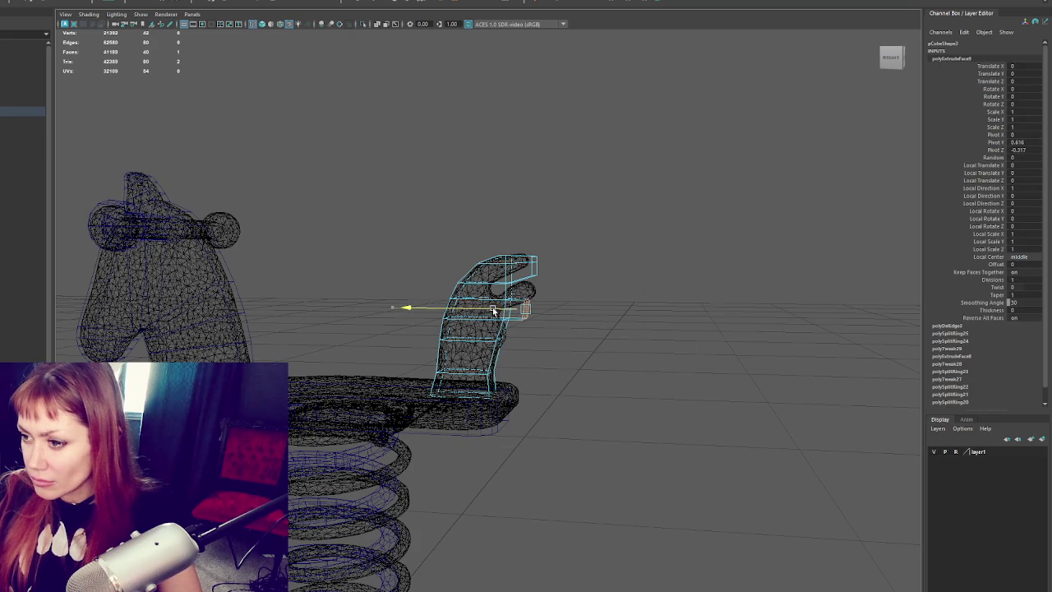
click(490, 317)
- Select the edges at the hand's top right and move them sideways
click(532, 268)
click(535, 263)
click(534, 251)
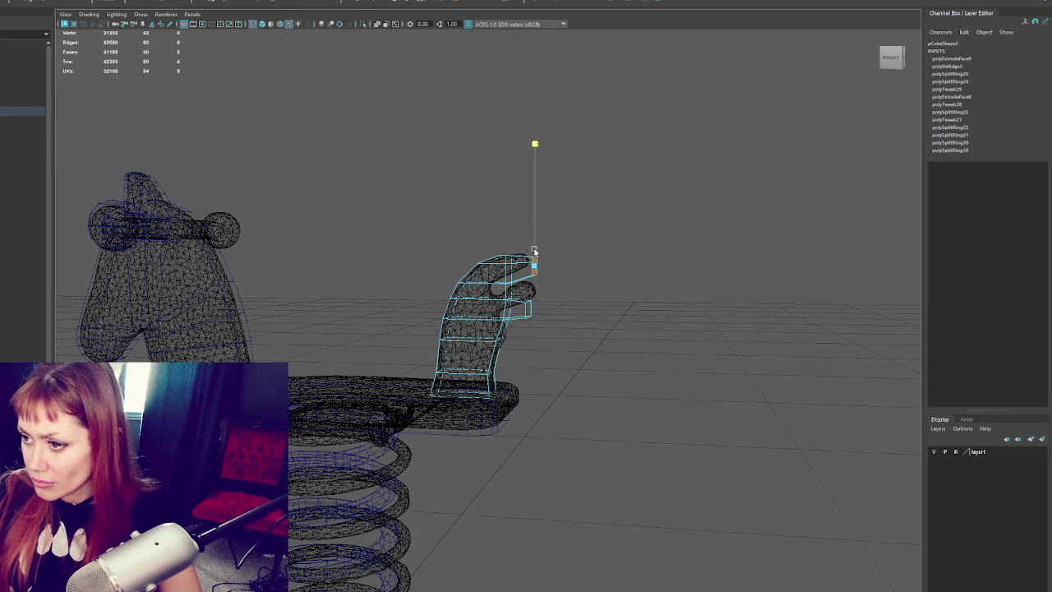
click(527, 266)
mouse_move(494, 267)
alt+mouse_down()
mouse_move(505, 266)
mouse_move(592, 60)
alt+mouse_up()
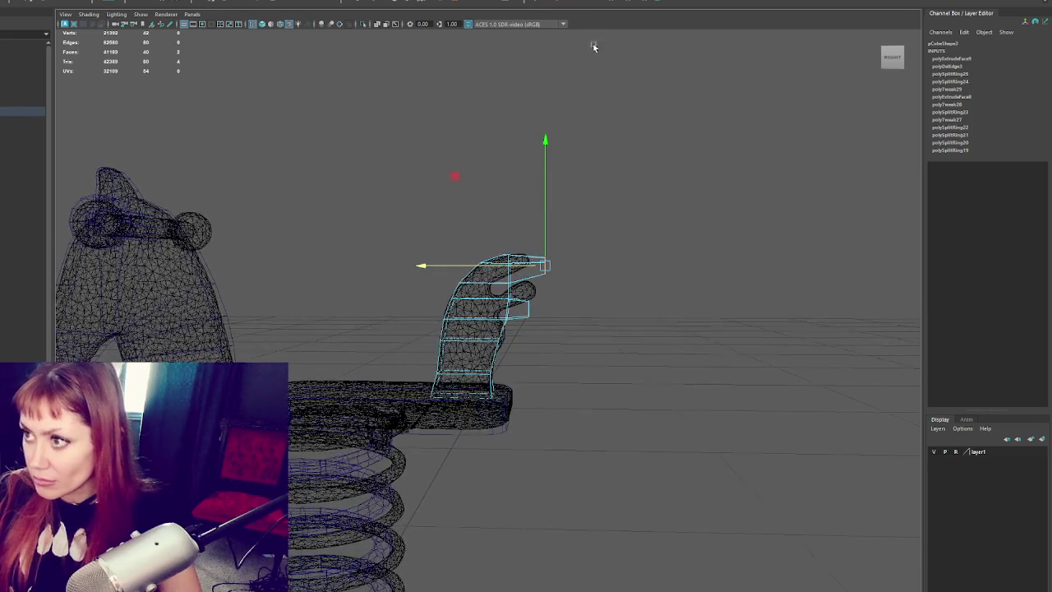
- Insert edge loops lower on the hand, remove the extra one, and pull out the lower finger
click(597, 3)
click(502, 333)
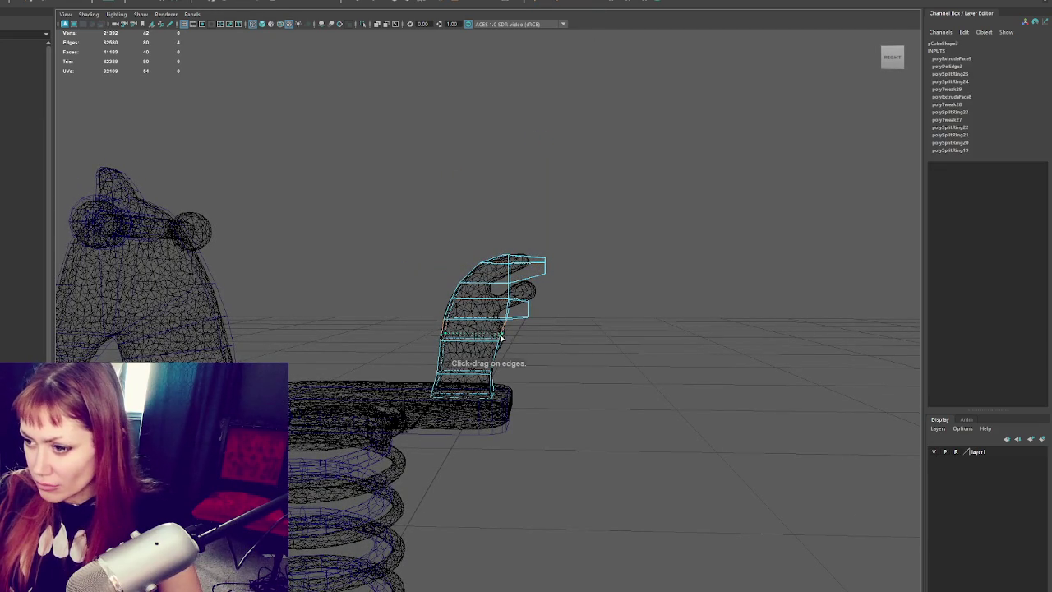
click(495, 353)
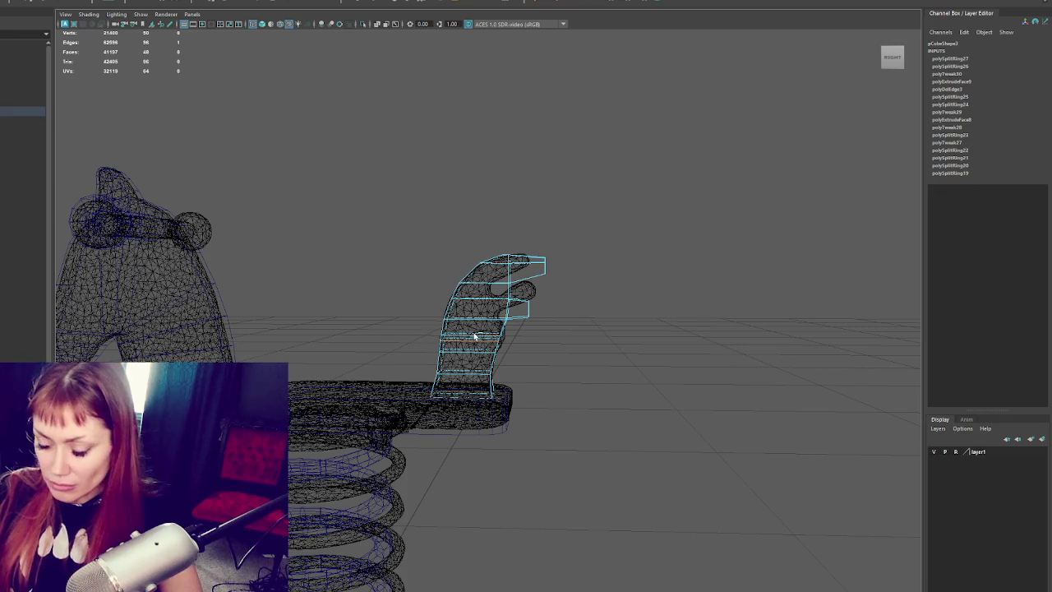
key(ctrl+Delete)
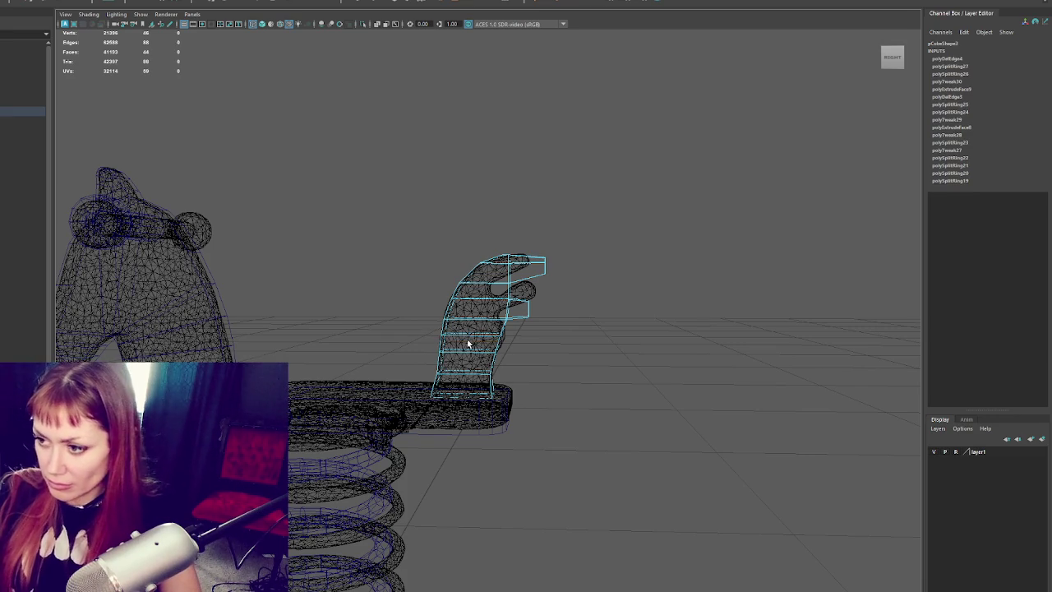
alt+drag(676, 265, 497, 347)
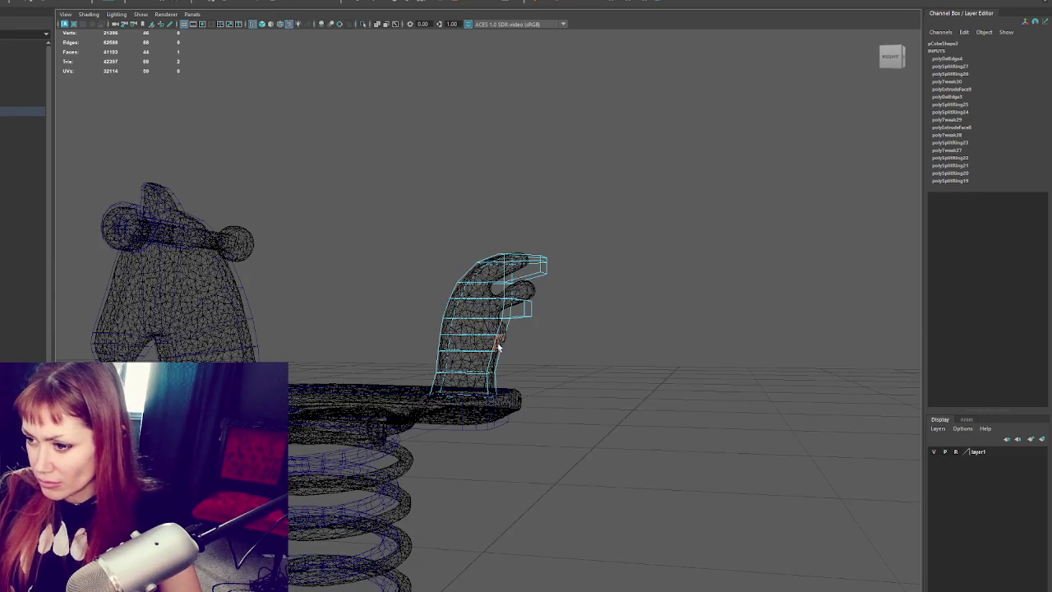
key(w)
drag(497, 361, 464, 348)
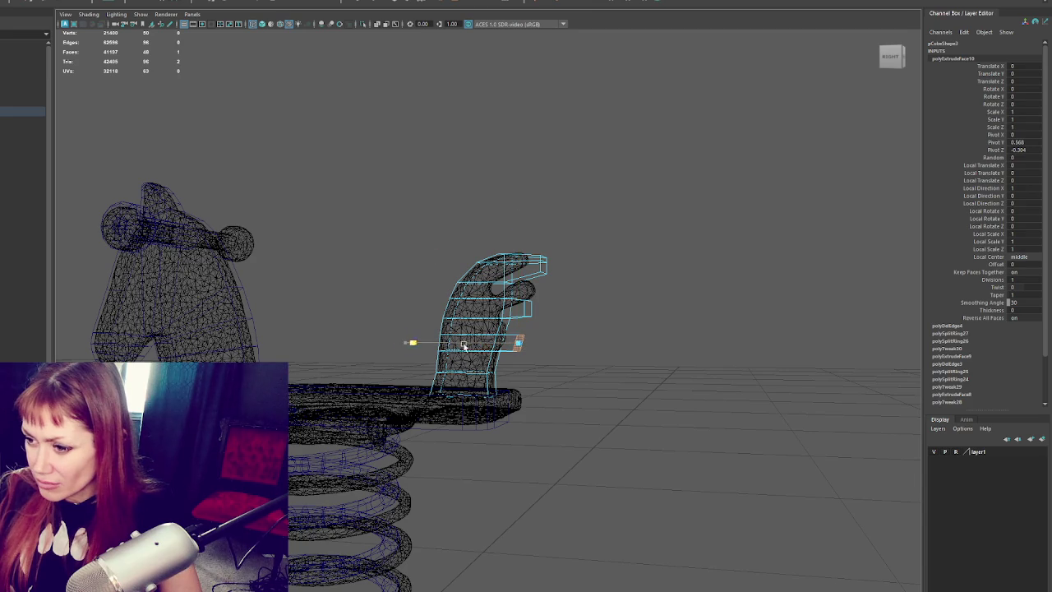
- Select the high-poly scan in the Outliner and hide it with Ctrl+H
alt+drag(539, 321, 627, 249)
right_drag(605, 228, 524, 325)
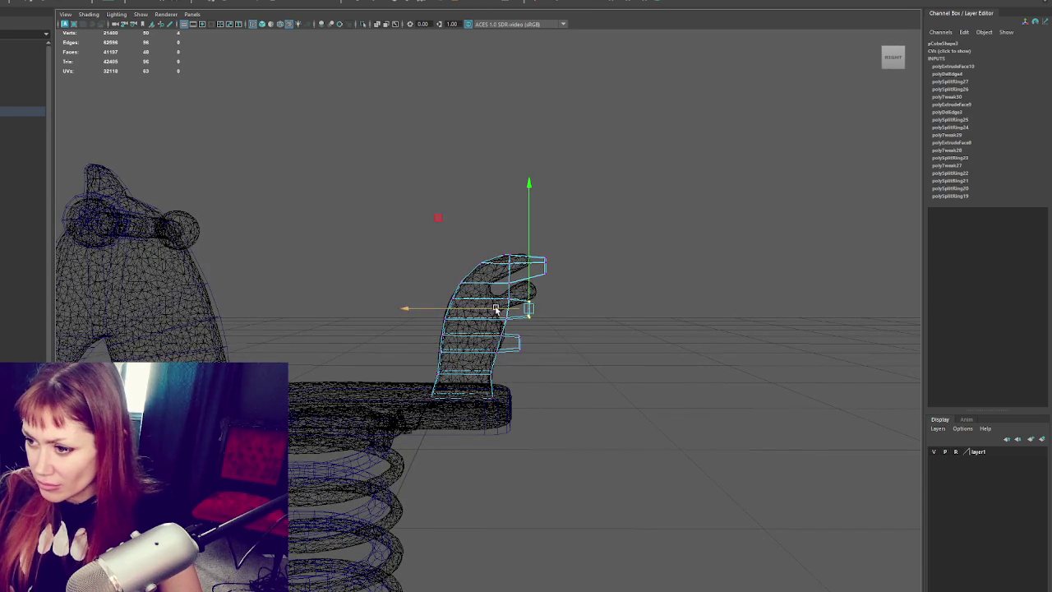
right_drag(664, 211, 715, 183)
alt+drag(716, 183, 565, 247)
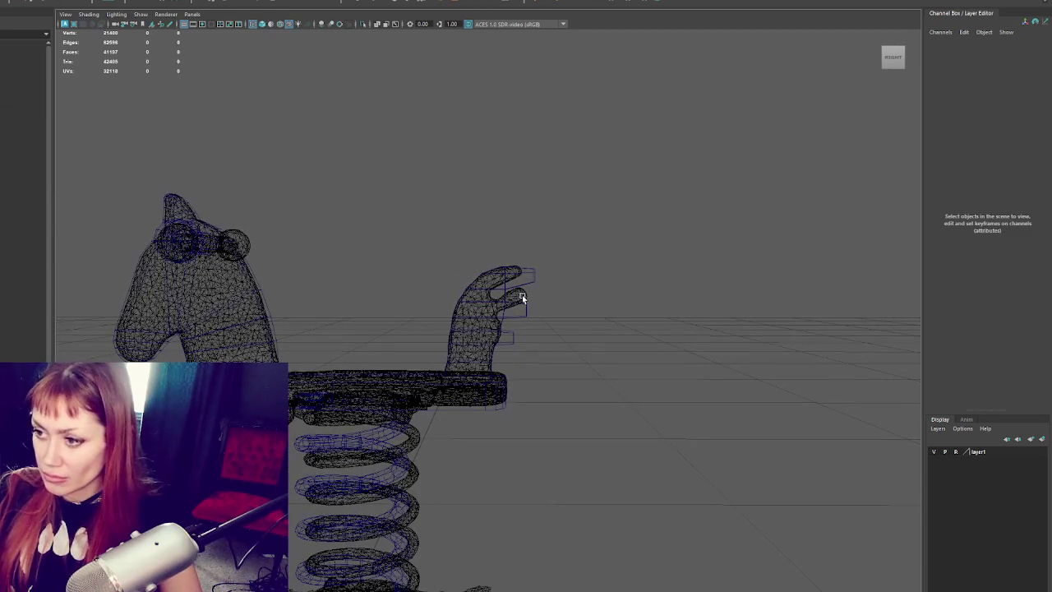
click(23, 82)
key(ctrl+h)
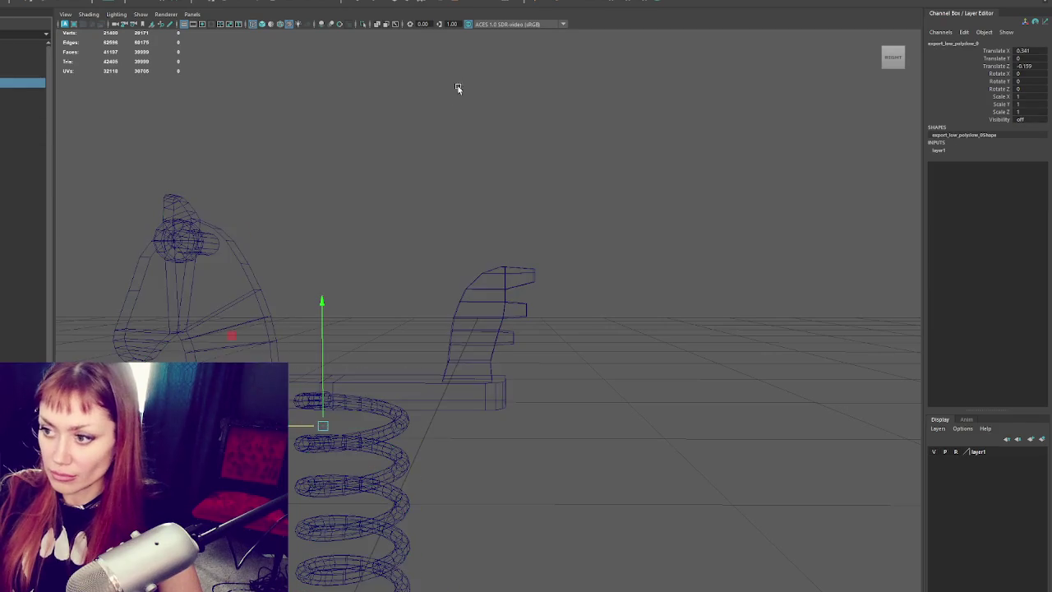
- Insert edge loops in the top, middle and lower fingers of the hand handle
click(447, 111)
mouse_move(474, 85)
alt+mouse_down()
mouse_move(559, 219)
mouse_move(554, 211)
alt+mouse_up()
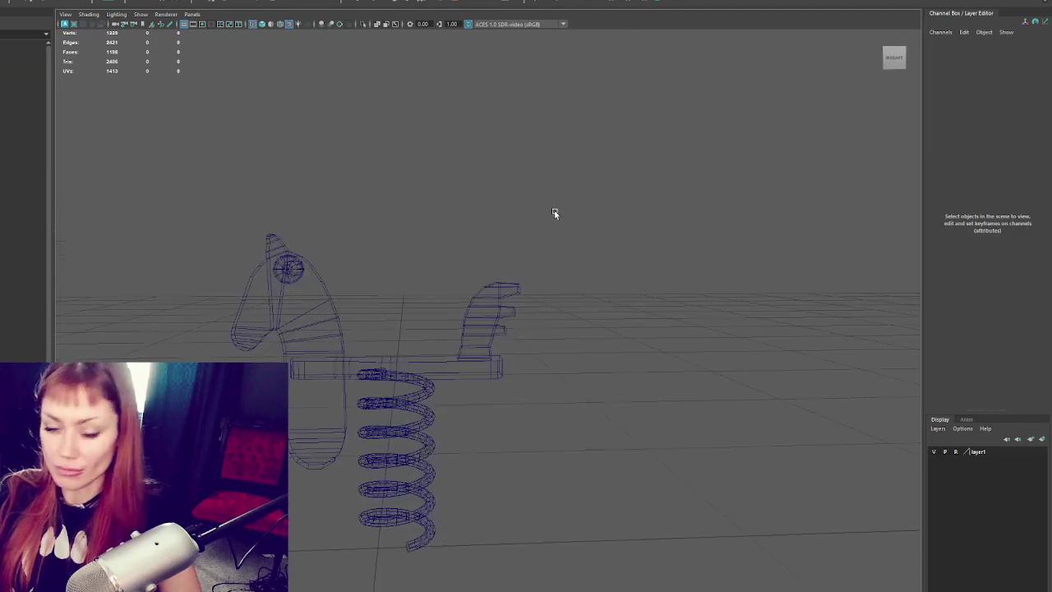
alt+right_drag(359, 293, 425, 284)
alt+right_drag(500, 261, 568, 265)
alt+drag(568, 265, 581, 222)
click(567, 192)
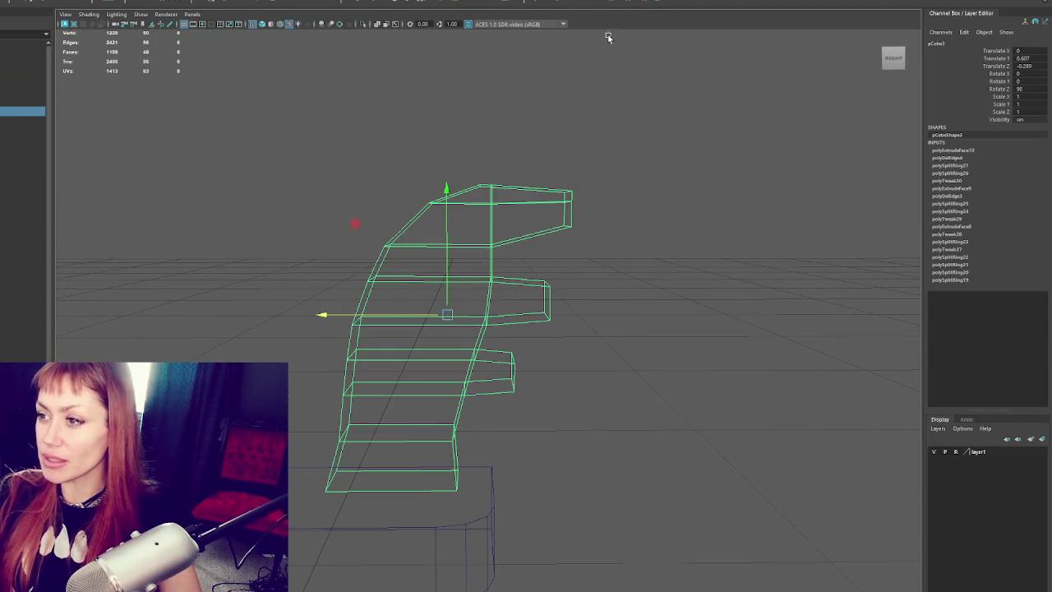
click(588, 2)
click(533, 191)
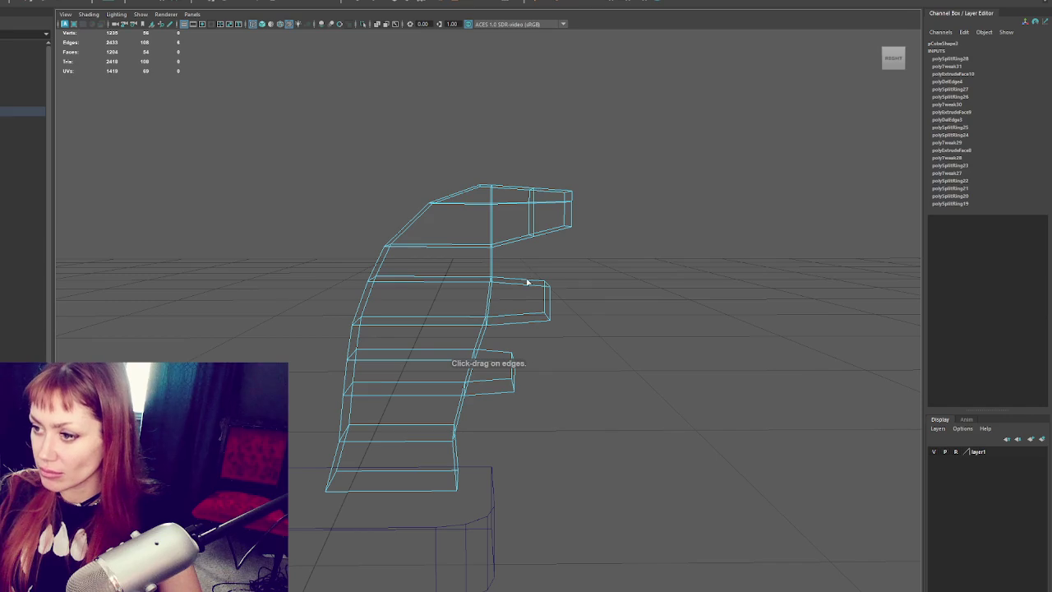
click(524, 287)
click(498, 358)
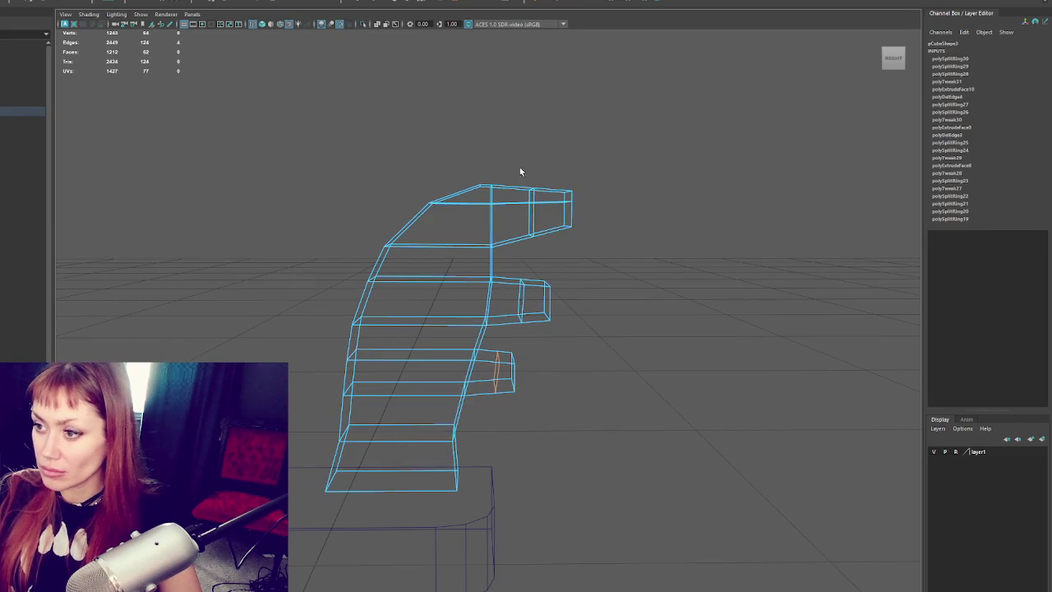
- Pinch the top fingertip vertices to a point and adjust the vertices near the fingertips
right_drag(533, 165, 488, 161)
drag(521, 246, 542, 181)
key(w)
key(q)
key(w)
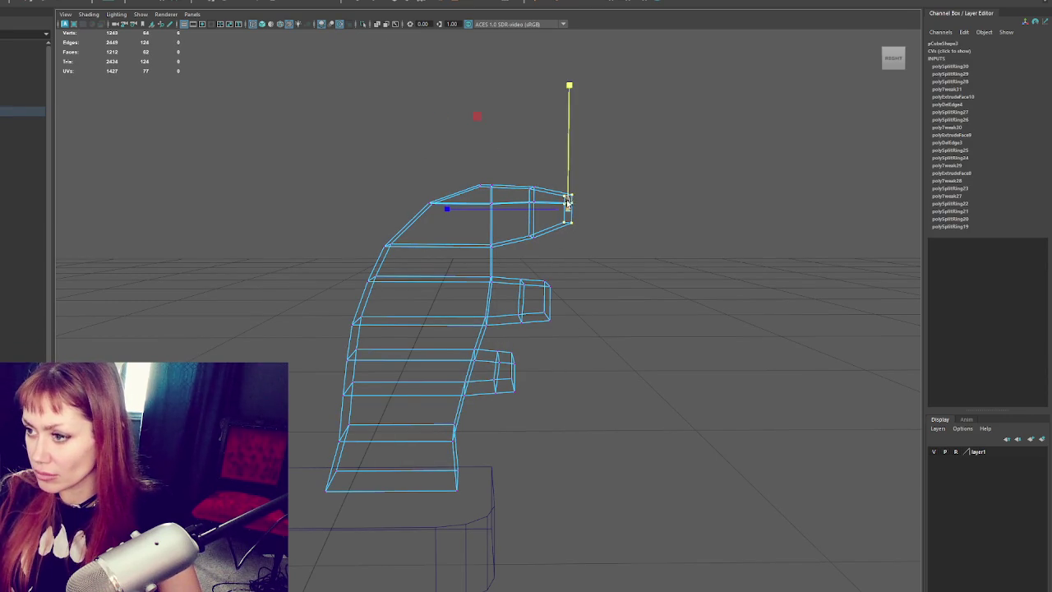
drag(572, 200, 577, 208)
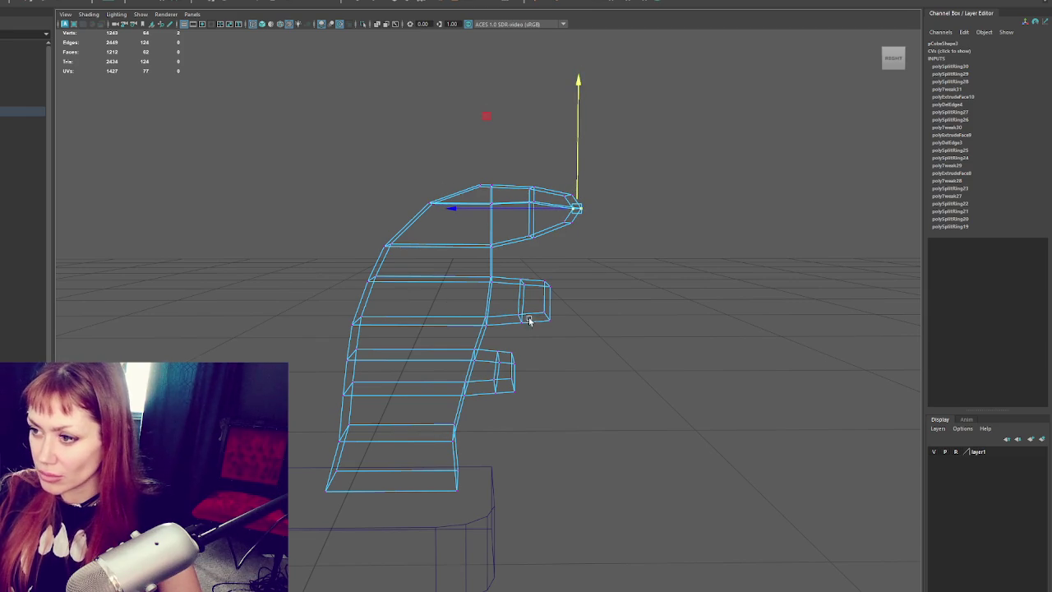
click(535, 202)
alt+drag(540, 284, 548, 340)
drag(547, 263, 550, 309)
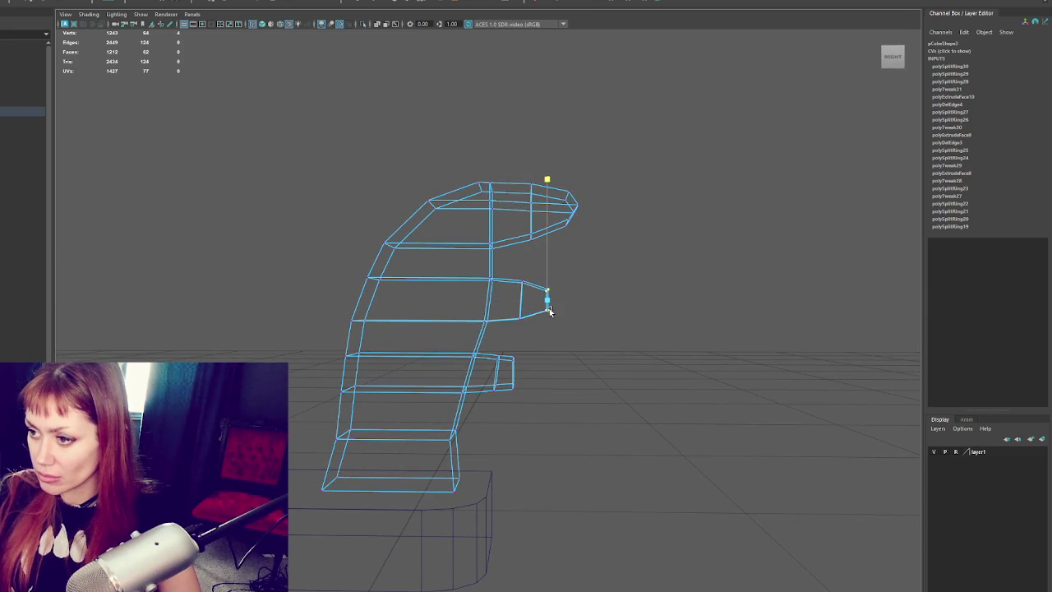
drag(499, 408, 526, 361)
- Nudge the hand's left-edge vertices along Z to match the scan
click(371, 279)
drag(362, 279, 354, 278)
drag(355, 322, 352, 321)
alt+right_drag(411, 294, 338, 301)
mouse_move(340, 301)
alt+mouse_down()
mouse_move(451, 240)
mouse_move(448, 211)
mouse_move(476, 232)
mouse_move(471, 206)
alt+mouse_up()
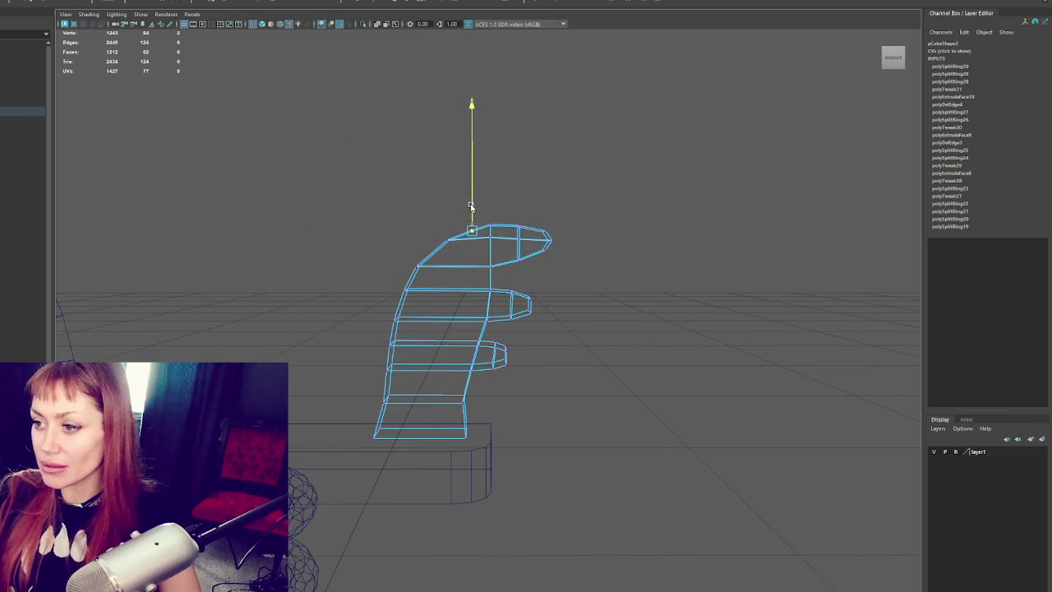
- Return to Object Mode and unhide the scanned hand for comparison
drag(460, 259, 379, 292)
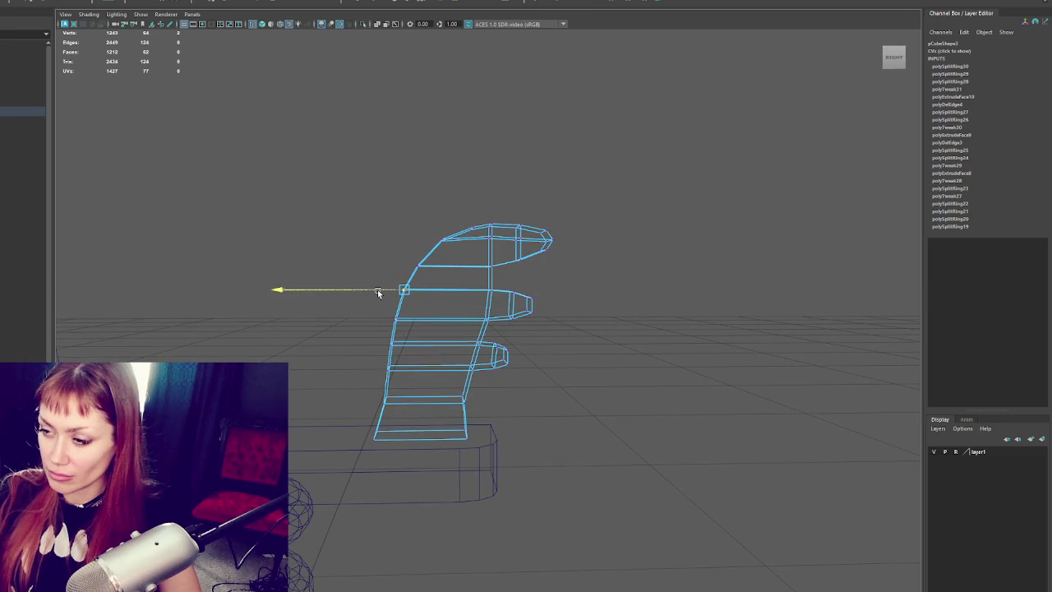
right_drag(383, 197, 431, 192)
click(10, 83)
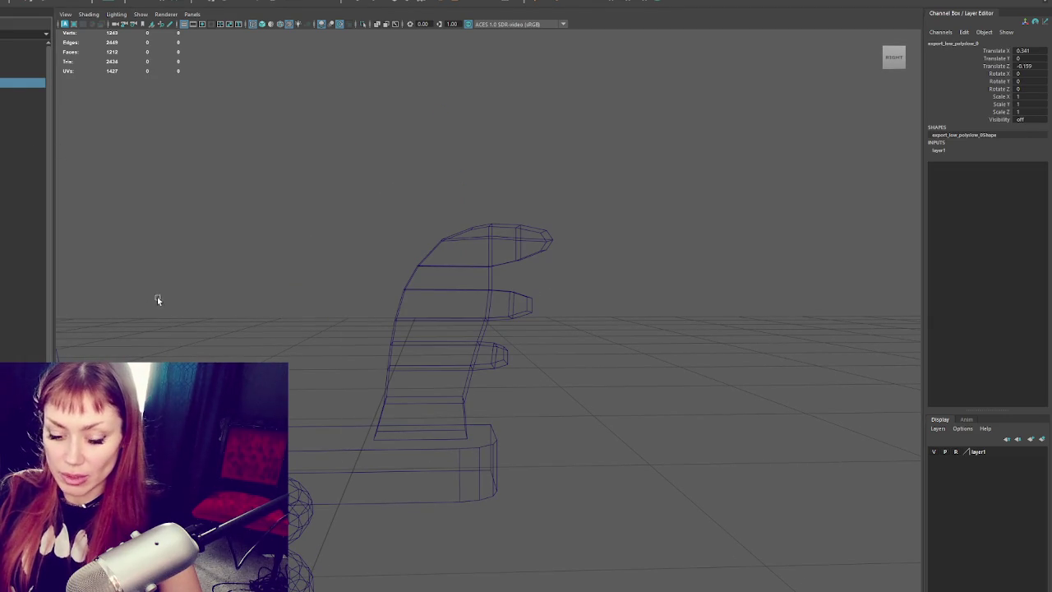
key(shift+h)
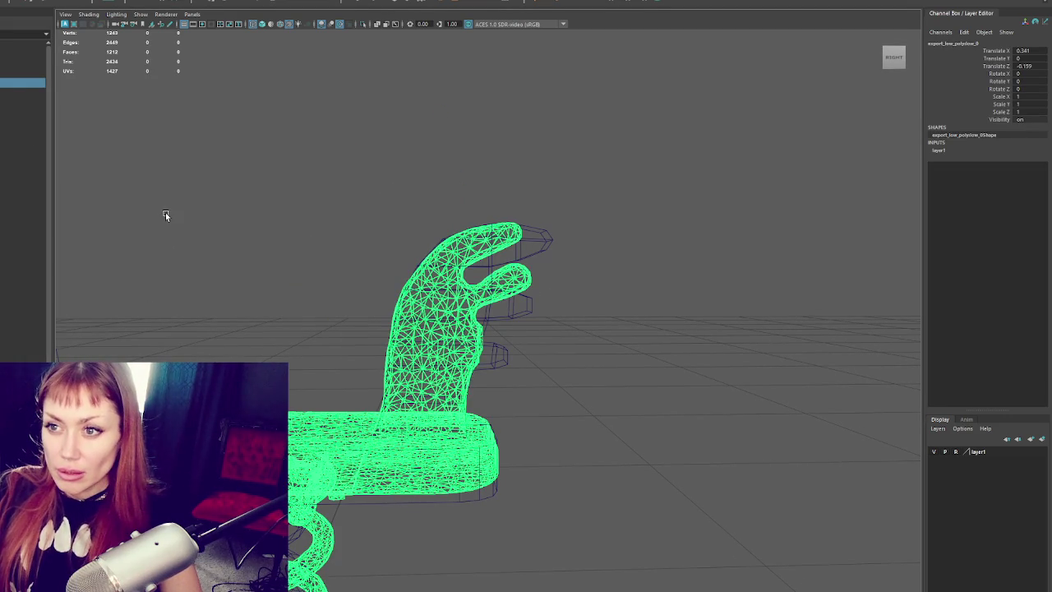
- Hide the scanned hand and select the top vertex of the hand handle
key(ctrl+h)
mouse_move(376, 275)
alt+mouse_down()
mouse_move(473, 271)
mouse_move(447, 284)
mouse_move(464, 254)
mouse_move(514, 256)
mouse_move(482, 262)
alt+mouse_up()
click(473, 271)
key(F8)
click(528, 236)
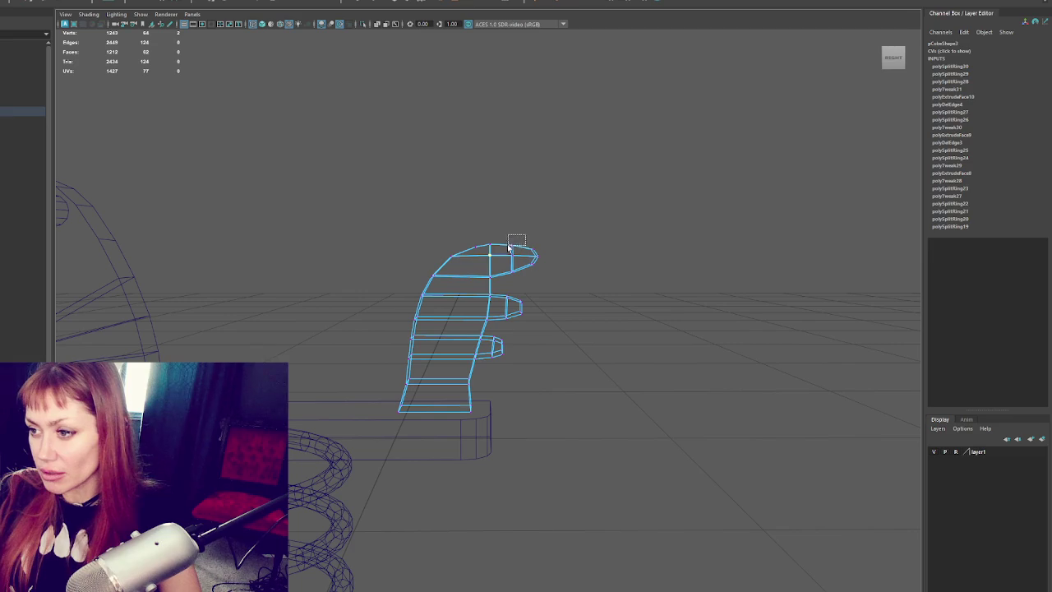
click(489, 243)
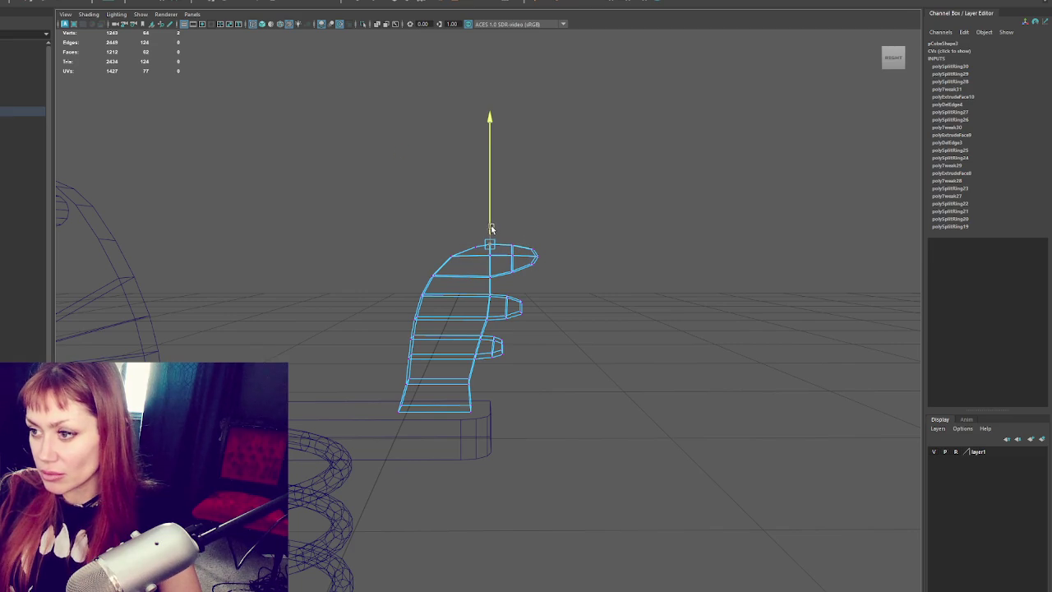
- Pull the vertex at the middle finger's base slightly downward
key(q)
alt+drag(526, 296, 535, 309)
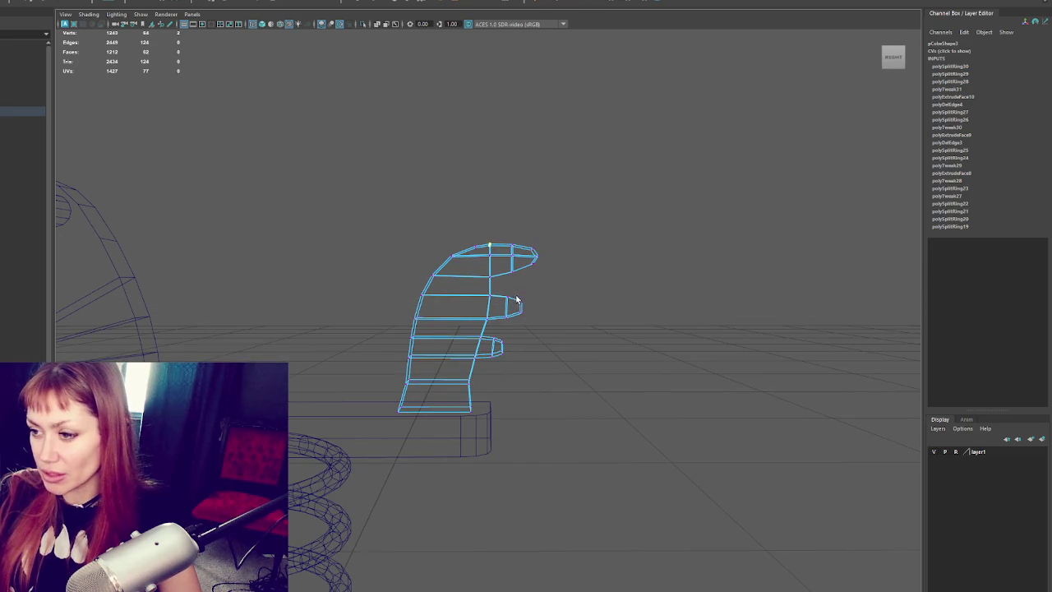
click(489, 293)
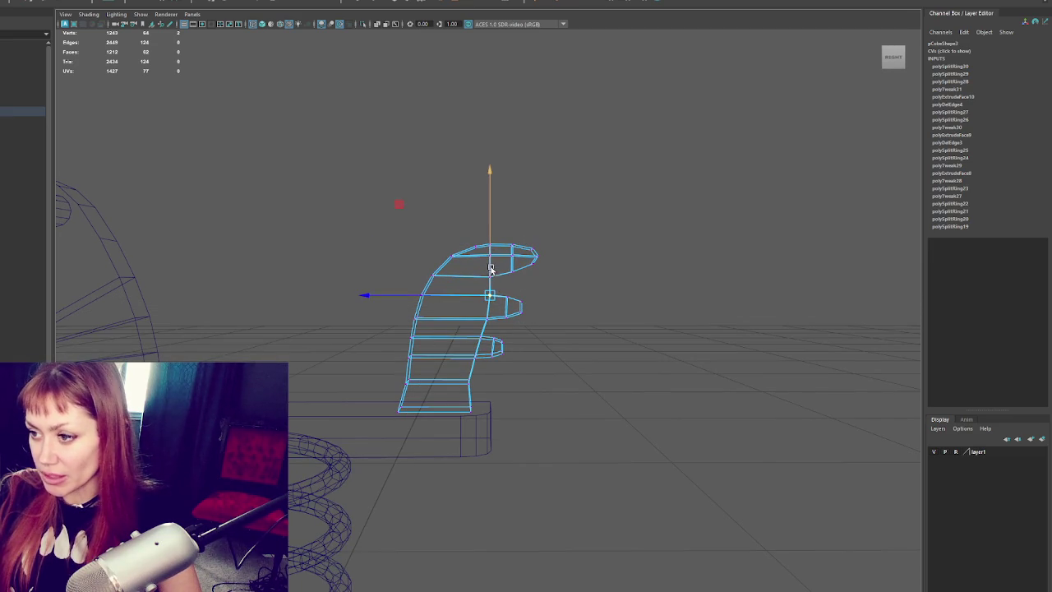
click(498, 266)
click(490, 262)
drag(492, 259, 491, 265)
key(q)
drag(488, 301, 485, 303)
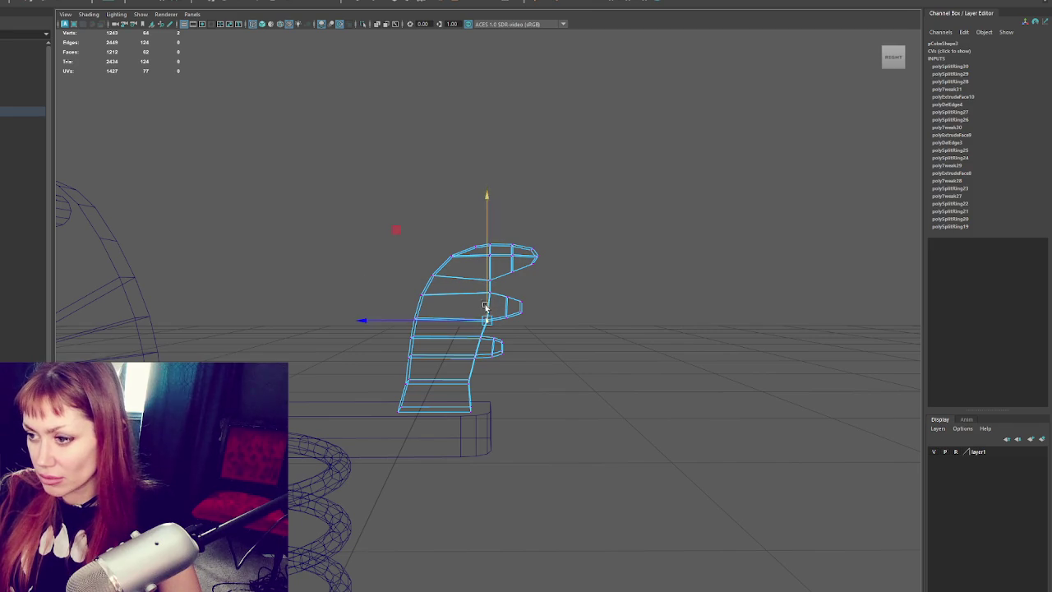
- Adjust the lower finger's base and the middle and top fingertip components, then leave vertex editing
click(476, 342)
click(475, 346)
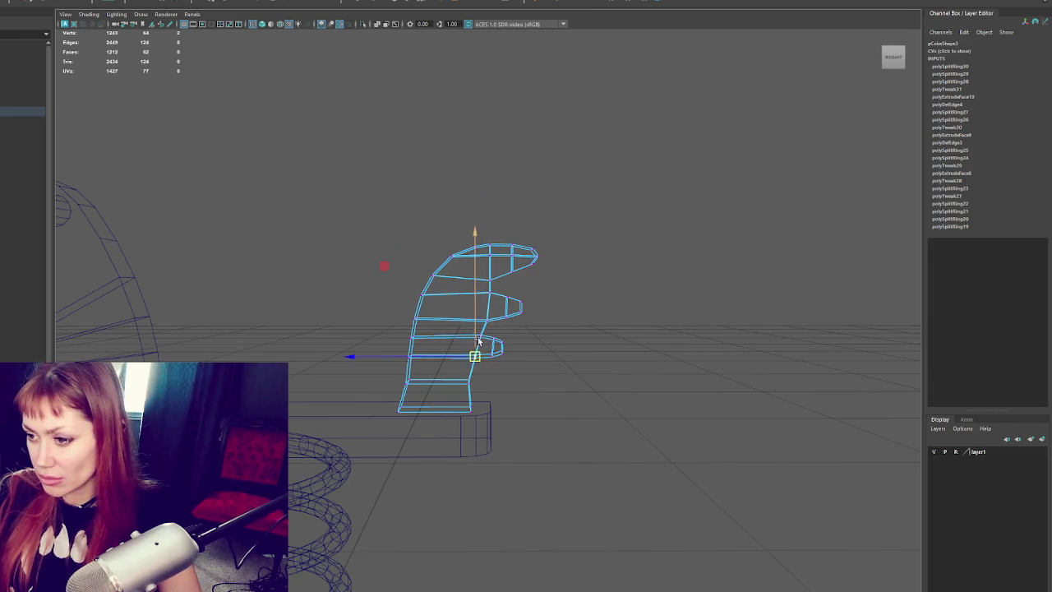
click(523, 303)
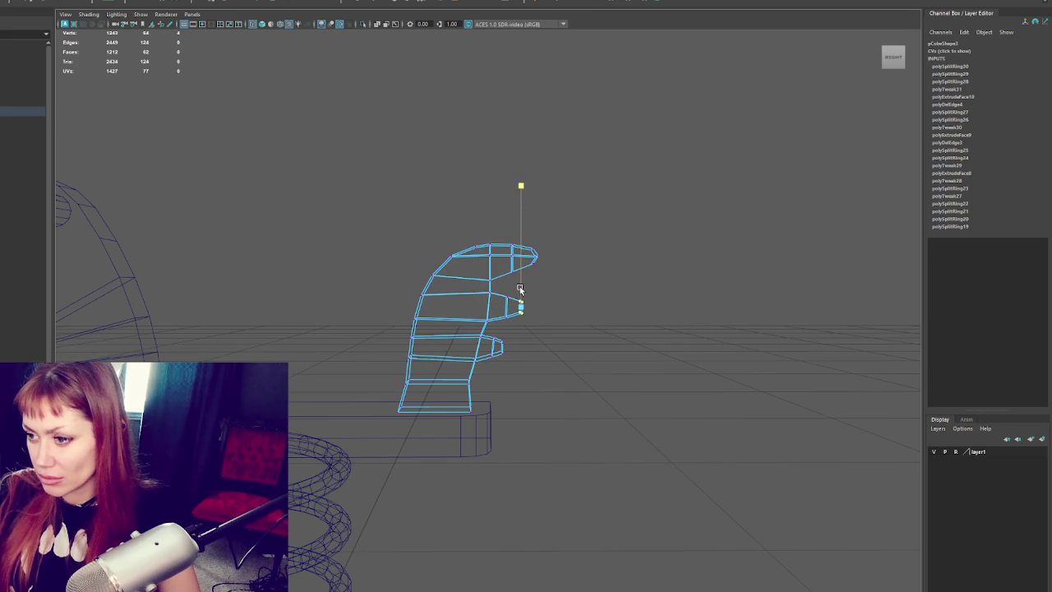
click(512, 302)
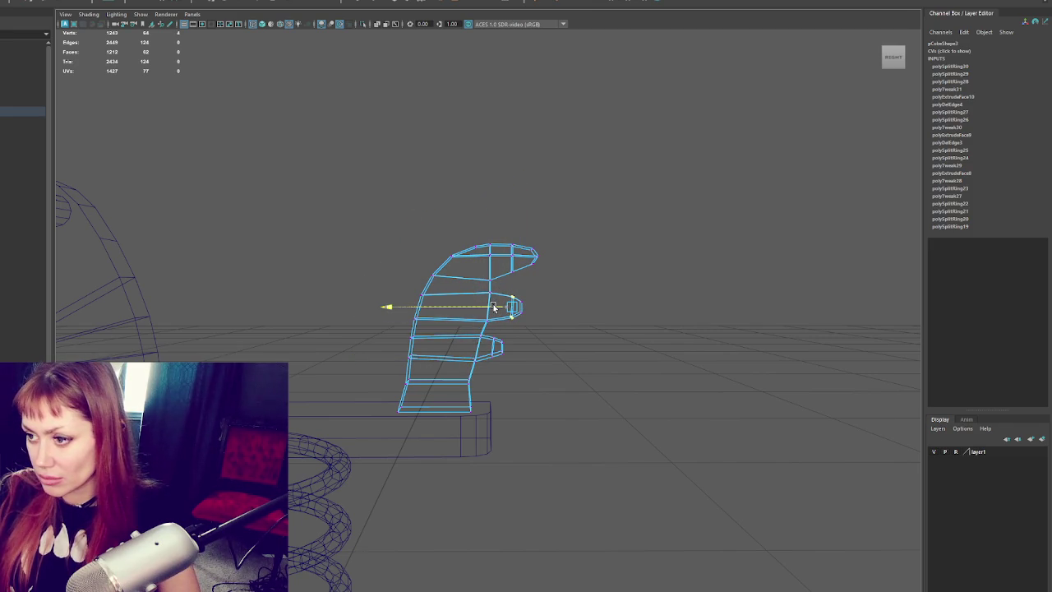
click(509, 269)
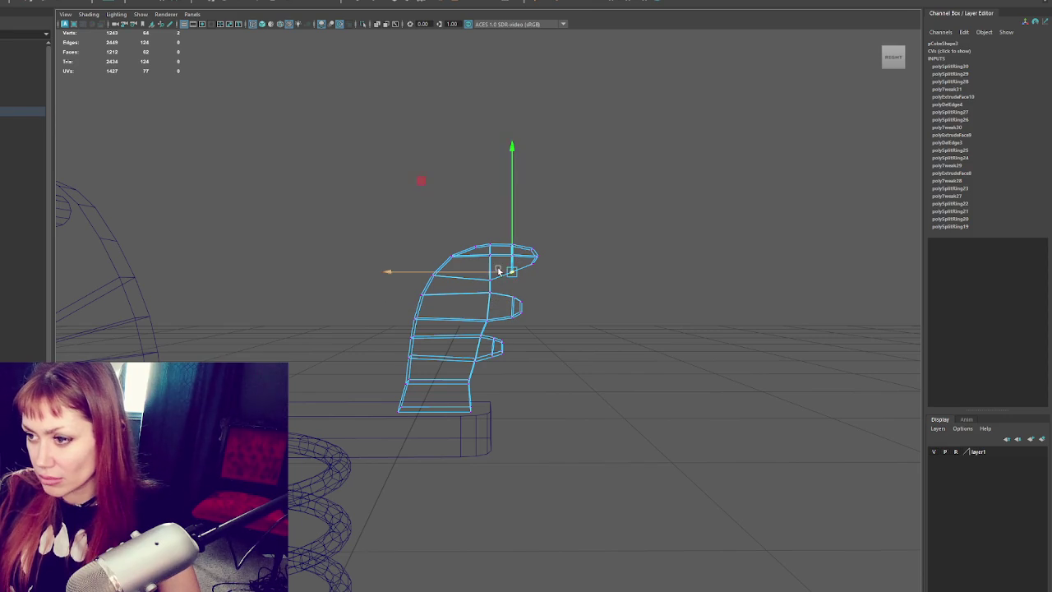
key(F8)
click(593, 248)
- With textured shading on, insert two edge loops across the hand handle
key(6)
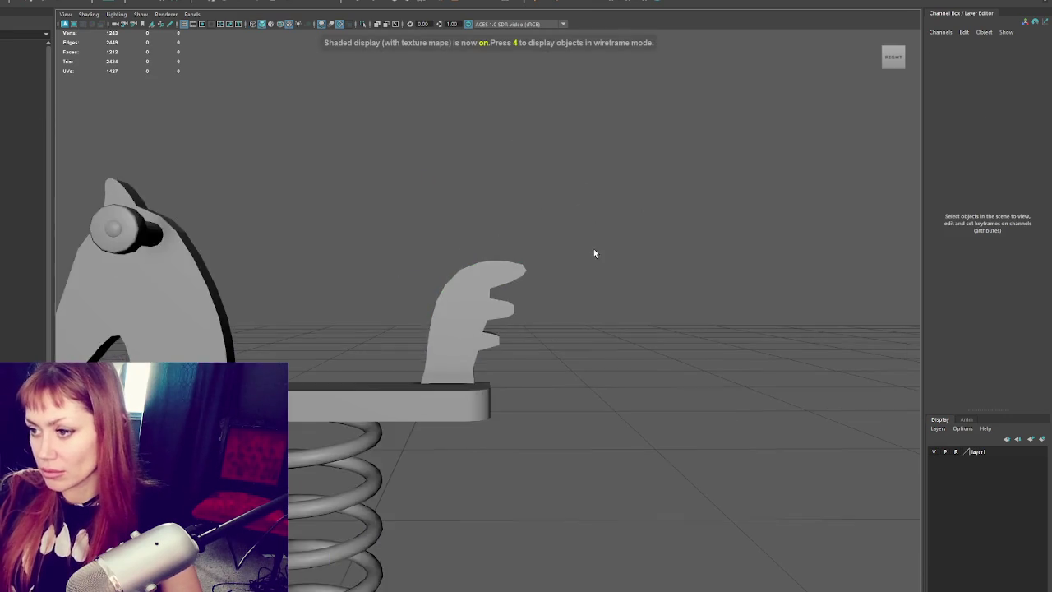
scroll(575, 247, up, 3)
scroll(485, 275, up, 3)
click(486, 274)
alt+drag(567, 284, 572, 284)
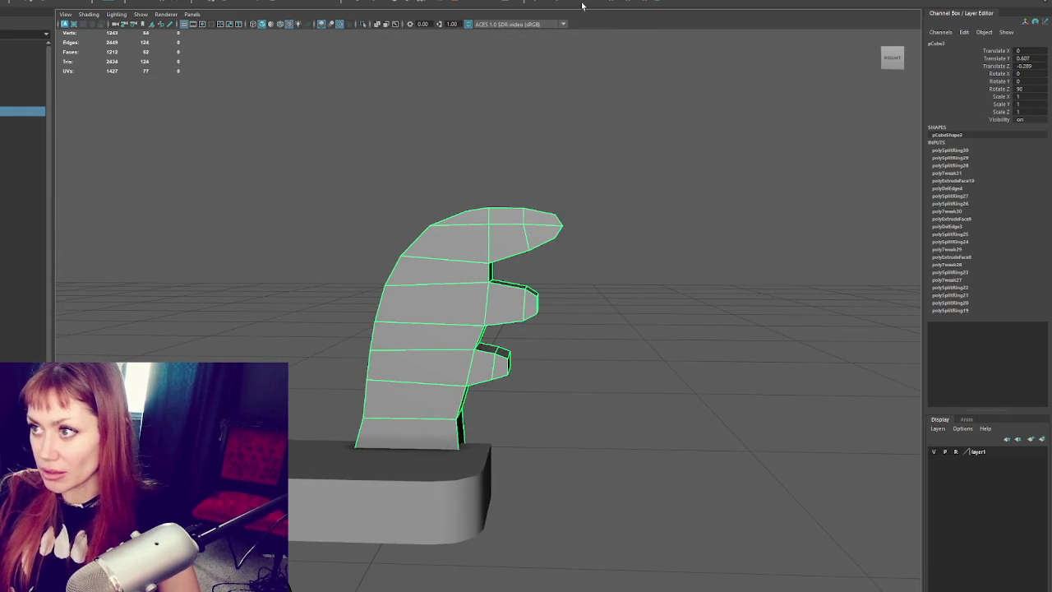
click(489, 274)
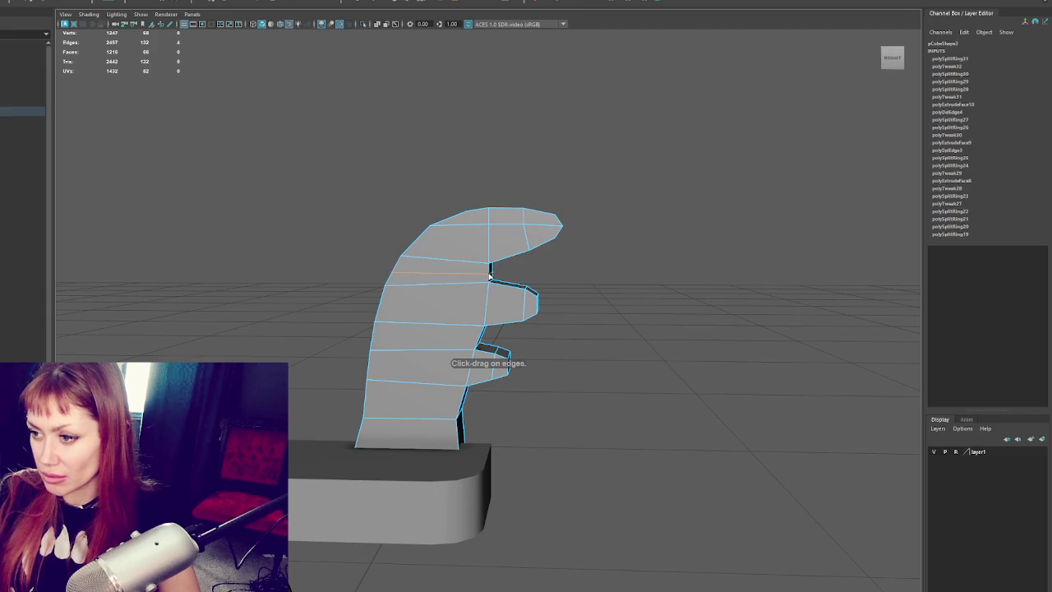
click(480, 340)
- In wireframe view, move the lower finger's vertices sideways and along Y
right_click(575, 265)
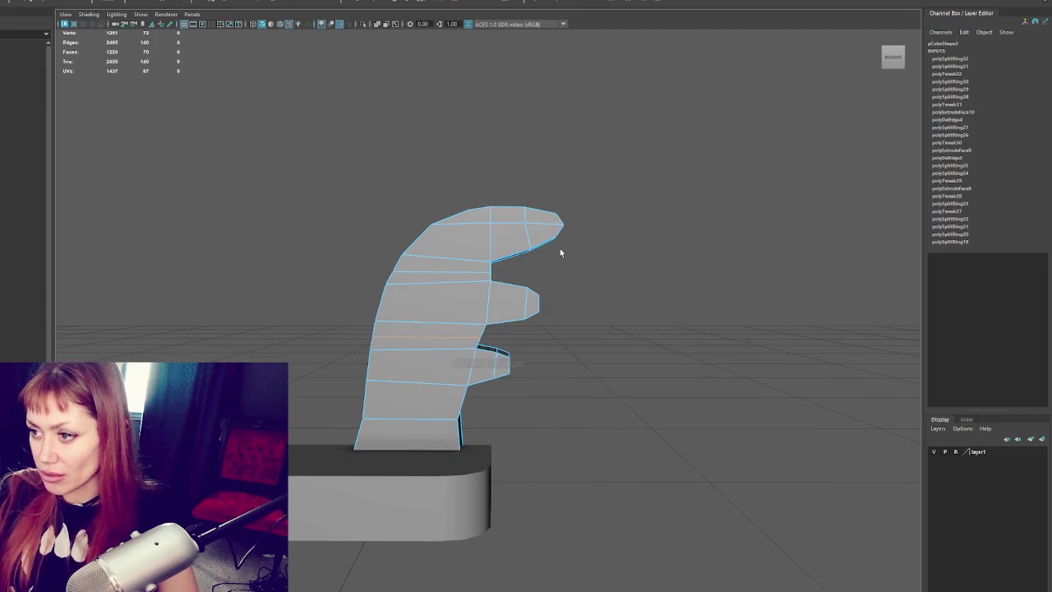
key(4)
click(471, 273)
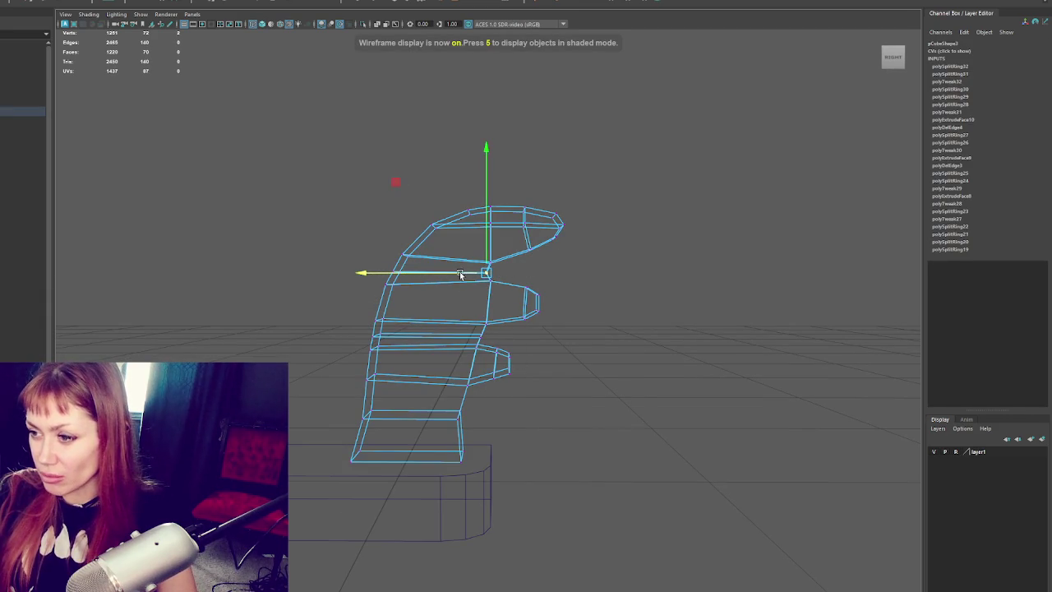
click(484, 335)
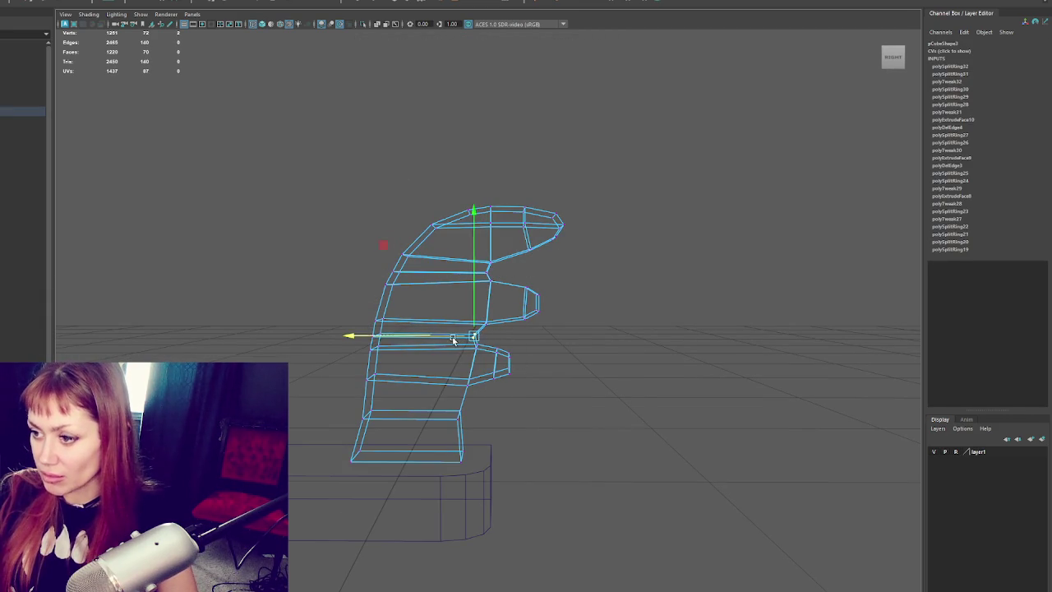
key(q)
drag(532, 342, 460, 394)
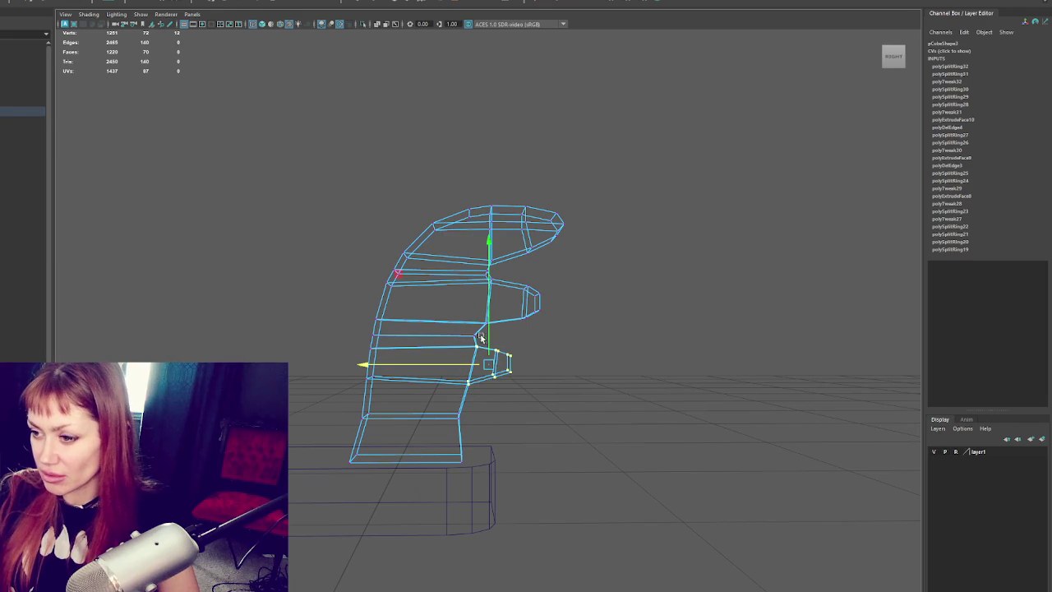
key(w)
mouse_move(499, 316)
mouse_down()
mouse_move(464, 321)
mouse_move(467, 338)
mouse_up()
key(q)
key(w)
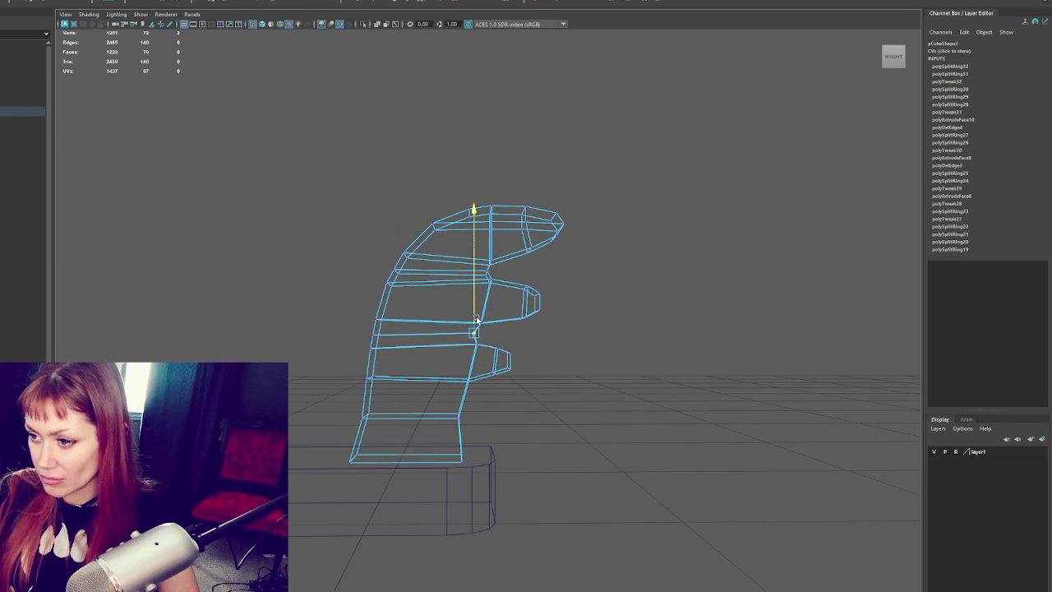
right_drag(476, 319, 667, 233)
- Return to solid shading and reselect the hand handle
click(619, 269)
key(5)
scroll(615, 280, down, 3)
mouse_move(612, 289)
alt+mouse_down()
mouse_move(558, 305)
mouse_move(622, 298)
mouse_move(419, 301)
mouse_move(610, 298)
mouse_move(576, 315)
mouse_move(562, 292)
mouse_move(571, 298)
alt+mouse_up()
click(576, 315)
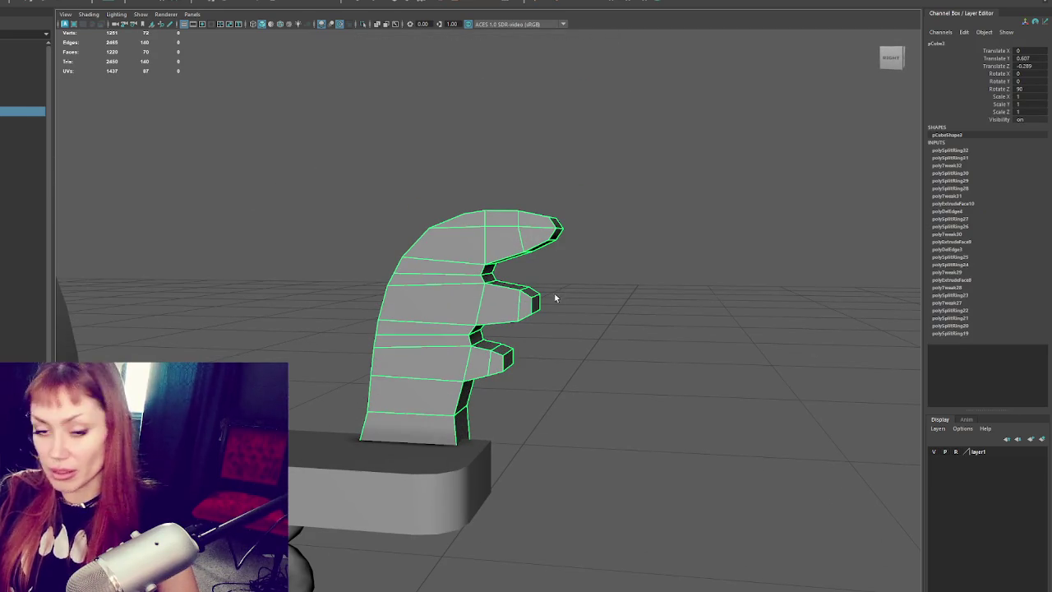
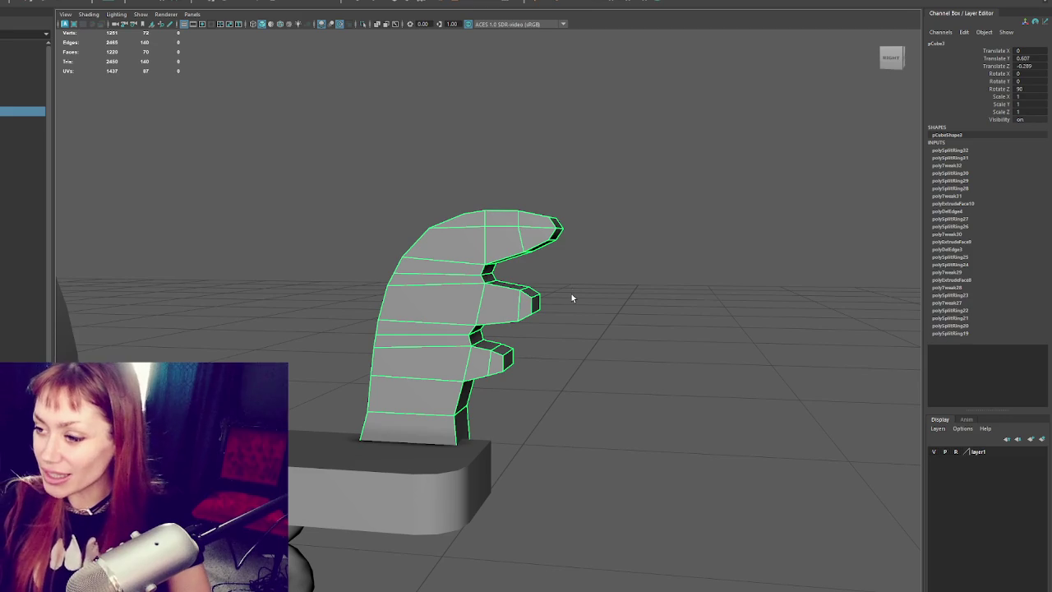
- Insert edge loops across the tail fin and around its lower finger
scroll(576, 288, up, 3)
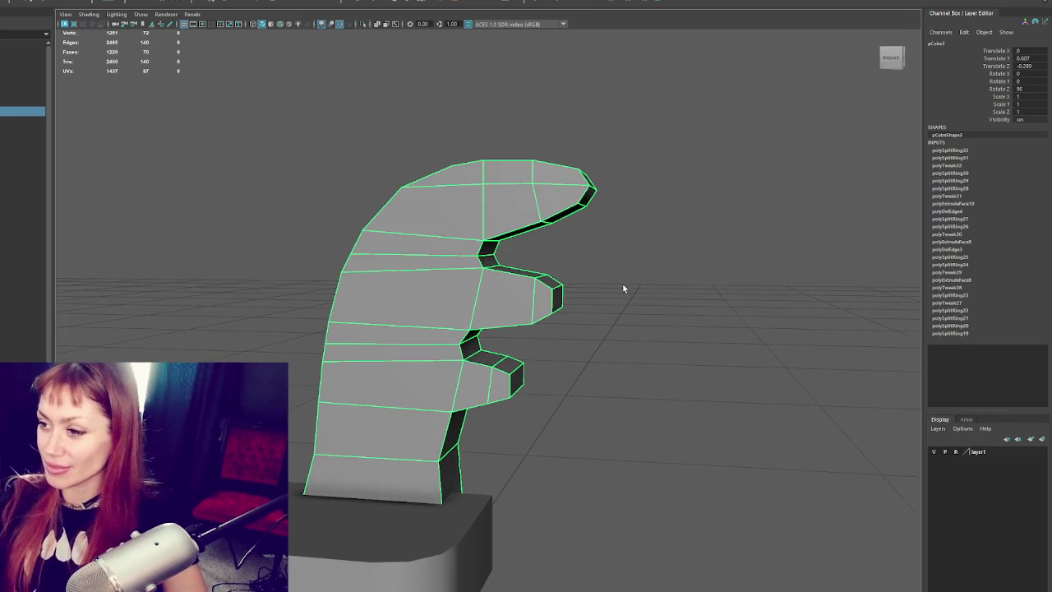
click(597, 2)
click(518, 299)
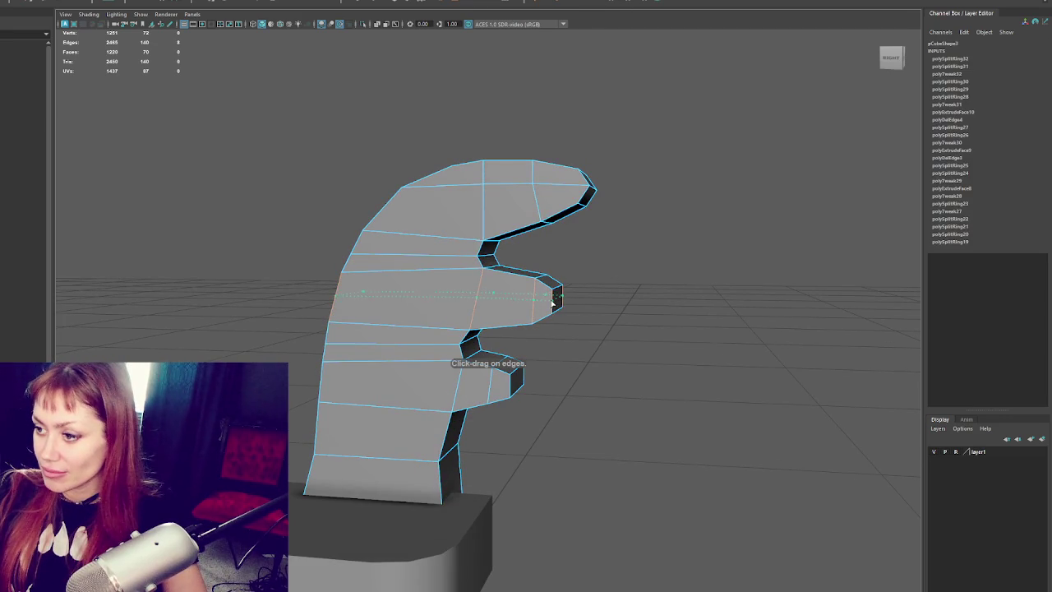
ctrl+click(503, 374)
right_drag(606, 264, 559, 303)
- Nudge the middle and lower fingertip vertices sideways to reshape the fingertips
click(559, 303)
drag(559, 302, 566, 301)
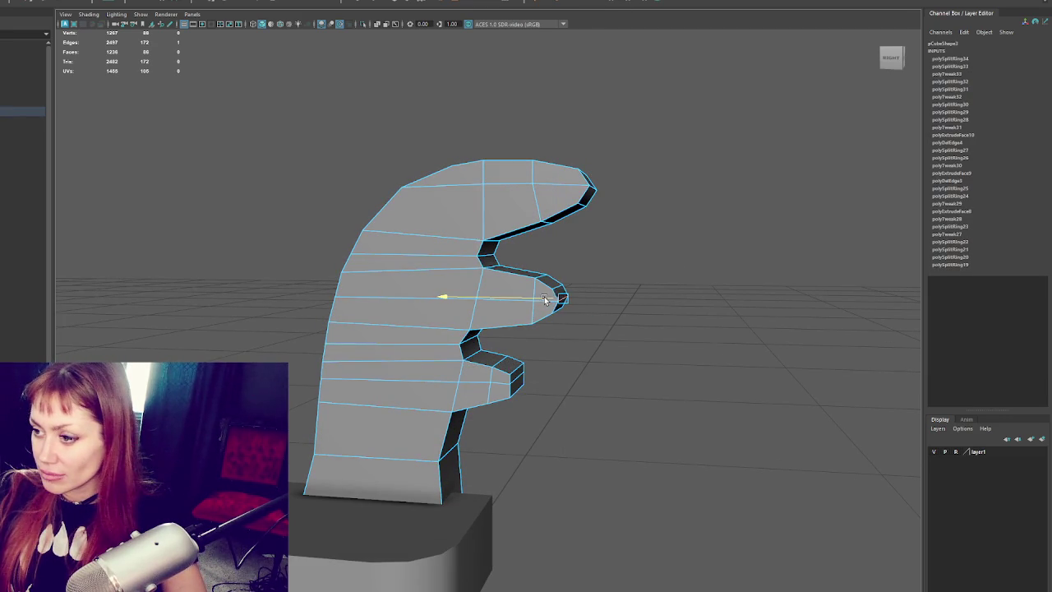
click(517, 379)
drag(517, 378, 475, 377)
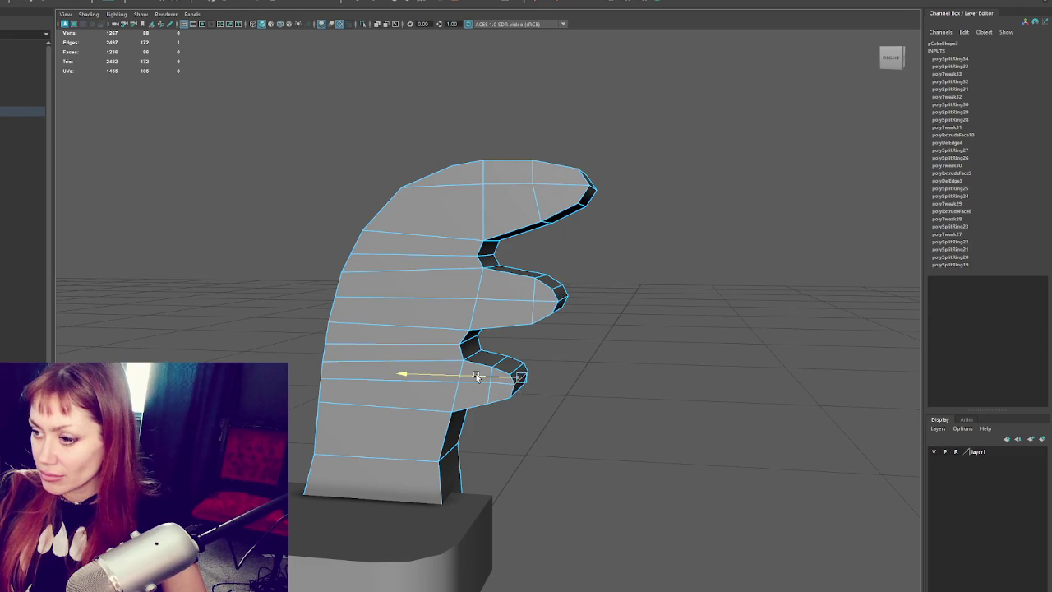
click(521, 329)
mouse_move(523, 329)
alt+mouse_down()
mouse_move(541, 337)
mouse_move(531, 346)
mouse_move(571, 254)
alt+mouse_up()
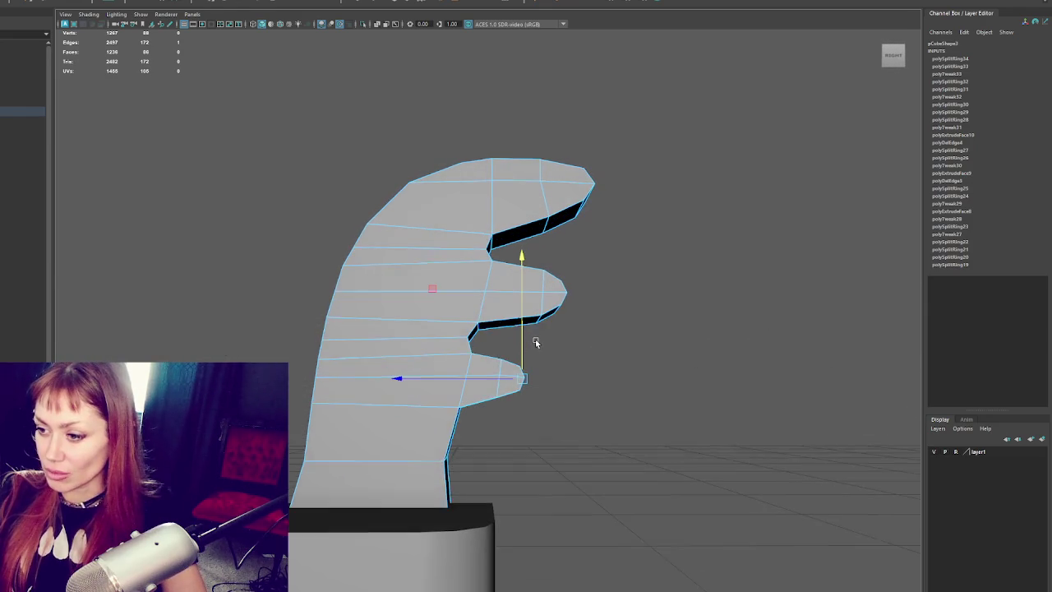
- Add edge loops across the middle and lower fingers
click(520, 267)
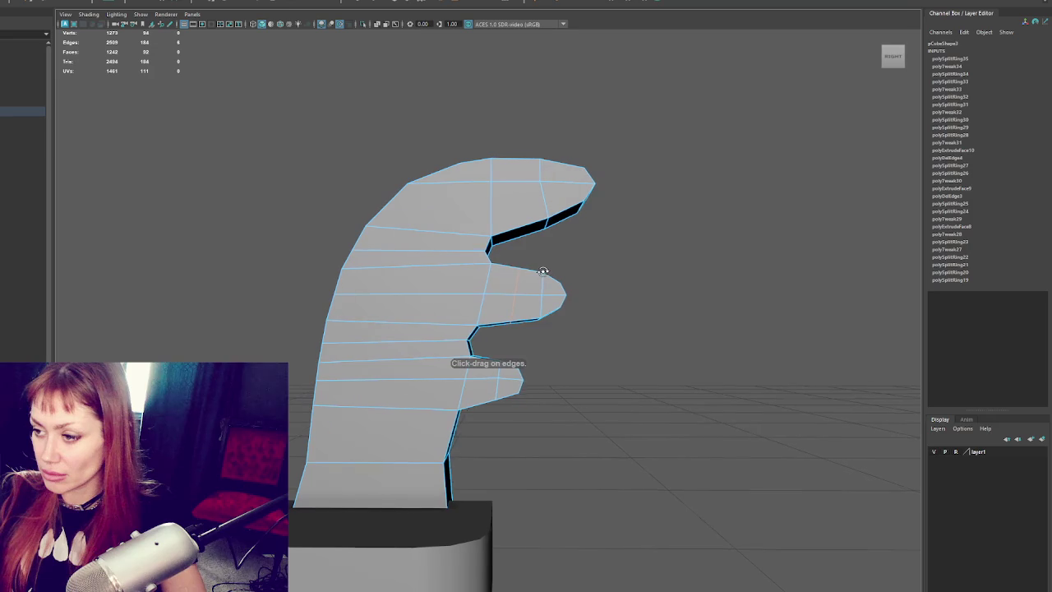
click(498, 377)
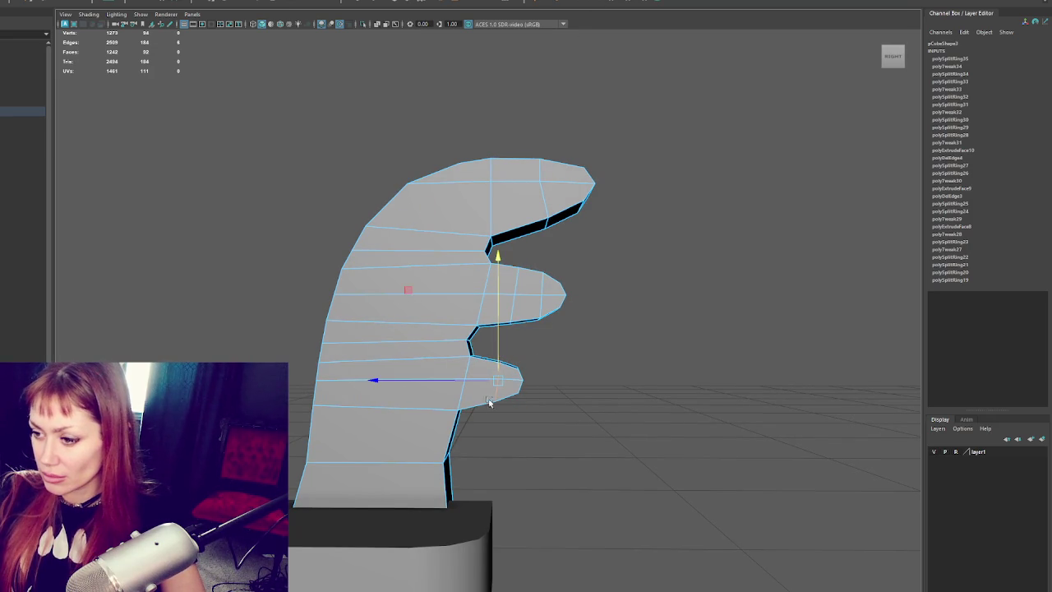
click(558, 330)
- Select the top finger's vertices and lower them slightly
click(460, 402)
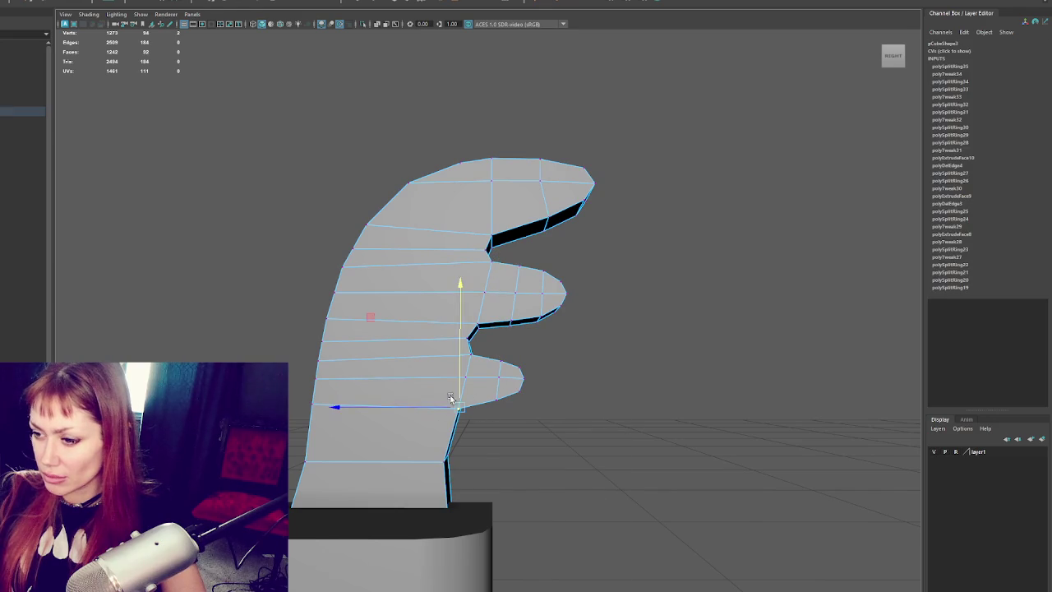
alt+drag(462, 382, 495, 374)
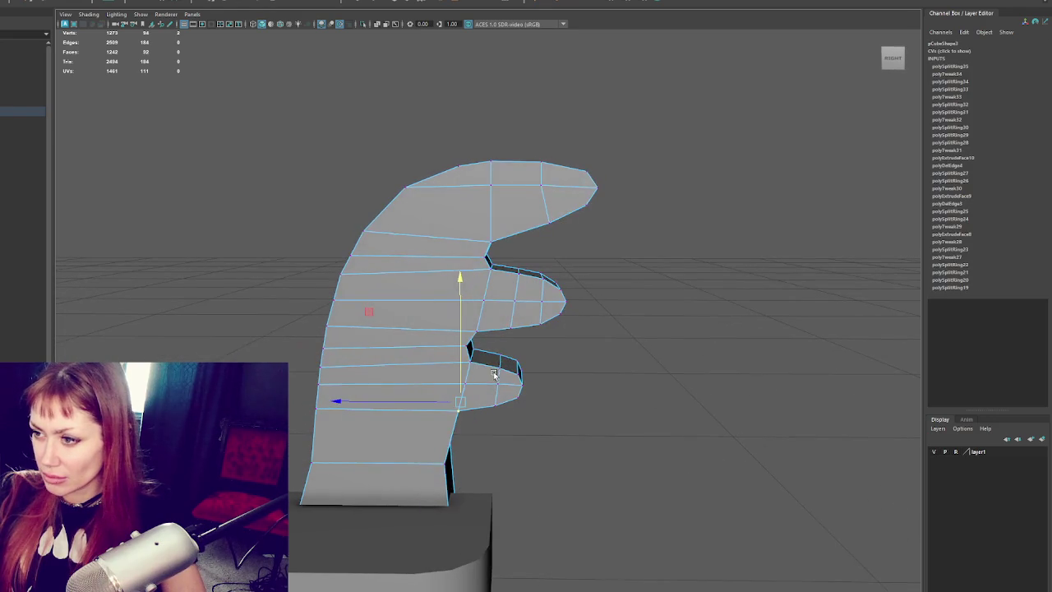
click(491, 239)
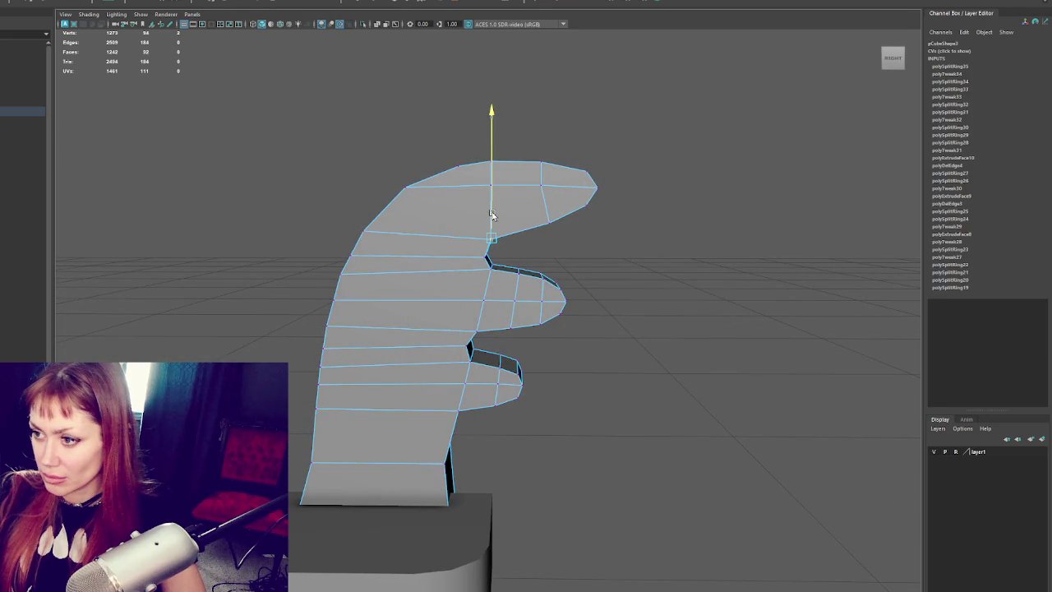
drag(698, 126, 297, 228)
drag(502, 163, 495, 171)
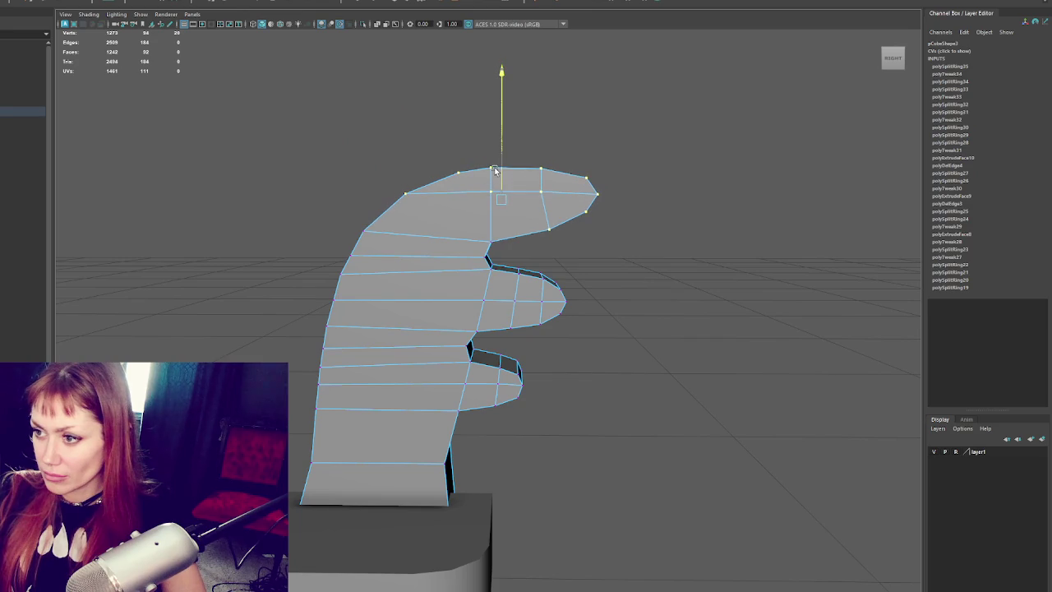
click(396, 264)
- Shift a vertex on the fin's left edge in depth, then deselect the fin
click(355, 252)
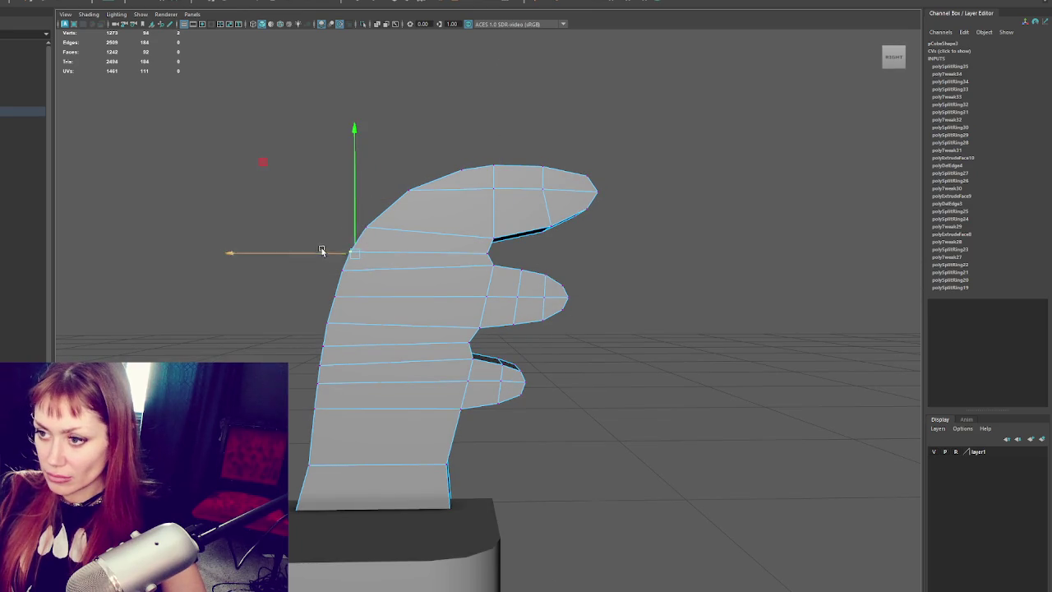
click(338, 296)
drag(298, 299, 301, 293)
scroll(426, 374, down, 3)
right_drag(425, 373, 573, 211)
click(573, 211)
mouse_move(573, 211)
alt+mouse_down()
mouse_move(427, 282)
mouse_move(620, 280)
mouse_move(541, 297)
alt+mouse_up()
key(bracketleft)
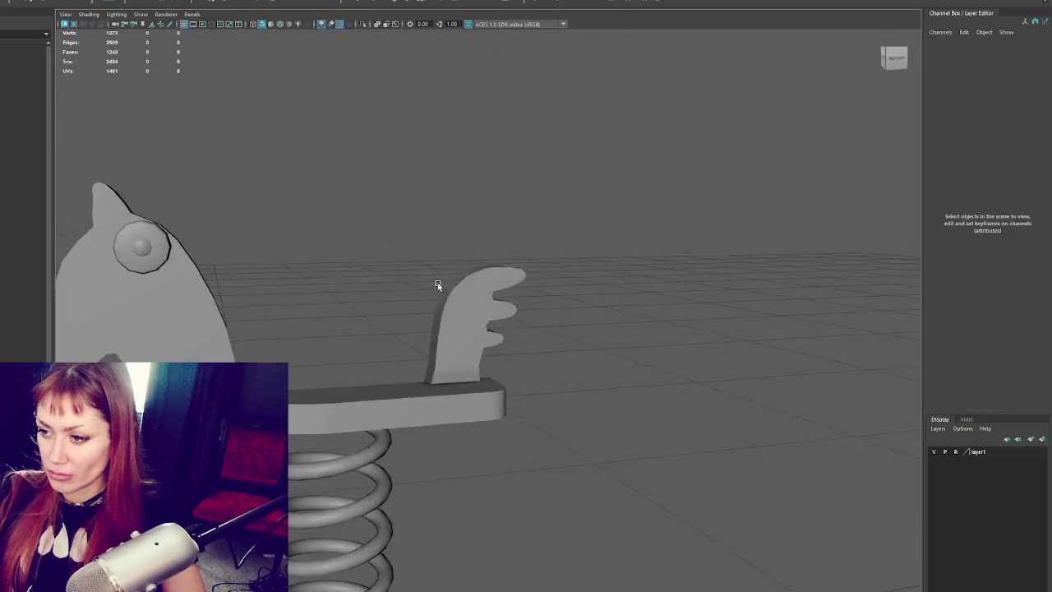
- Bevel the tail fin's bottom edge with fraction 0.5 and 2 segments
click(441, 298)
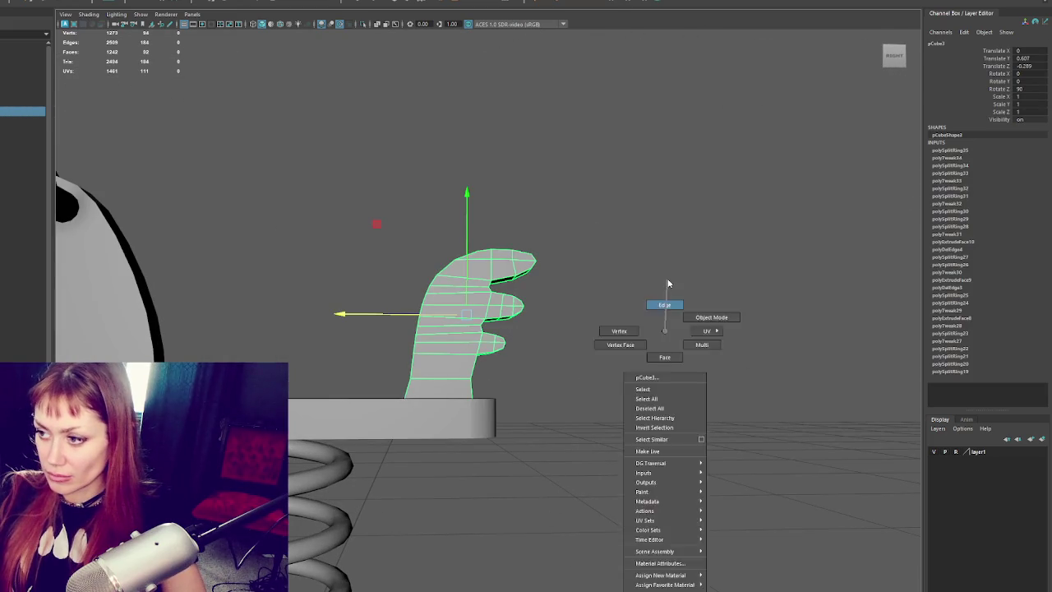
right_drag(493, 362, 470, 375)
click(446, 381)
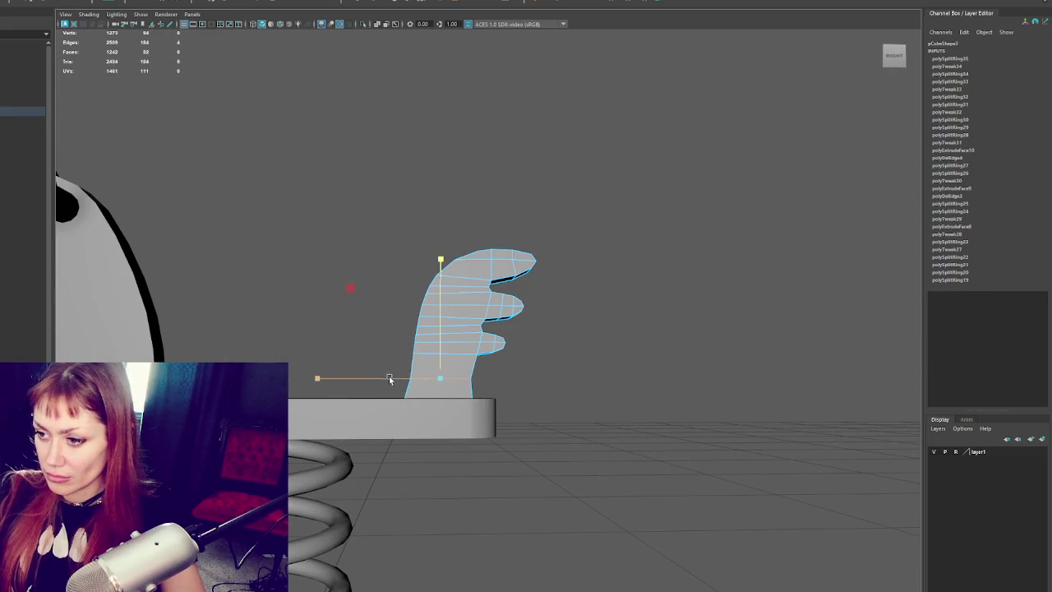
click(416, 2)
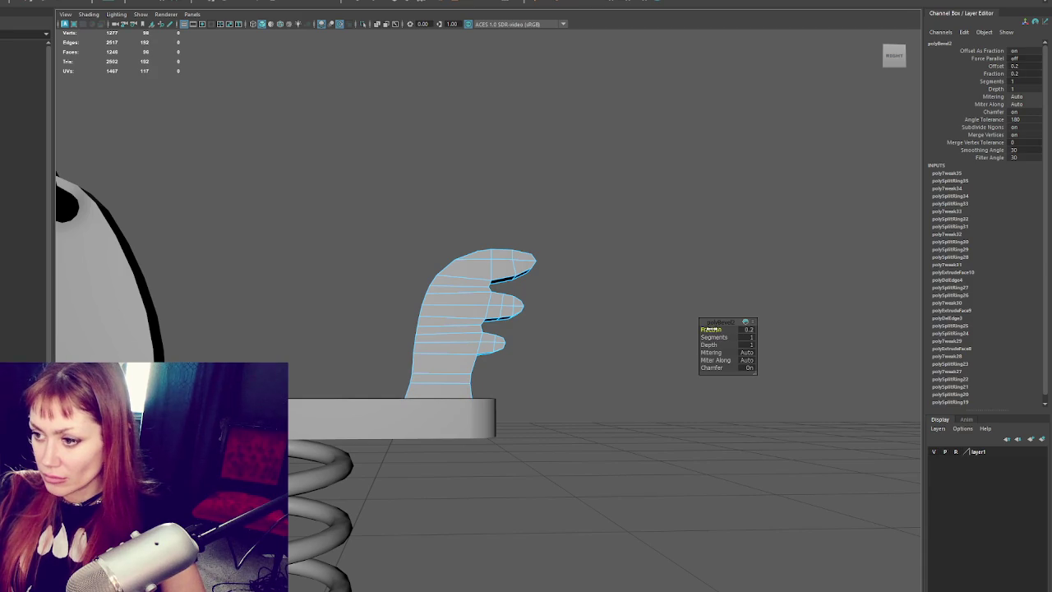
drag(710, 329, 712, 329)
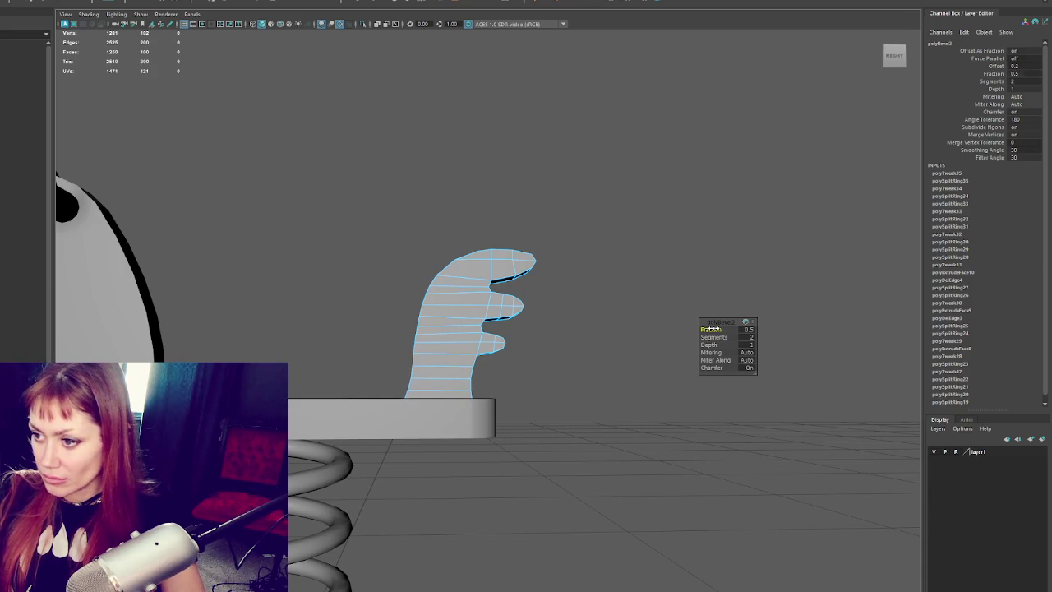
- Select the horse head and tail fin and freeze their transformations
right_drag(650, 237, 698, 222)
click(577, 254)
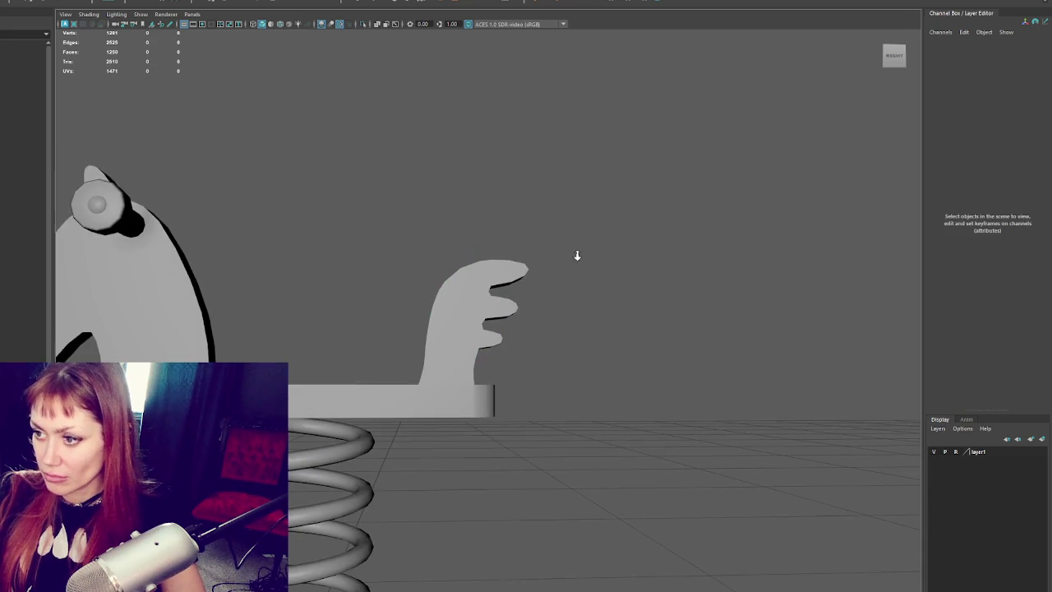
scroll(451, 488, down, 3)
scroll(567, 488, down, 3)
mouse_move(567, 486)
alt+mouse_down()
mouse_move(477, 369)
mouse_move(512, 369)
alt+mouse_up()
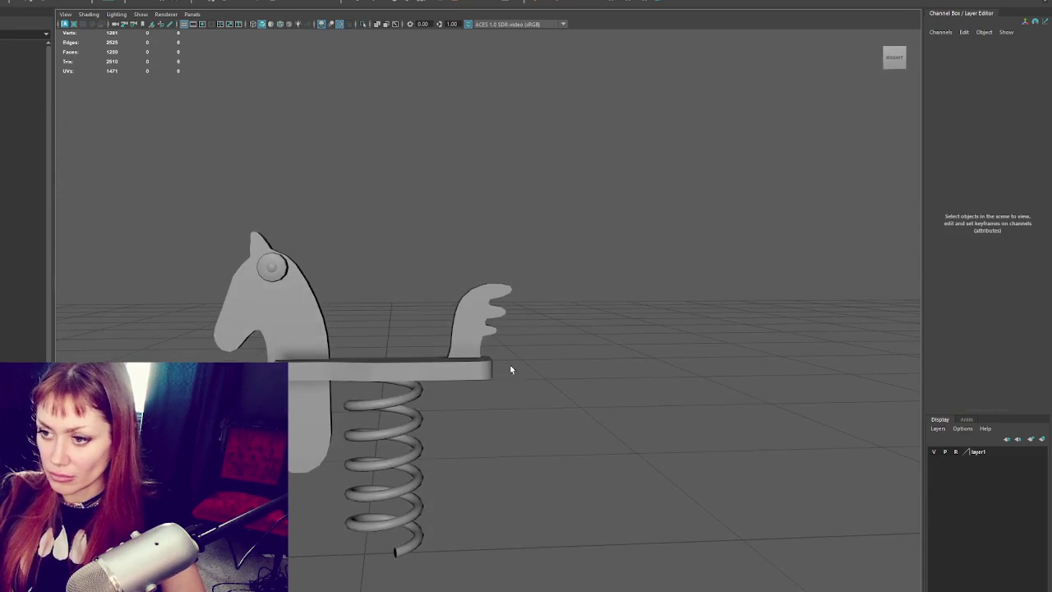
click(307, 349)
shift+click(455, 315)
click(220, 1)
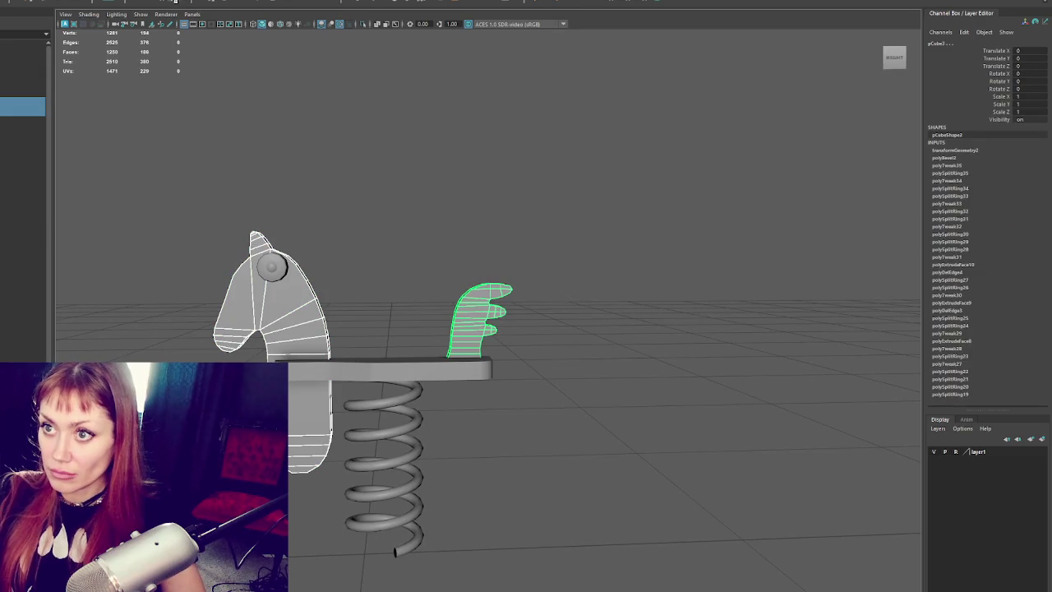
- Delete the head and fin's history, then select the seat plank and tail fin
click(148, 2)
mouse_move(344, 337)
alt+mouse_down()
mouse_move(430, 392)
mouse_move(445, 341)
mouse_move(364, 329)
mouse_move(176, 89)
alt+mouse_up()
click(445, 341)
click(454, 253)
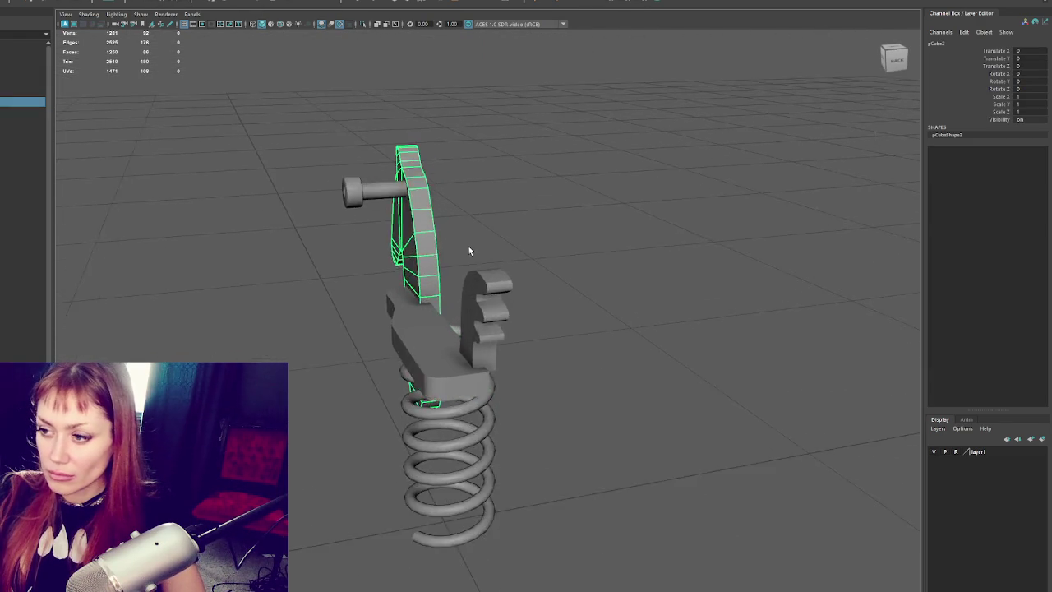
alt+drag(465, 249, 386, 255)
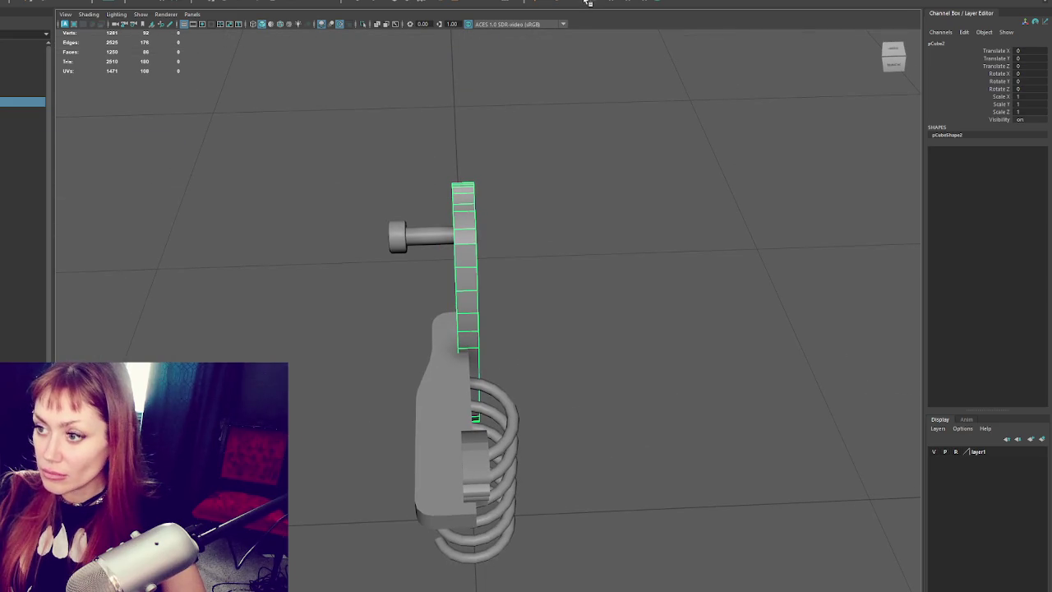
- Insert multiple evenly spaced edge loops across the fin and delete the unwanted ones
double_click(587, 3)
click(62, 222)
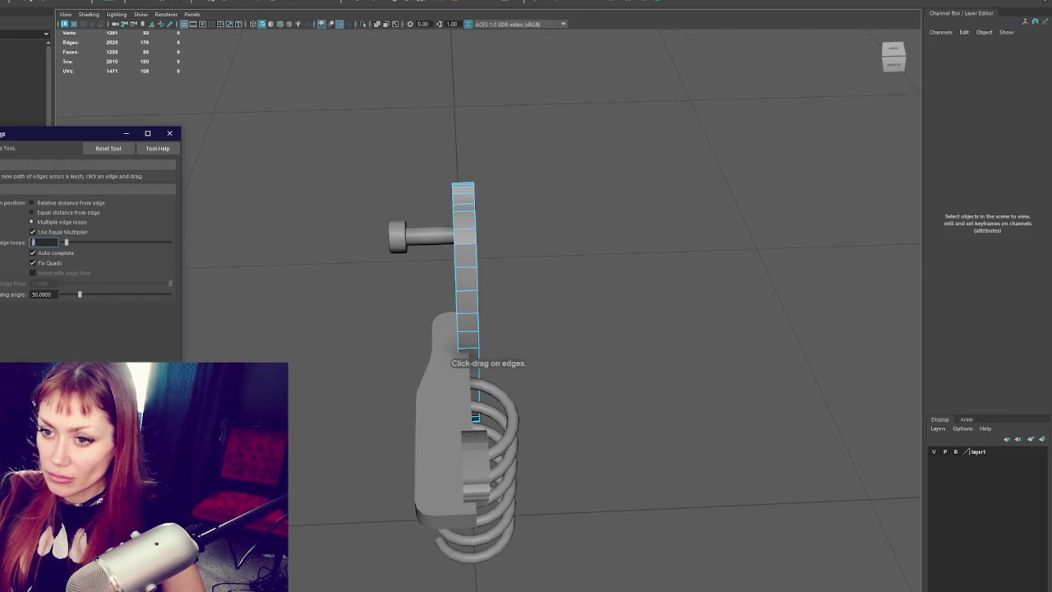
click(468, 249)
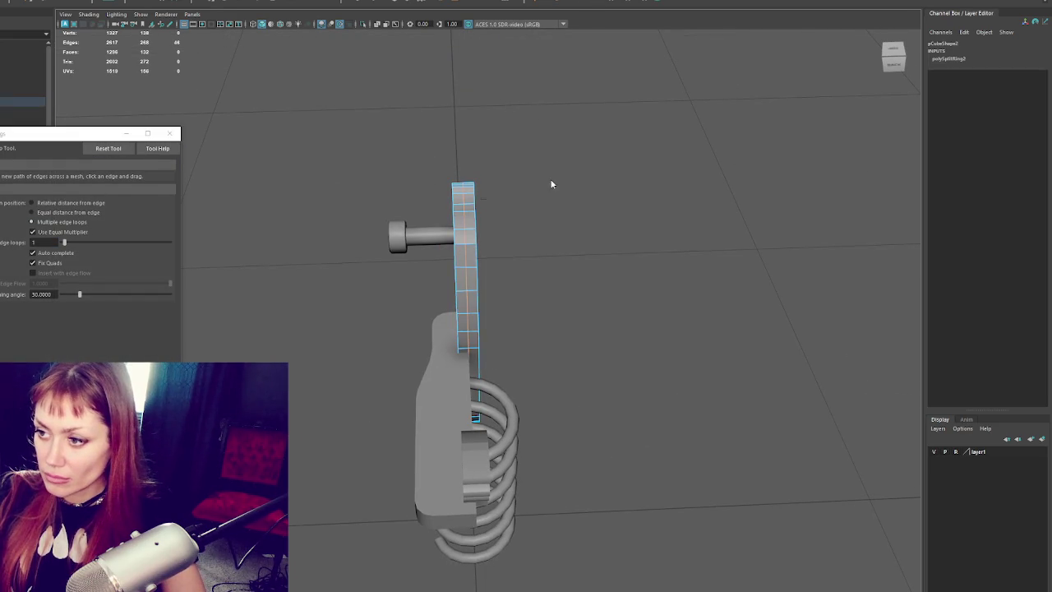
key(4)
key(q)
drag(548, 158, 475, 464)
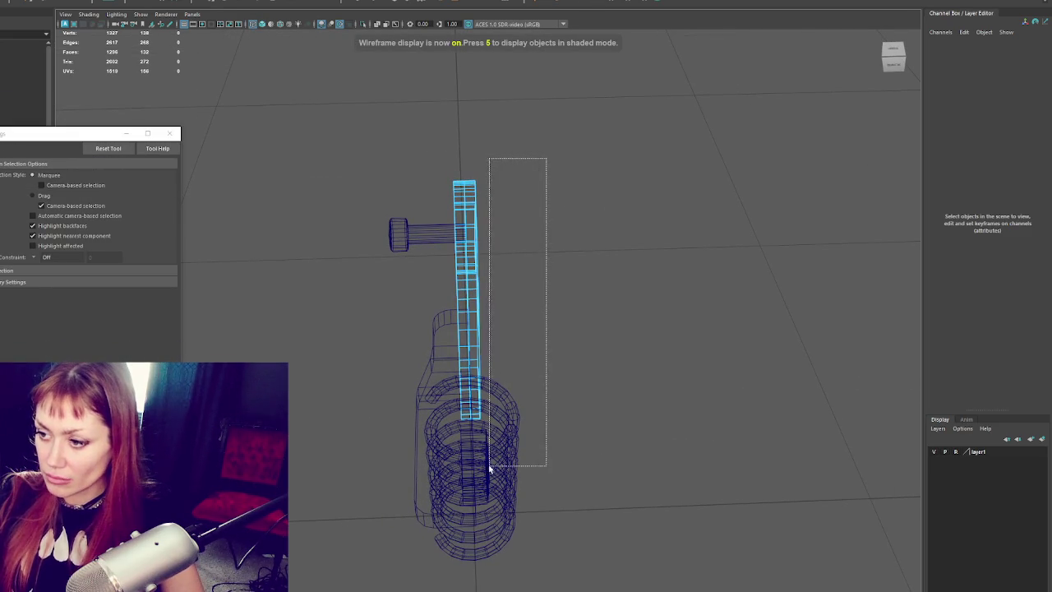
key(Delete)
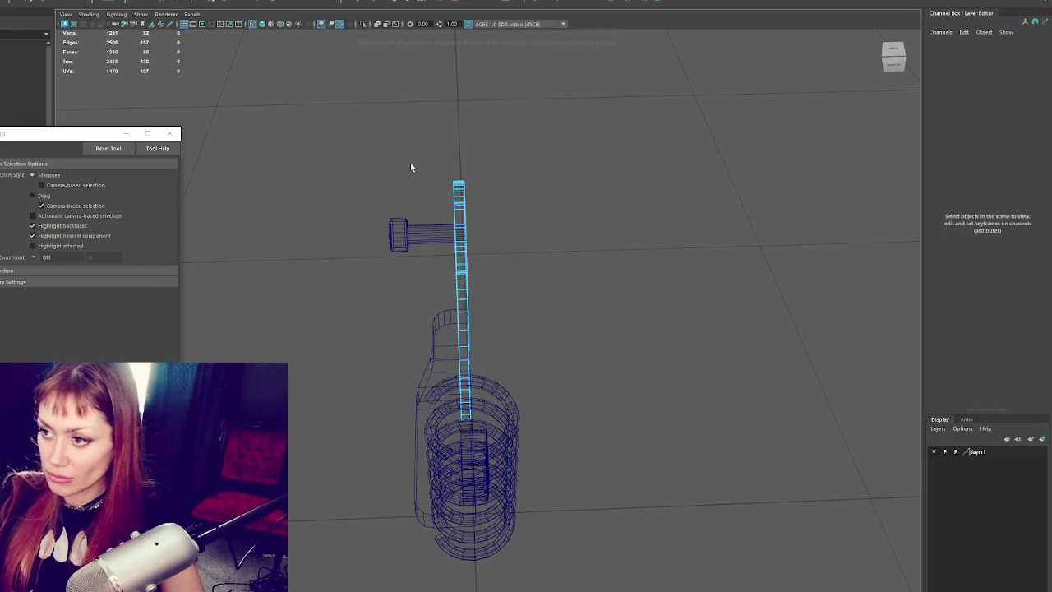
key(F8)
key(5)
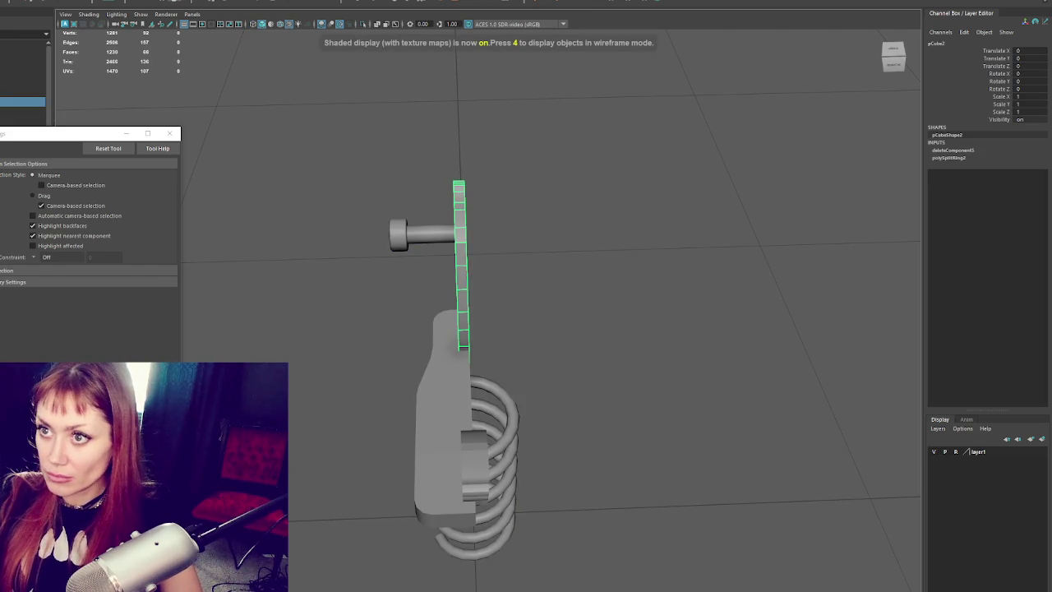
- Insert edge loops on the stacked wing object and check them in wireframe
alt+drag(236, 134, 473, 290)
click(497, 300)
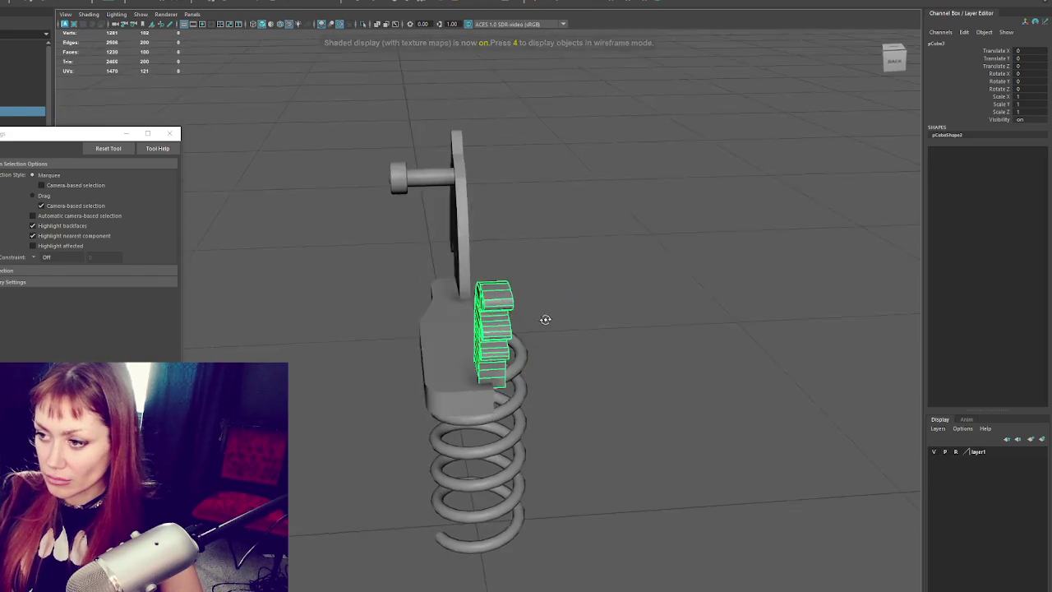
alt+drag(546, 319, 567, 312)
click(494, 309)
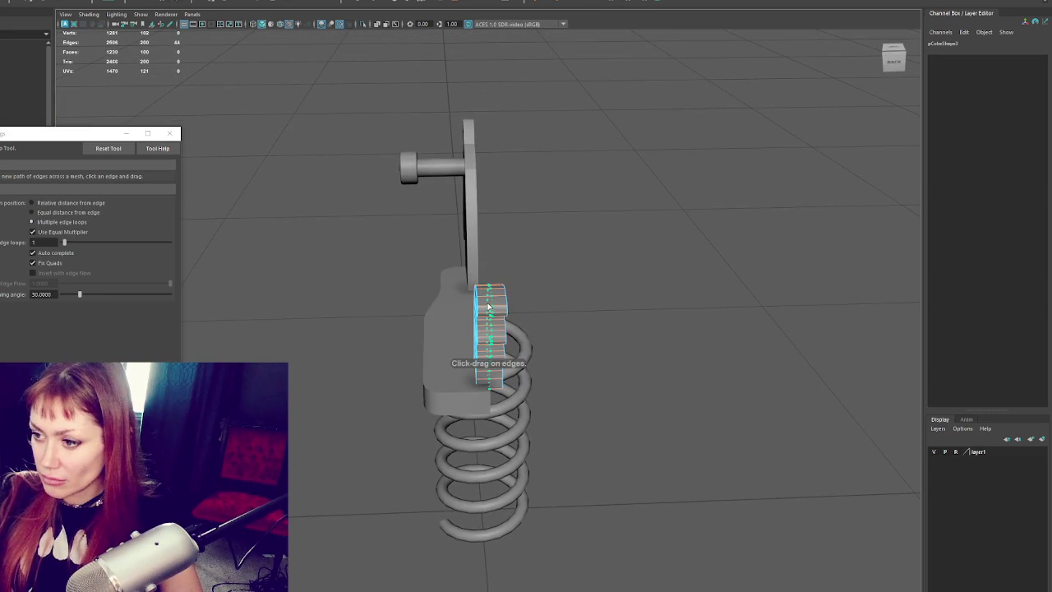
mouse_move(630, 219)
alt+mouse_down()
mouse_move(556, 263)
mouse_move(515, 387)
alt+mouse_up()
key(4)
key(q)
key(6)
- Select the upper horse, lower body and hook pieces and delete their history
right_drag(588, 186, 634, 164)
alt+drag(634, 165, 561, 219)
click(448, 255)
shift+click(461, 361)
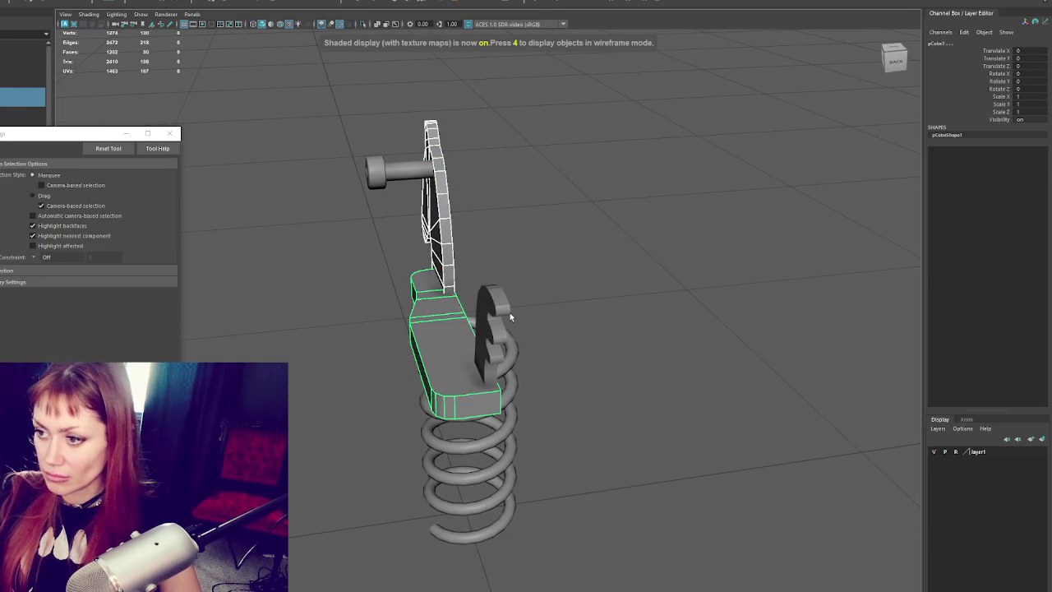
shift+click(498, 320)
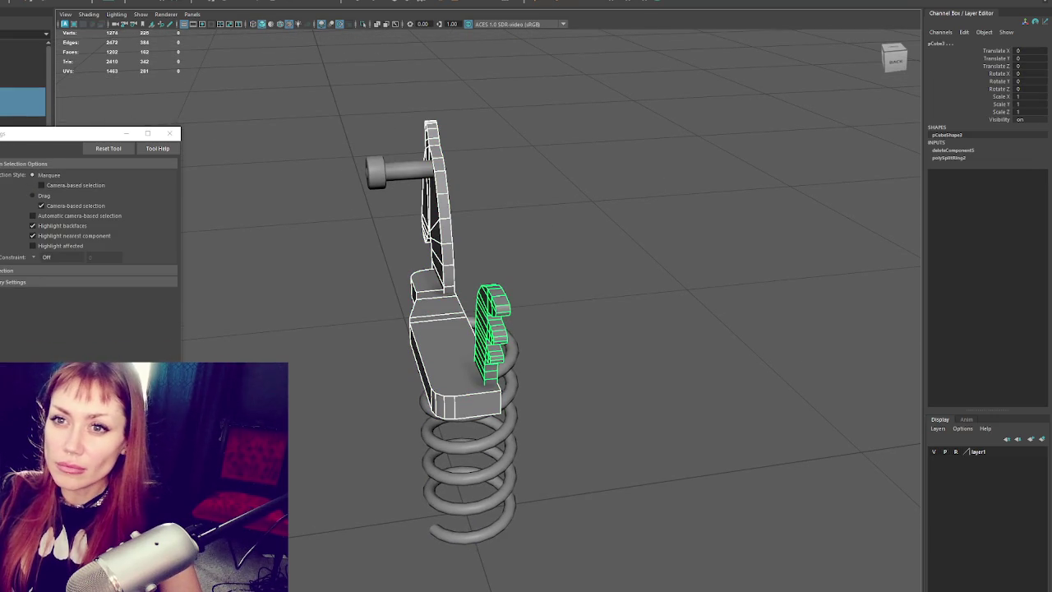
click(141, 2)
- Combine the three pieces into one mesh, clear its history, and mirror it
click(49, 2)
click(33, 16)
click(168, 3)
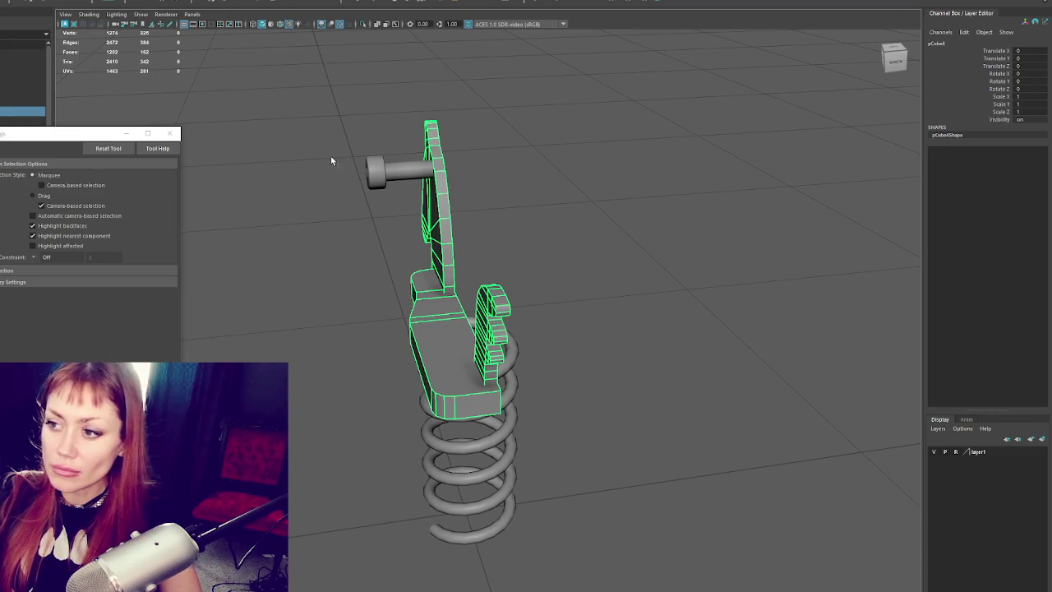
click(20, 2)
click(53, 111)
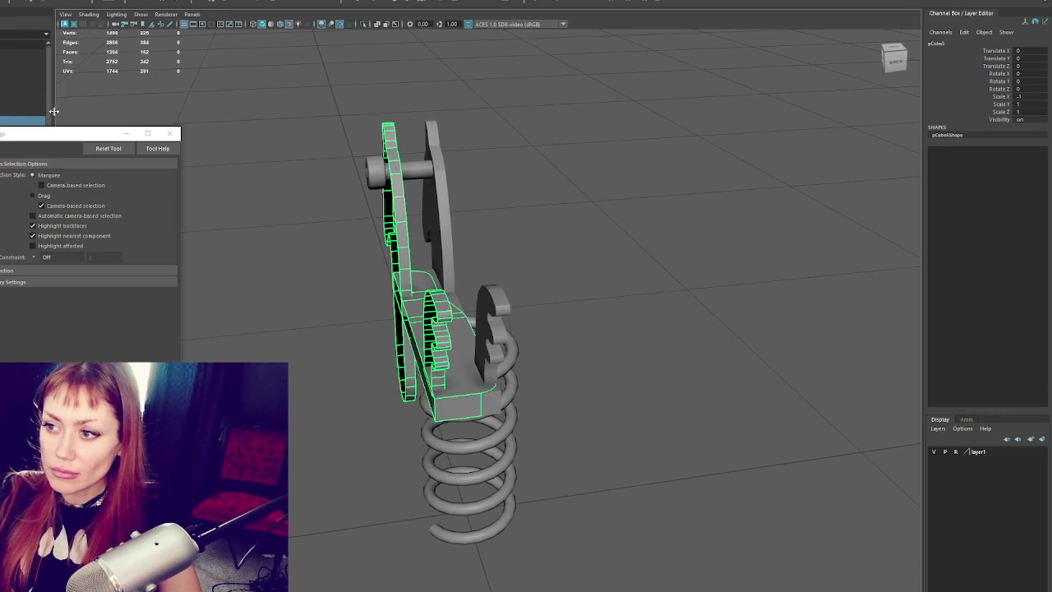
- Undo the mirrored copy, retry the mirror from Mirror Options, and undo again
key(ctrl+z)
click(86, 3)
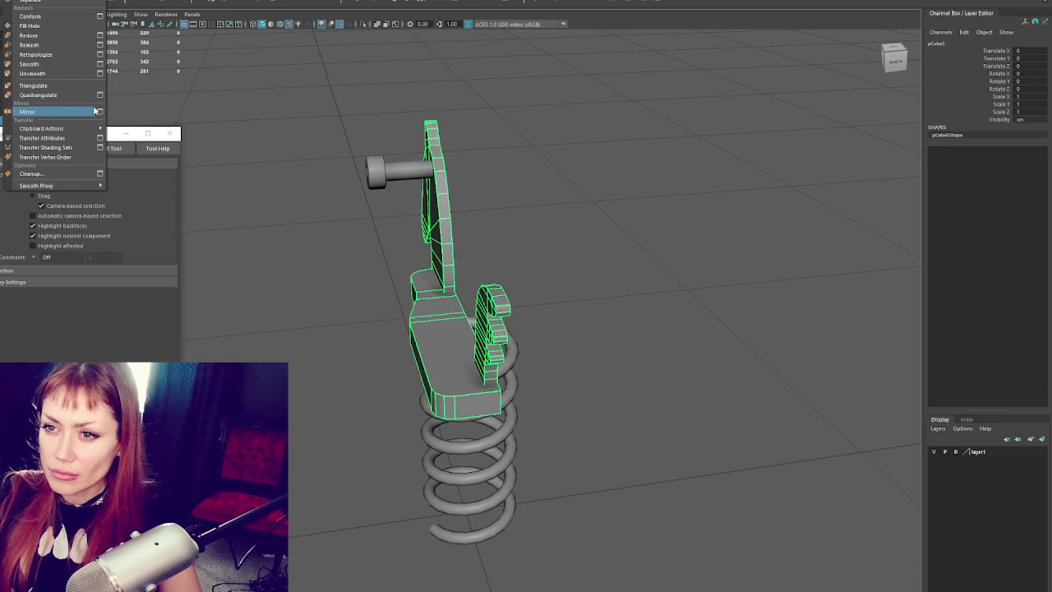
click(99, 111)
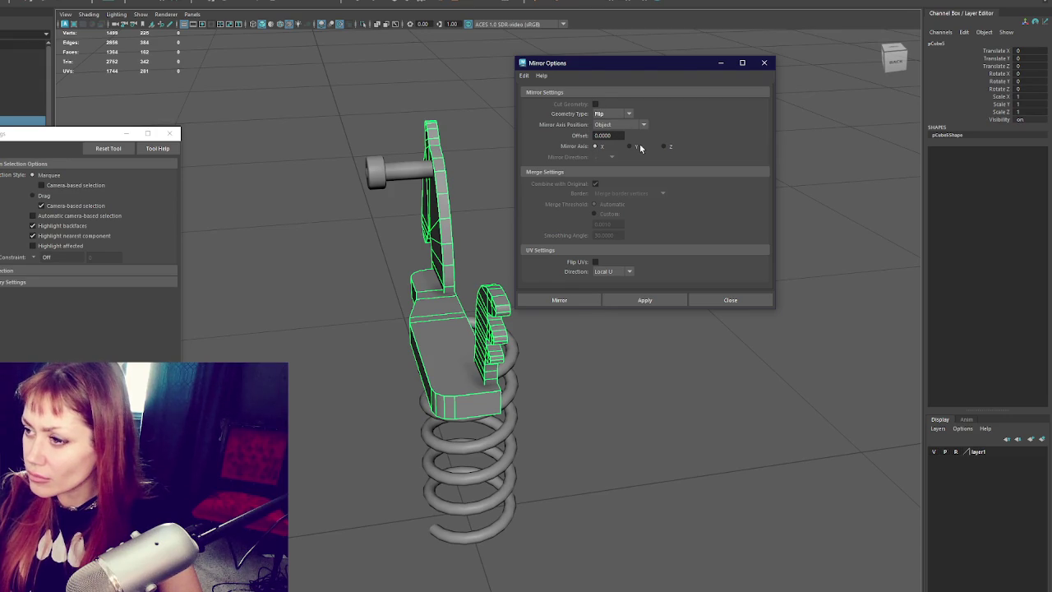
click(584, 299)
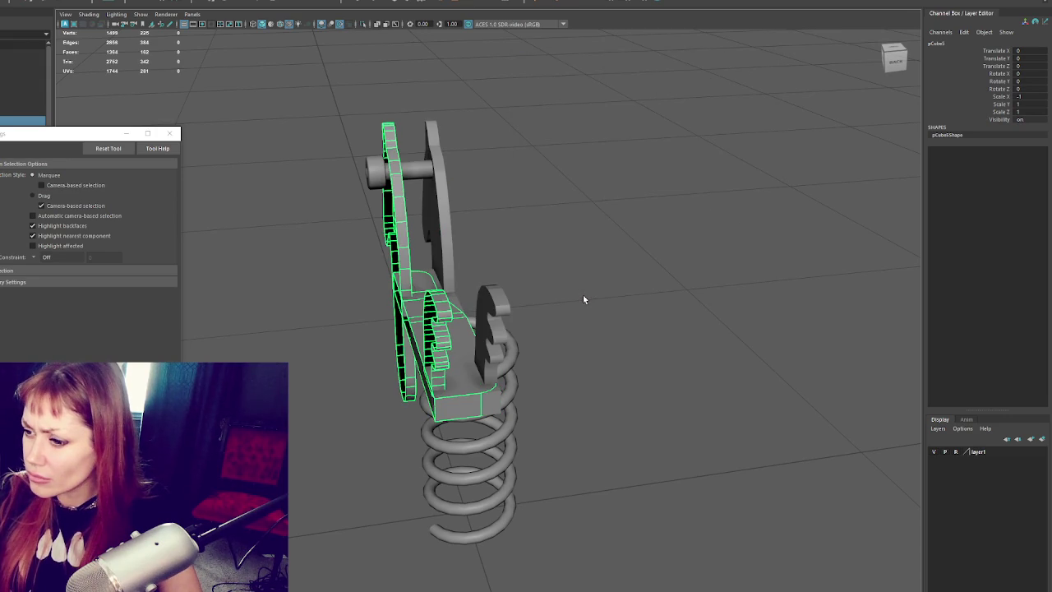
key(ctrl+z)
- Move the pivot to the body's inner edge and mirror the half across it
key(w)
key(d)
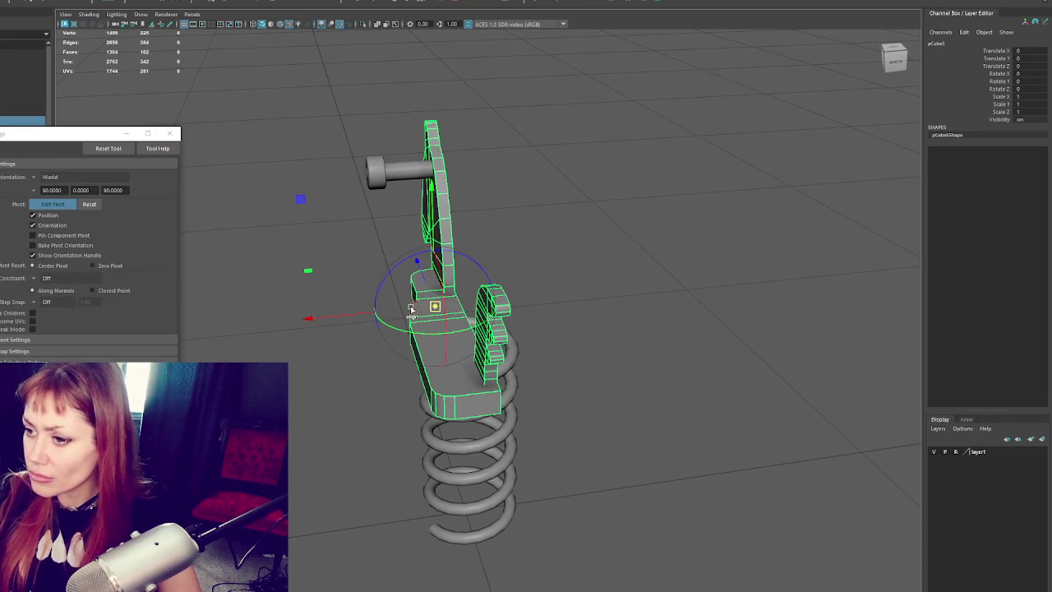
drag(323, 319, 351, 317)
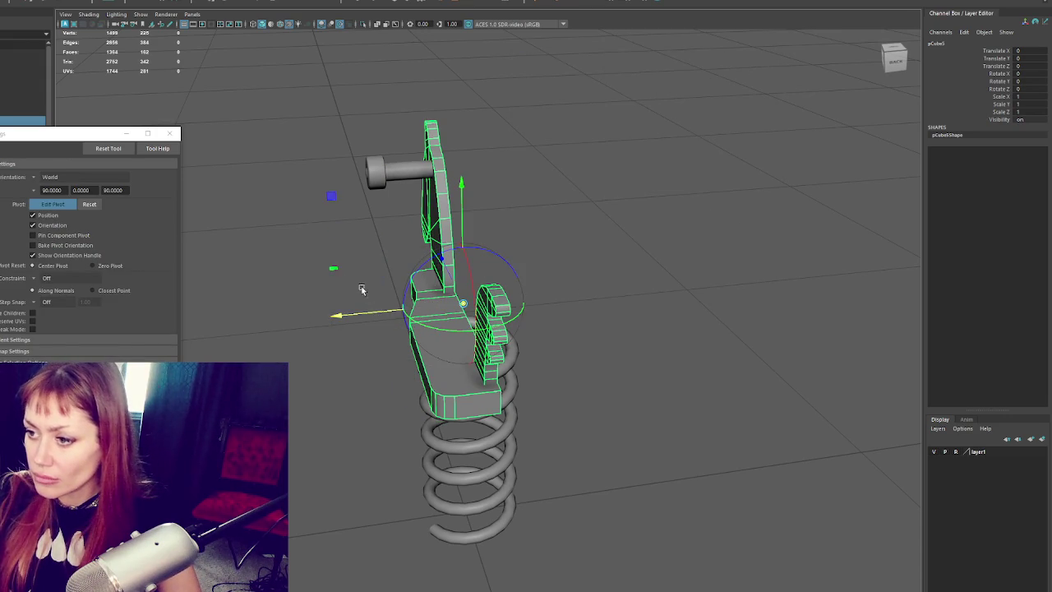
key(d)
click(48, 118)
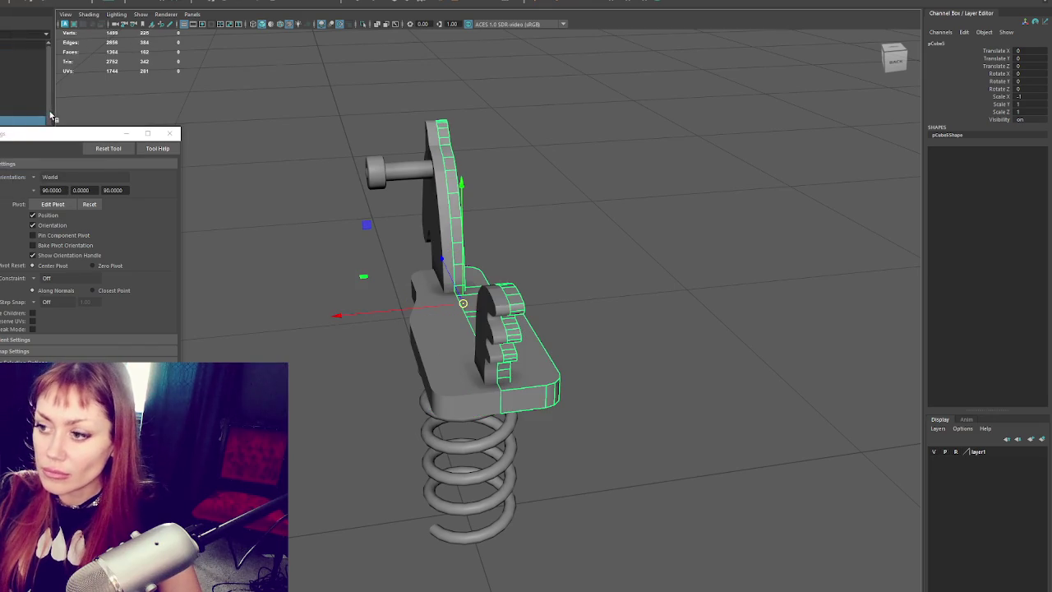
- Select both halves and combine them into one mesh
shift+click(436, 194)
click(41, 1)
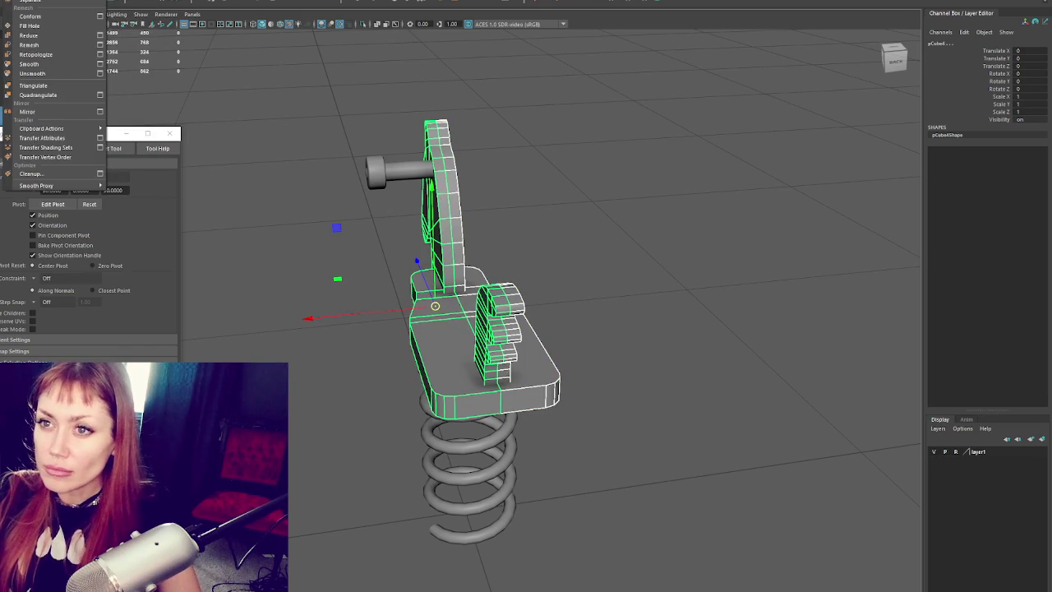
click(49, 10)
click(219, 64)
mouse_move(219, 63)
alt+mouse_down()
mouse_move(261, 96)
mouse_move(383, 137)
mouse_move(326, 224)
alt+mouse_up()
- Delete the leftover seam edges on the combined horse mesh
click(326, 224)
right_drag(482, 146, 460, 165)
alt+drag(460, 164, 425, 188)
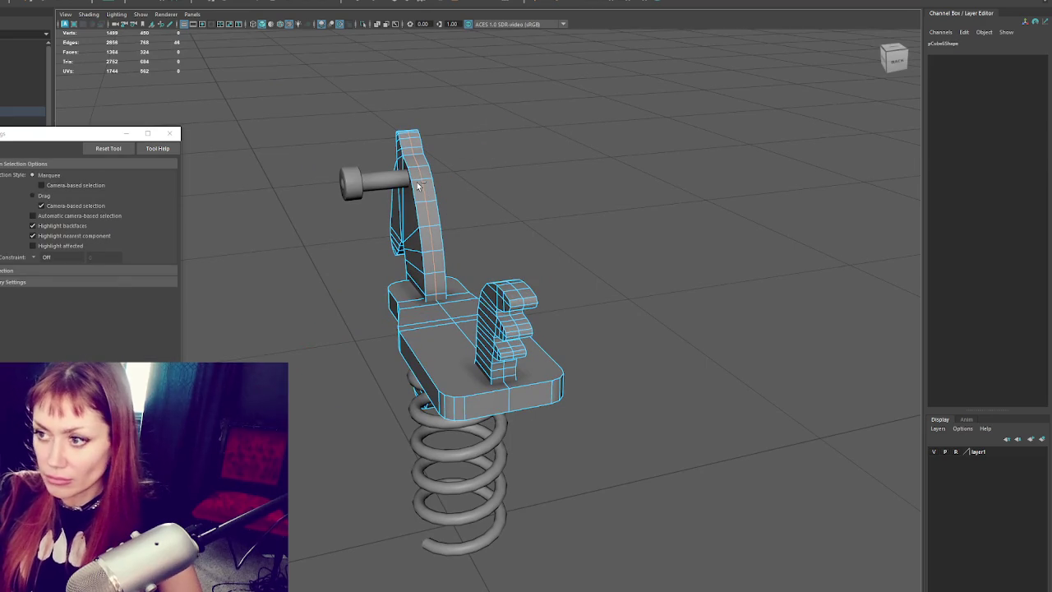
key(Delete)
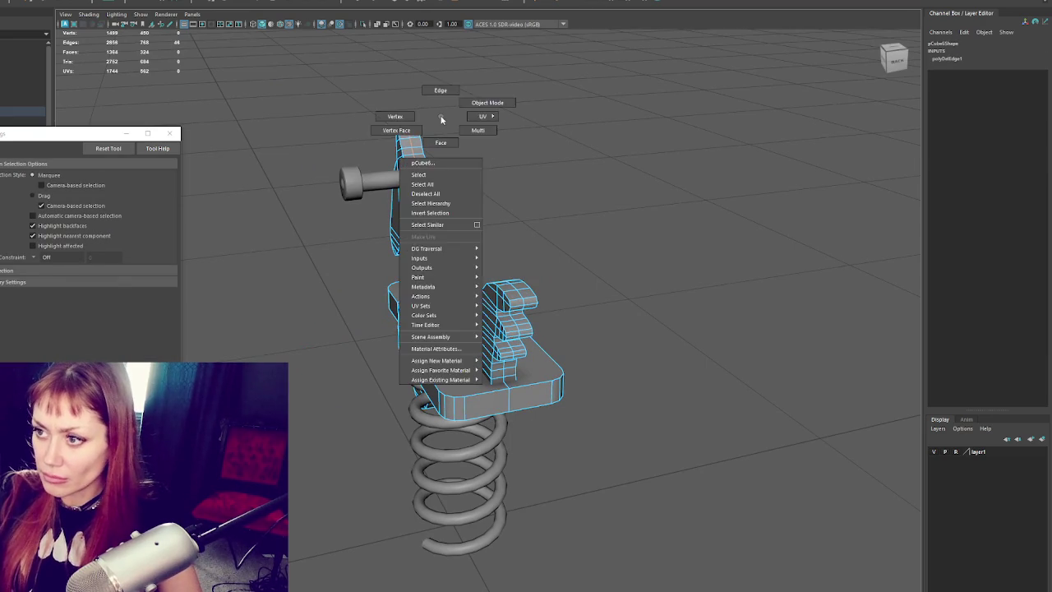
right_drag(417, 187, 433, 166)
- Merge the overlapping vertices along the seam
click(433, 185)
click(37, 2)
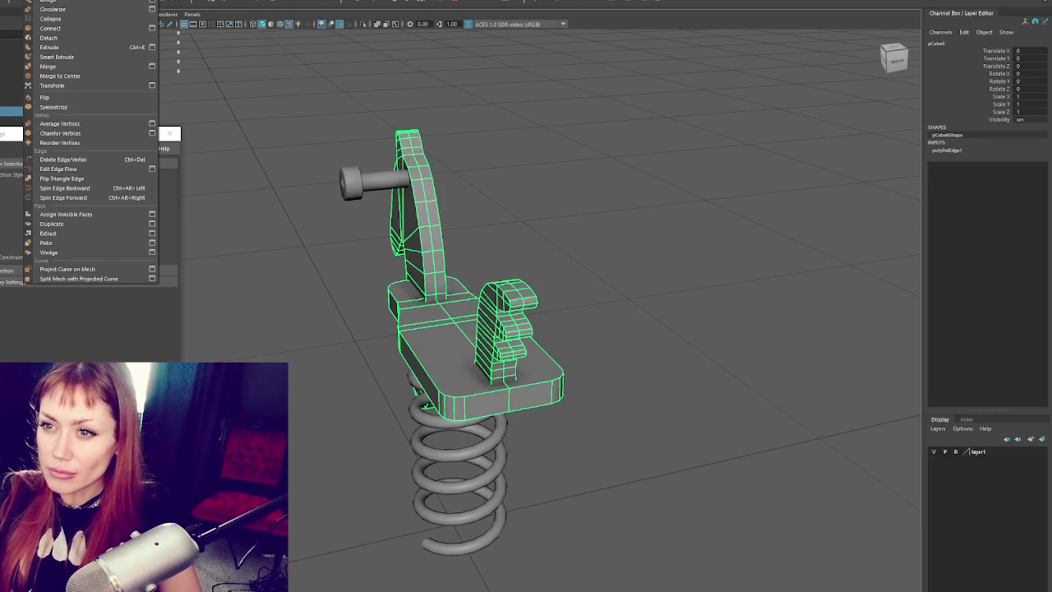
click(74, 70)
- Delete the remaining leftover seam edges and inspect the horse from all sides
key(q)
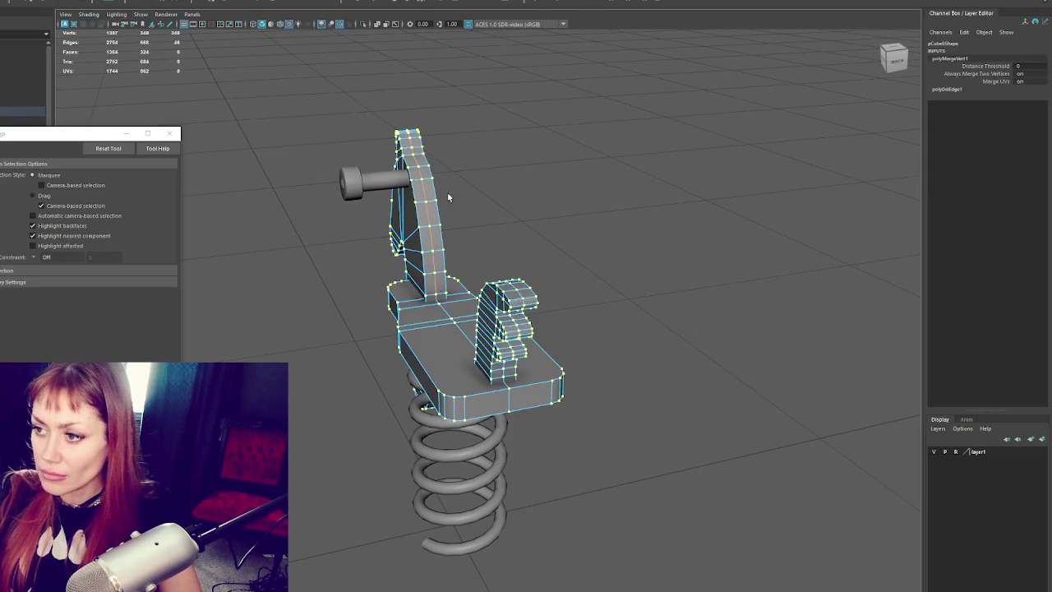
key(Delete)
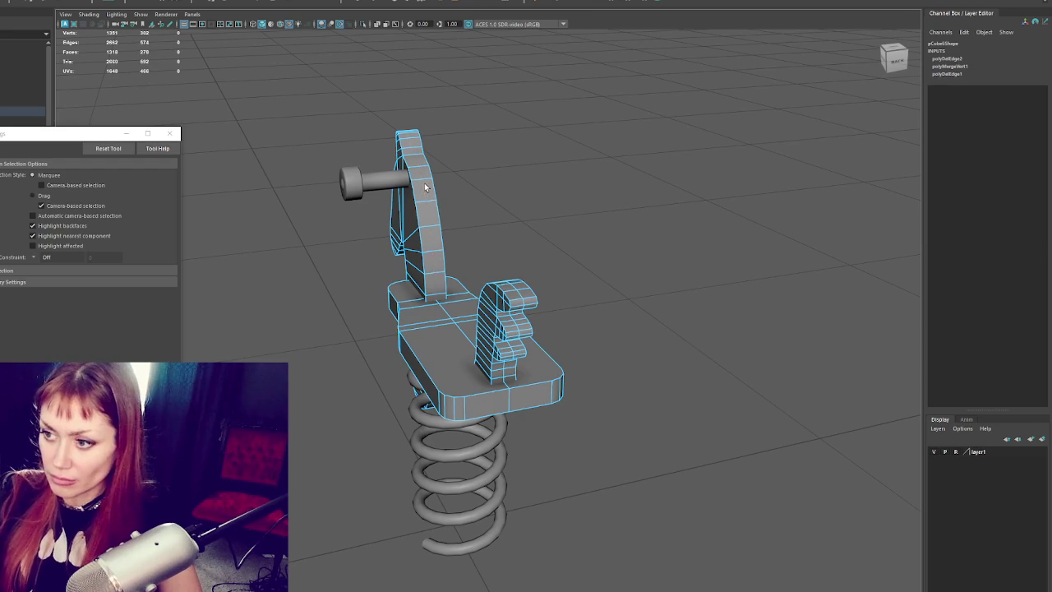
key(Delete)
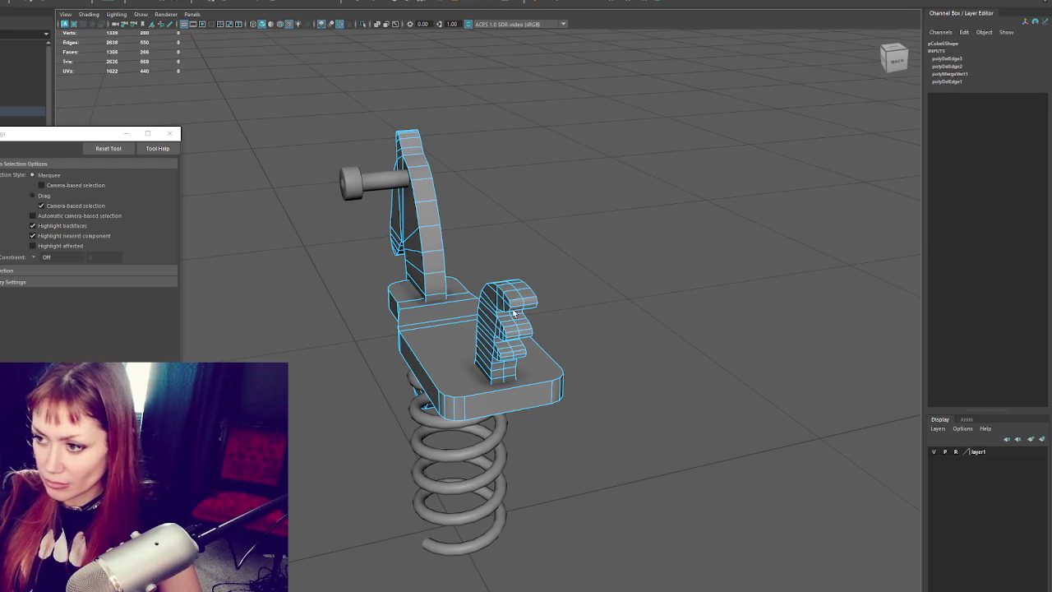
key(Delete)
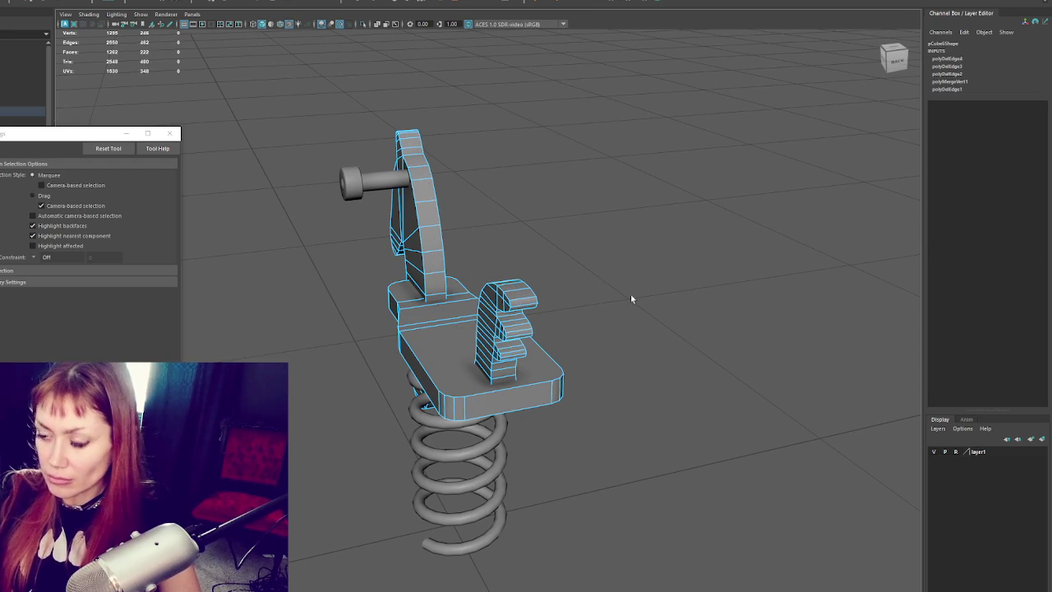
alt+drag(591, 285, 685, 261)
mouse_move(664, 200)
alt+mouse_down()
mouse_move(530, 331)
mouse_move(618, 286)
alt+mouse_up()
right_drag(548, 219, 545, 224)
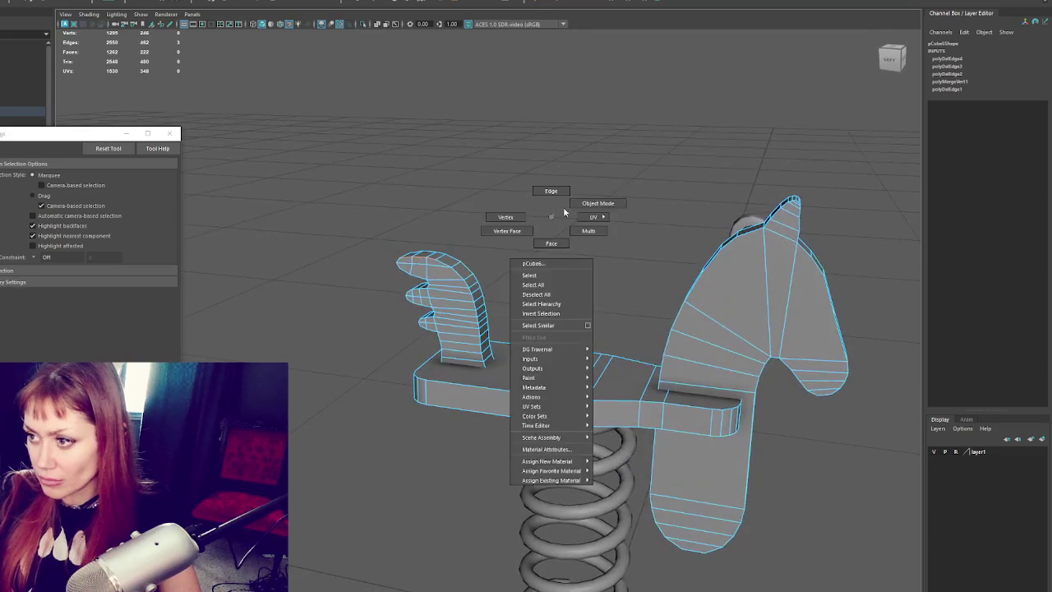
mouse_move(545, 225)
alt+mouse_down()
mouse_move(674, 234)
mouse_move(586, 333)
alt+mouse_up()
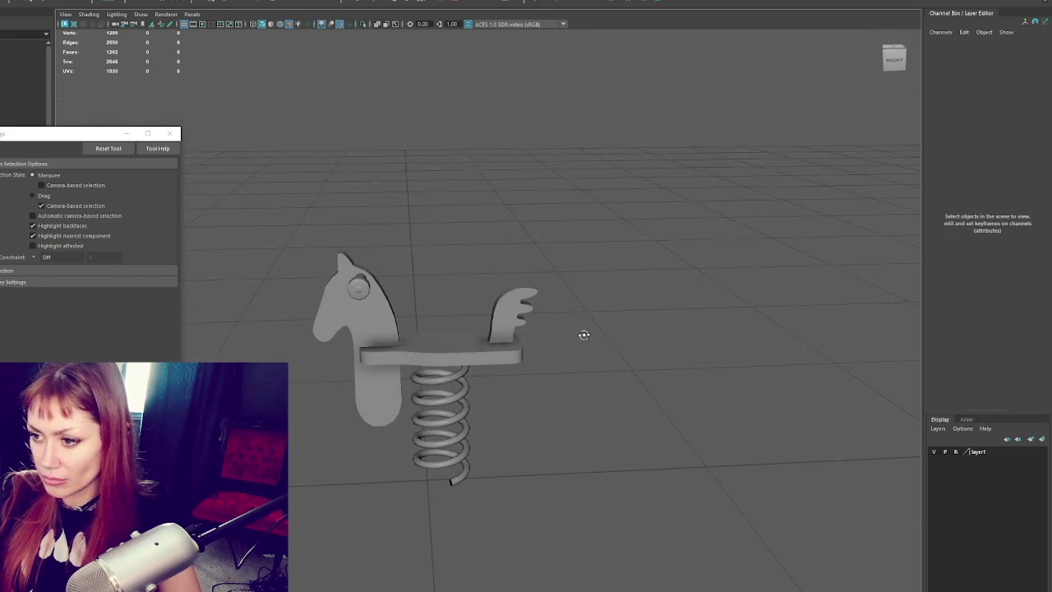
click(356, 300)
- Duplicate the eye bolt, mirror the copy, then revert that flip
mouse_move(559, 265)
alt+mouse_down()
mouse_move(495, 278)
mouse_move(461, 346)
alt+mouse_up()
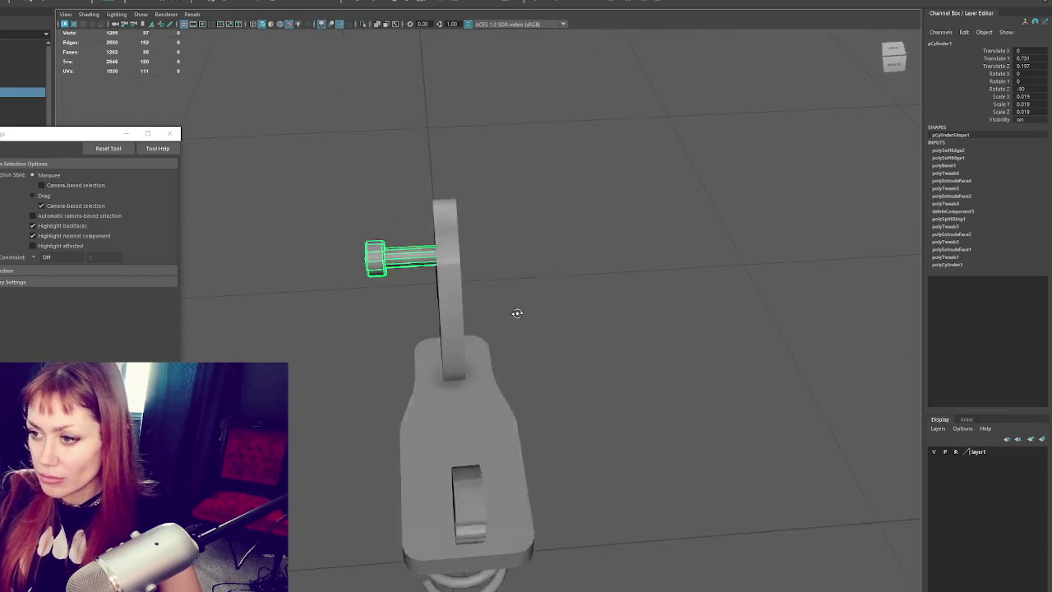
key(ctrl+d)
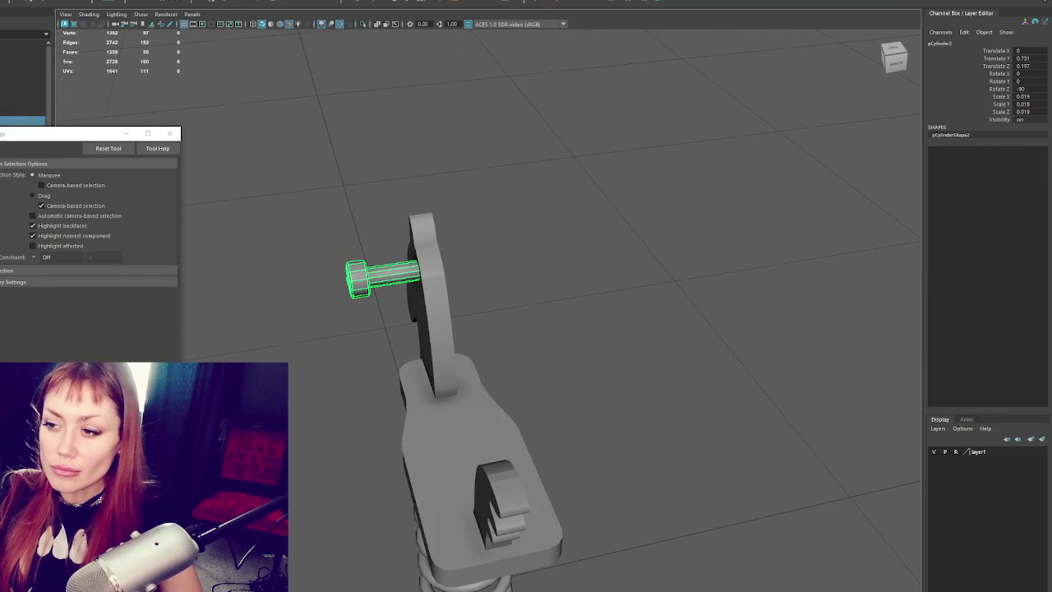
key(w)
click(32, 3)
click(58, 115)
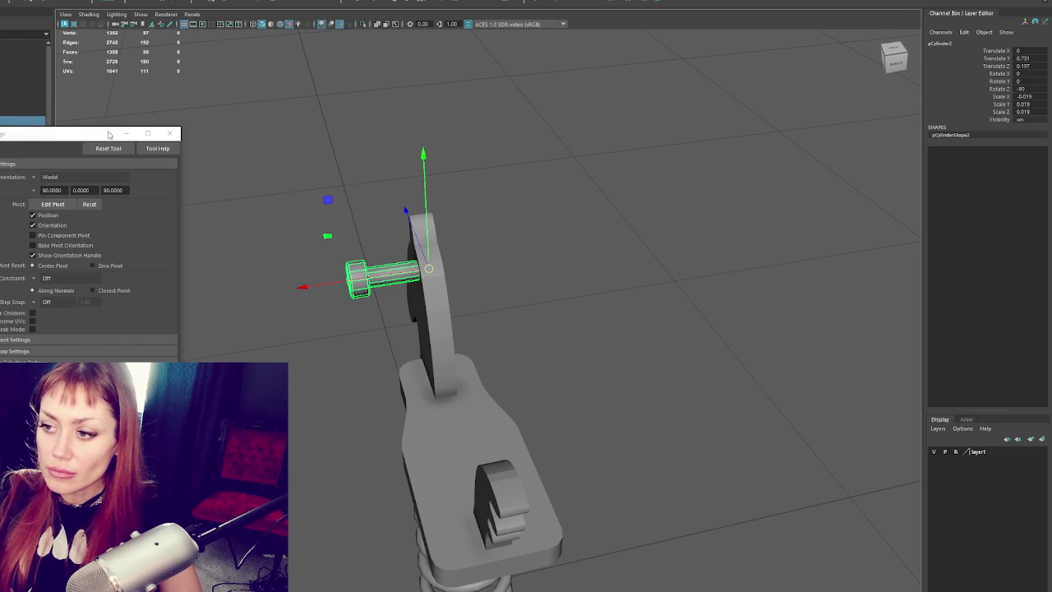
click(33, 3)
click(35, 111)
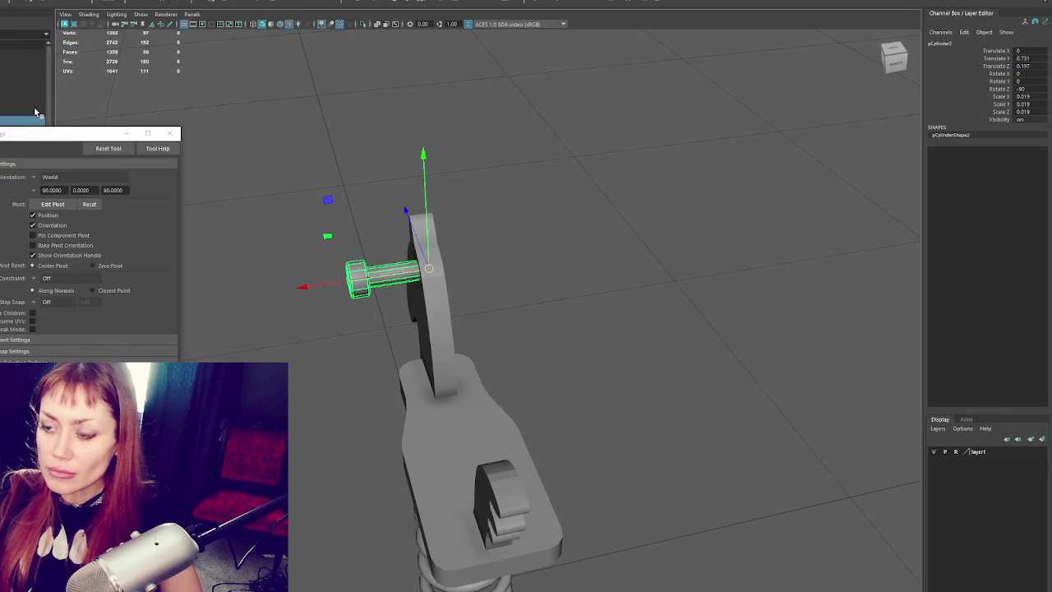
- Mirror the bolt copy via Mirror Options so it sticks out the head's other side
click(33, 3)
click(96, 113)
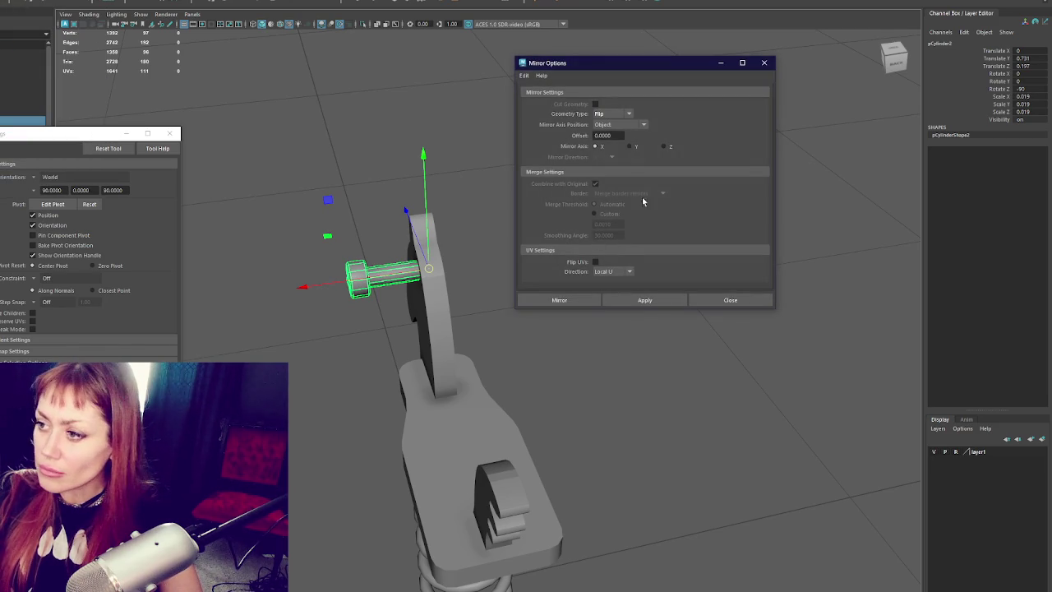
click(578, 304)
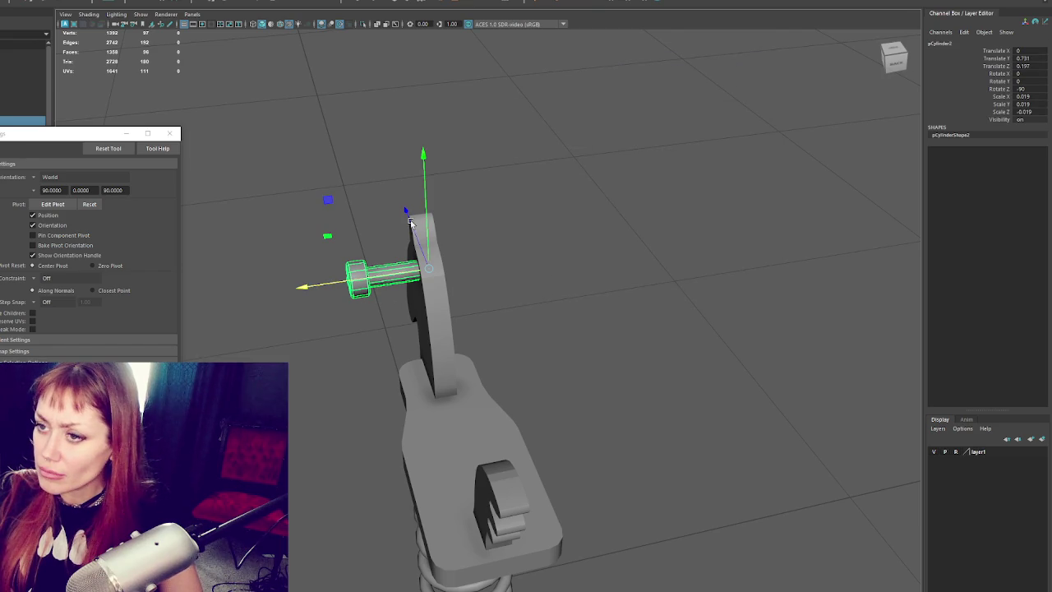
drag(333, 284, 198, 291)
key(ctrl+z)
click(33, 3)
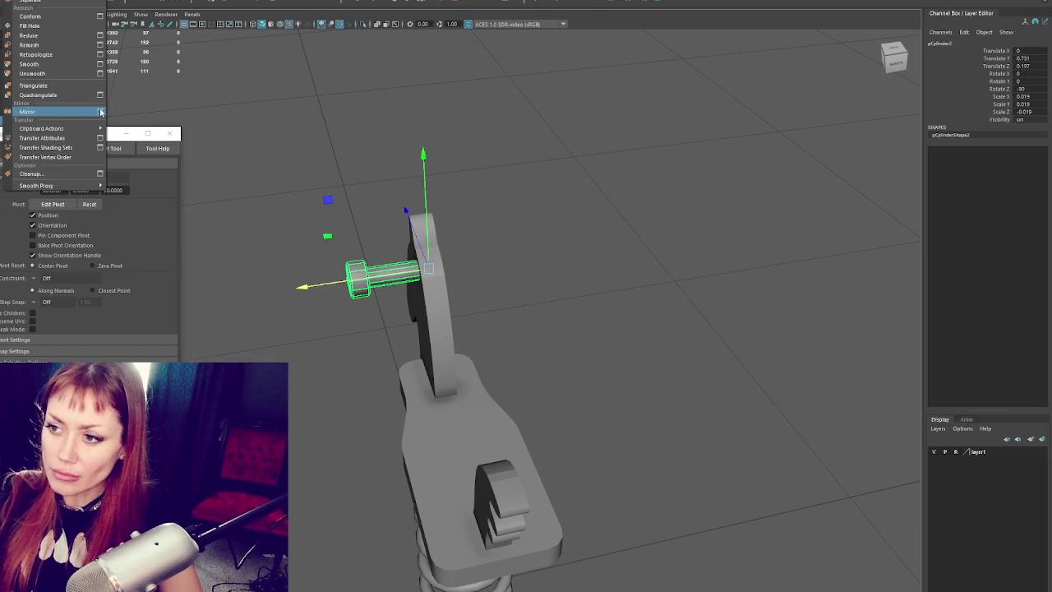
click(99, 112)
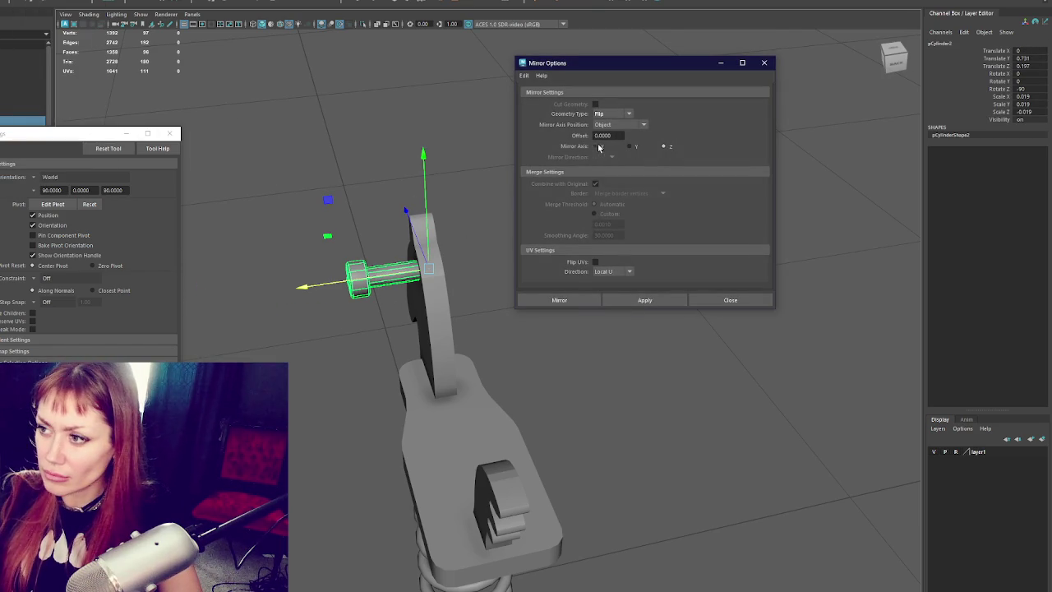
click(646, 300)
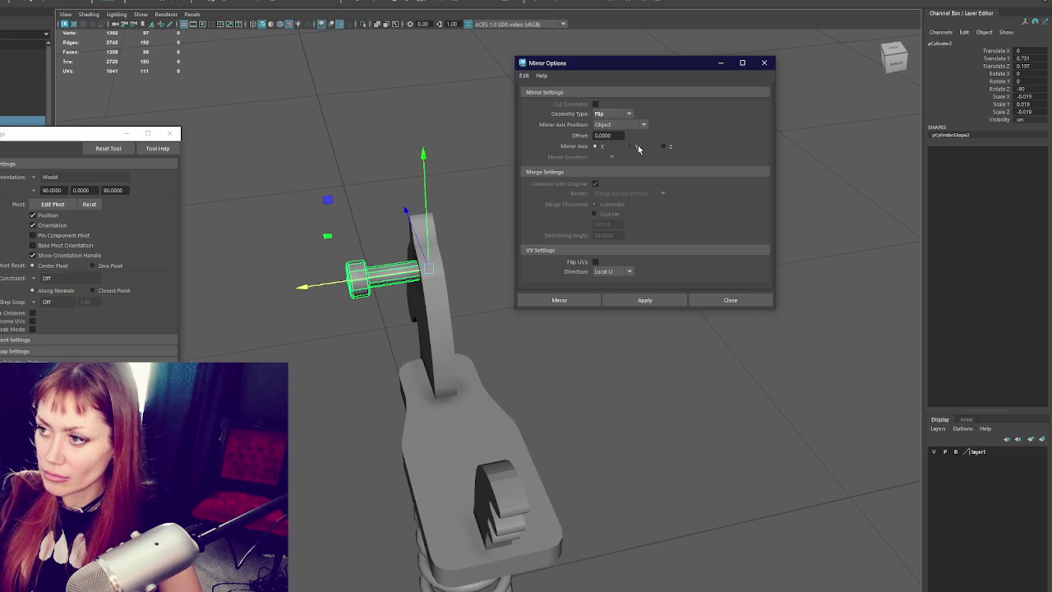
click(660, 301)
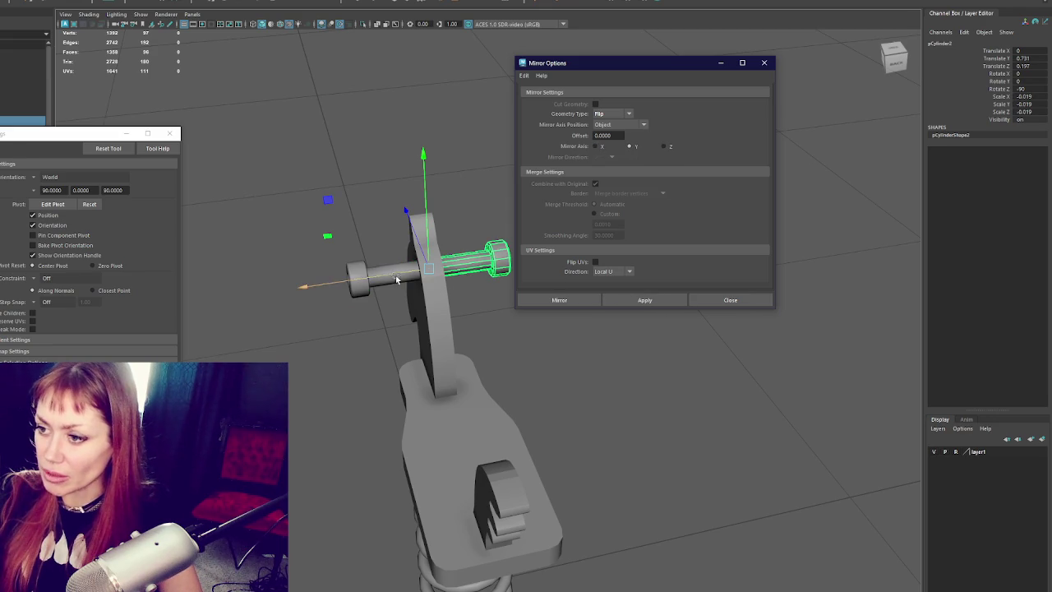
key(ctrl+z)
key(ctrl+z)
key(shift+z)
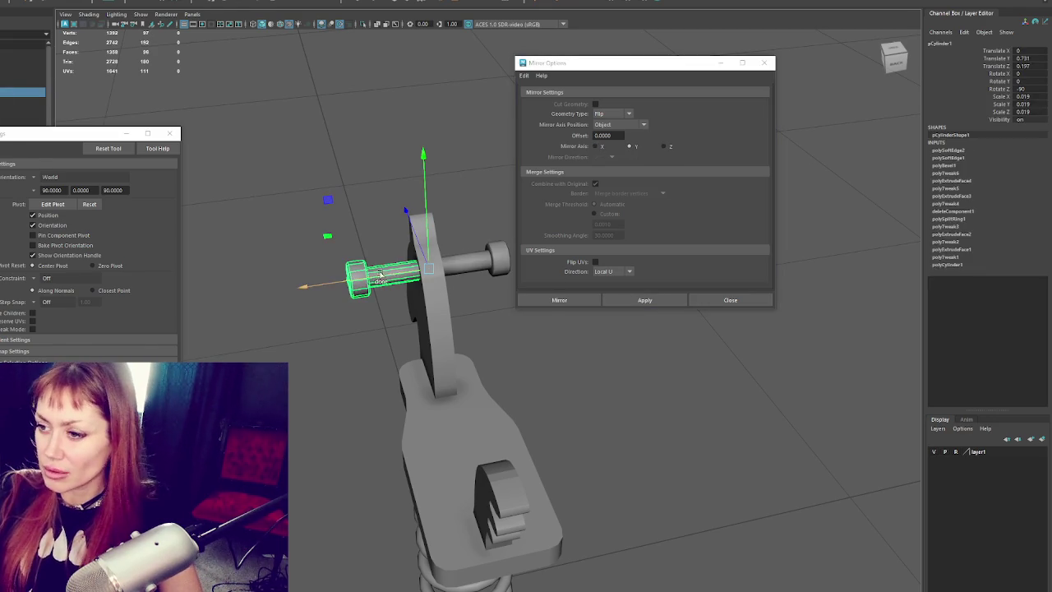
key(shift+z)
- Freeze the mirrored bolt's transformations and close Mirror Options
click(33, 4)
click(49, 82)
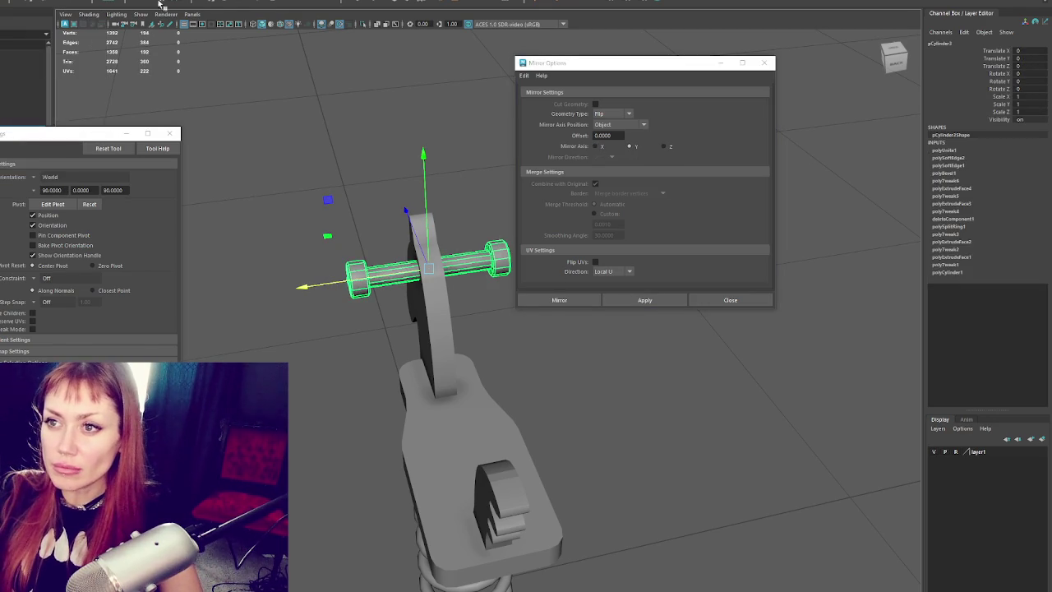
click(764, 63)
mouse_move(731, 93)
alt+mouse_down()
mouse_move(662, 96)
mouse_move(742, 87)
mouse_move(687, 89)
alt+mouse_up()
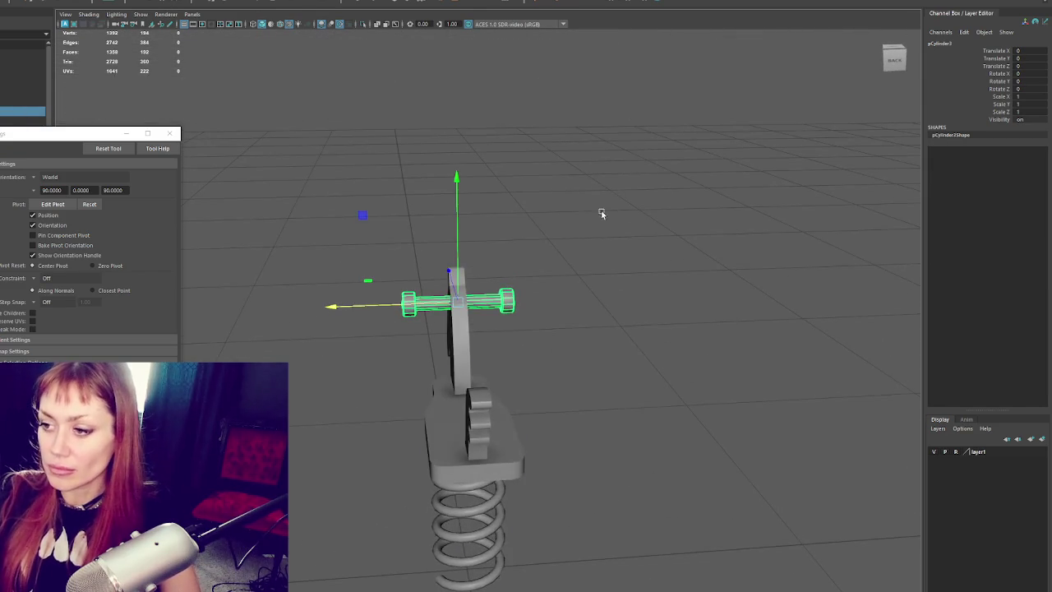
key(4)
alt+drag(554, 265, 602, 268)
key(5)
- Move a cylinder copy down the horse's body to form the lower peg
mouse_move(369, 150)
alt+mouse_down()
mouse_move(458, 266)
mouse_move(403, 466)
mouse_move(408, 490)
mouse_move(434, 470)
alt+mouse_up()
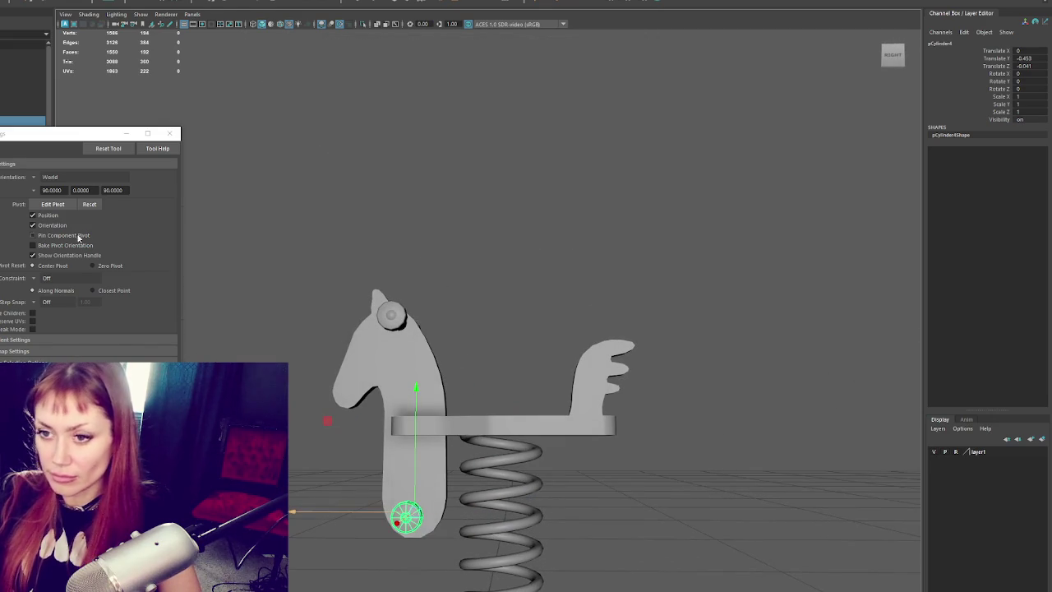
click(23, 82)
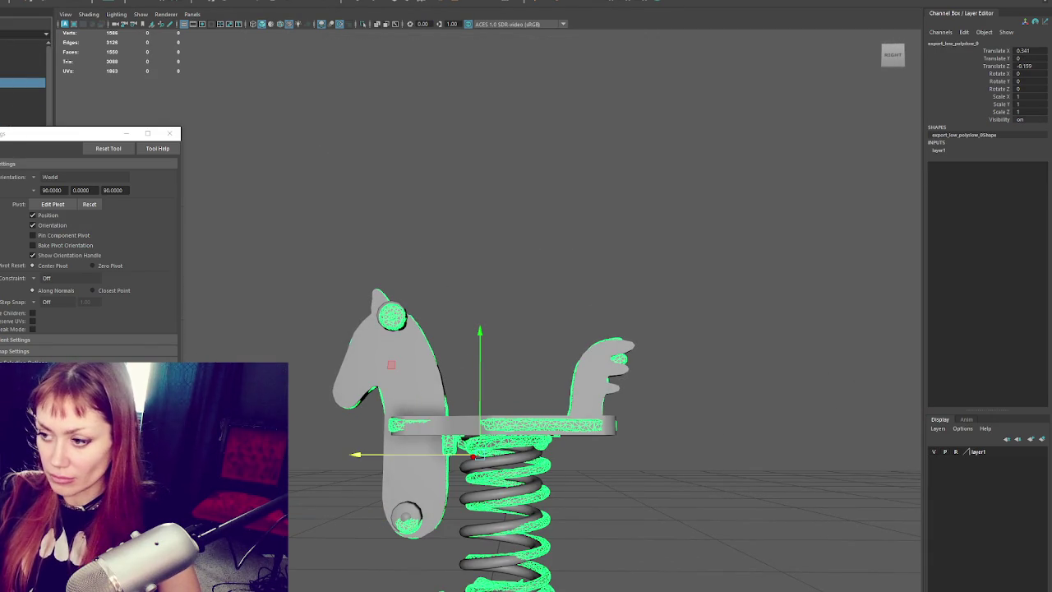
scroll(510, 122, down, 5)
alt+drag(511, 123, 559, 164)
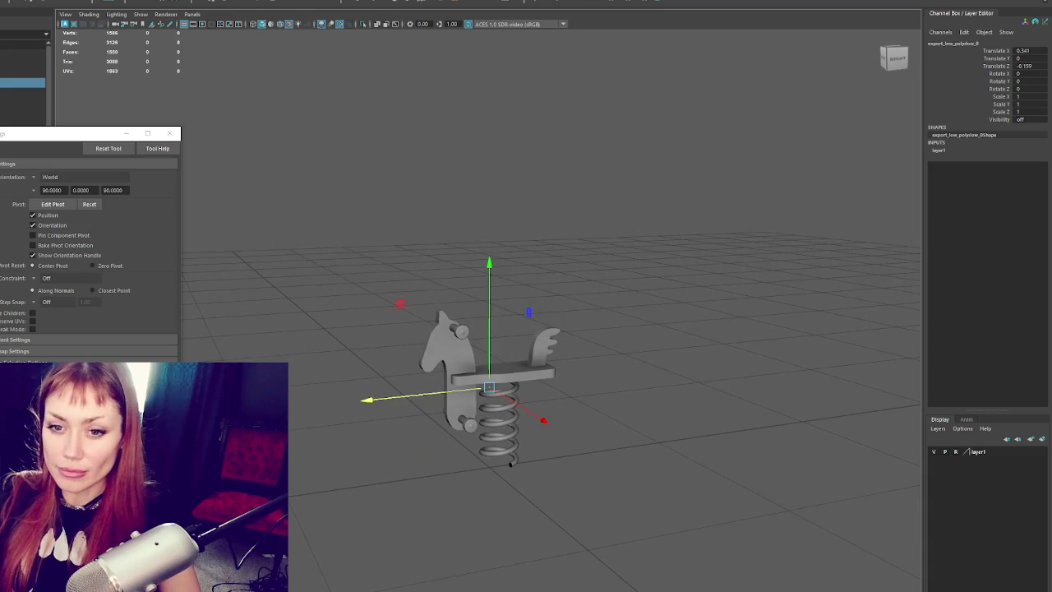
- Create a polygon cylinder, scale it down uniformly and frame it
shift+right_drag(510, 464, 511, 428)
key(r)
drag(488, 376, 431, 386)
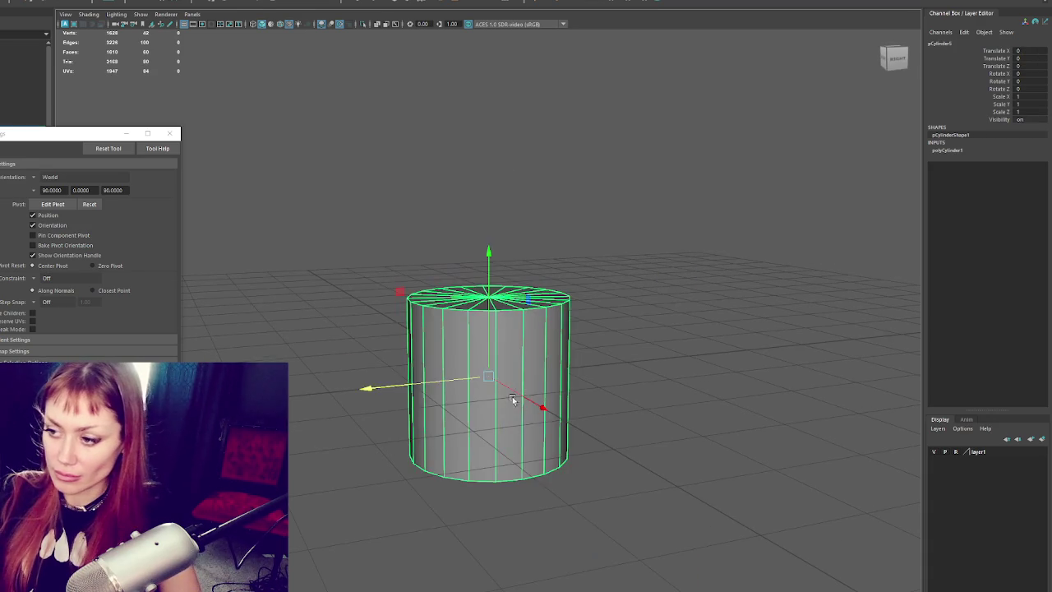
scroll(376, 394, down, 2)
key(f)
- Flare the cylinder's bottom ring into a wide cone and raise the base toward the spring
right_drag(689, 176, 698, 203)
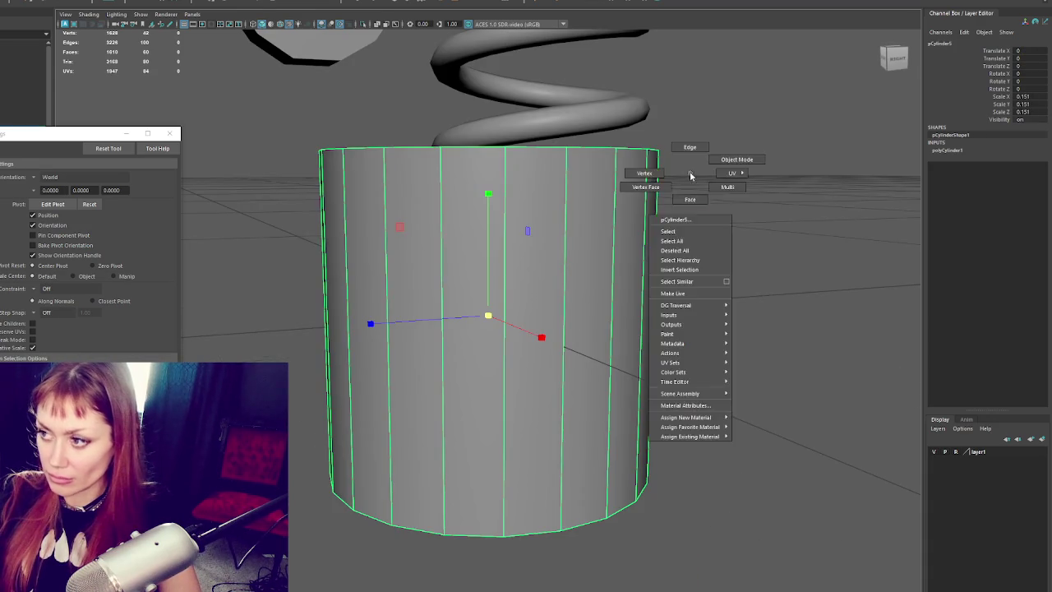
scroll(657, 300, down, 3)
key(4)
drag(658, 315, 307, 425)
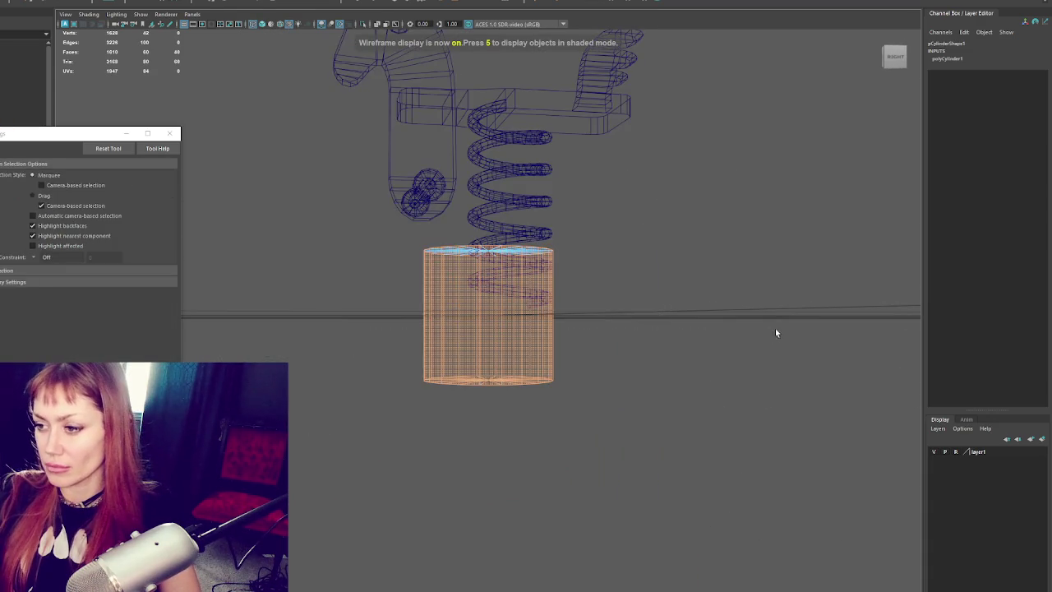
scroll(503, 346, down, 3)
drag(503, 346, 646, 367)
key(w)
mouse_move(491, 321)
mouse_down()
mouse_move(492, 287)
mouse_move(532, 310)
mouse_up()
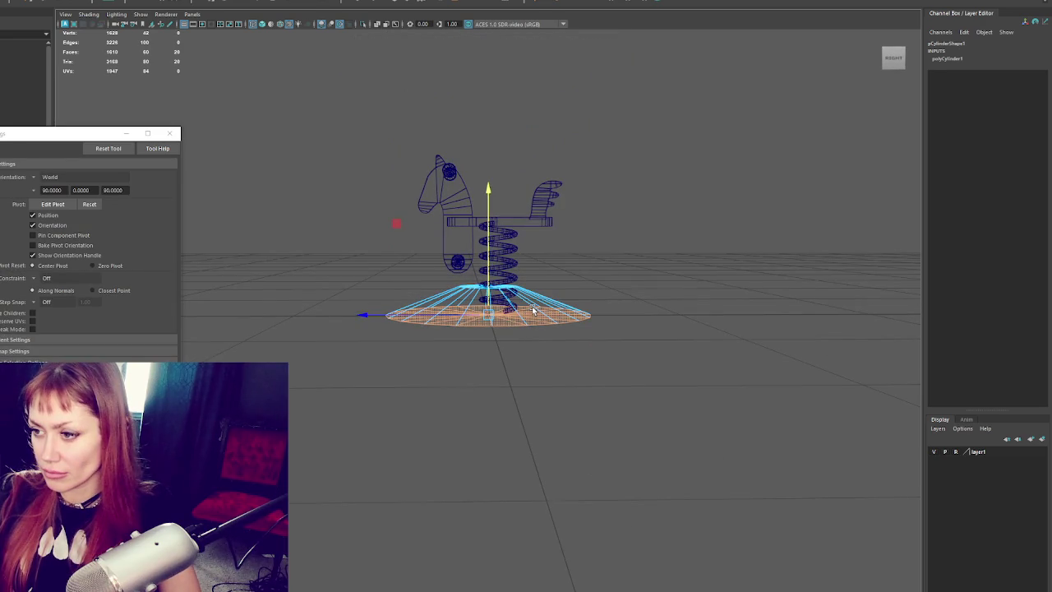
- Slide the horse slightly sideways over the cone base in shaded view
right_drag(663, 235, 715, 220)
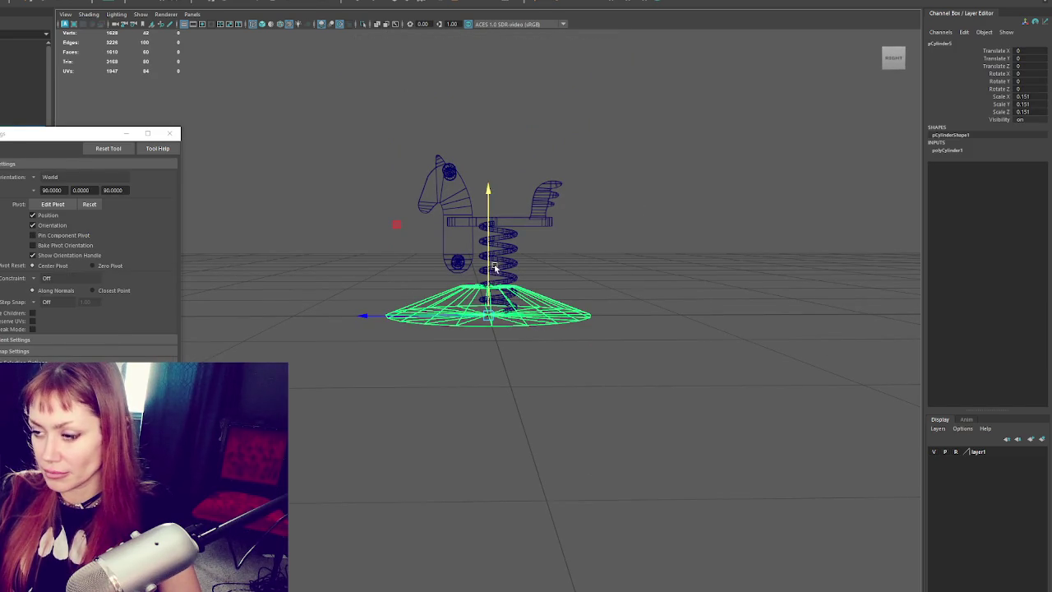
drag(661, 161, 324, 264)
drag(406, 263, 393, 269)
click(517, 313)
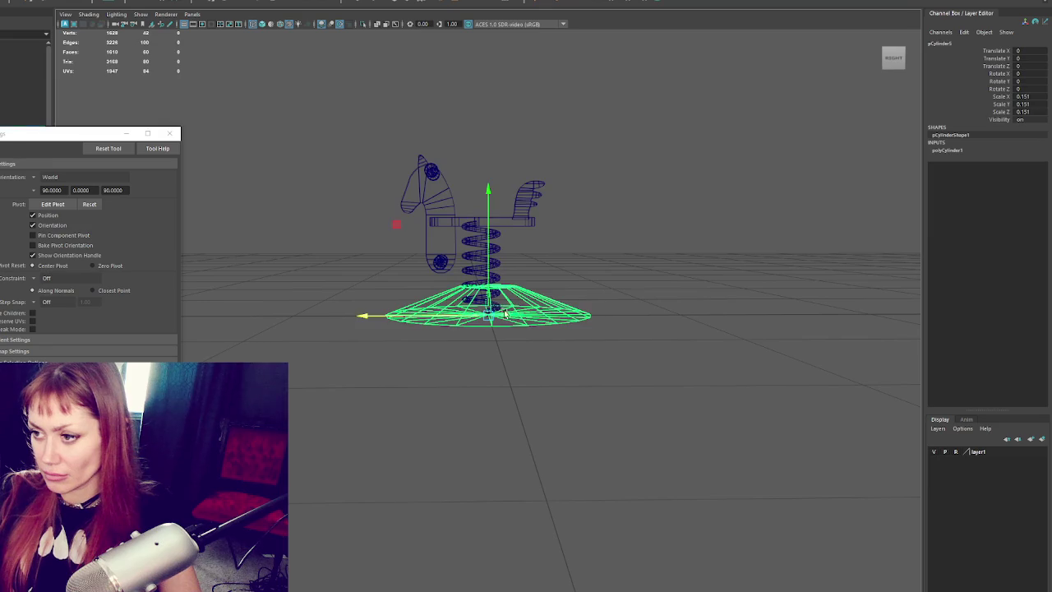
key(6)
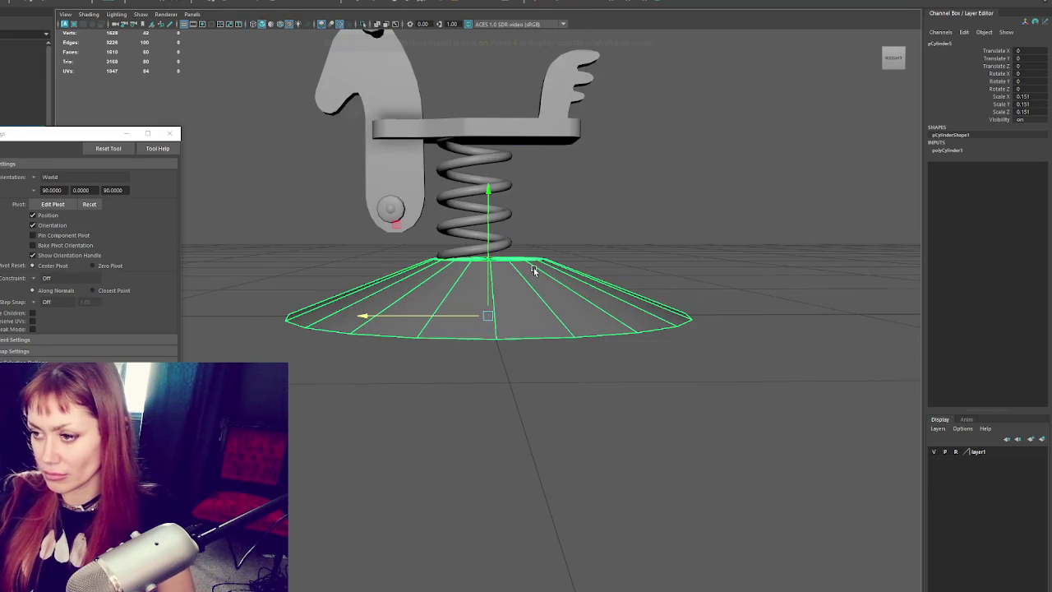
- Centre the whole horse on the base along X using the wireframe top view
key(space)
key(4)
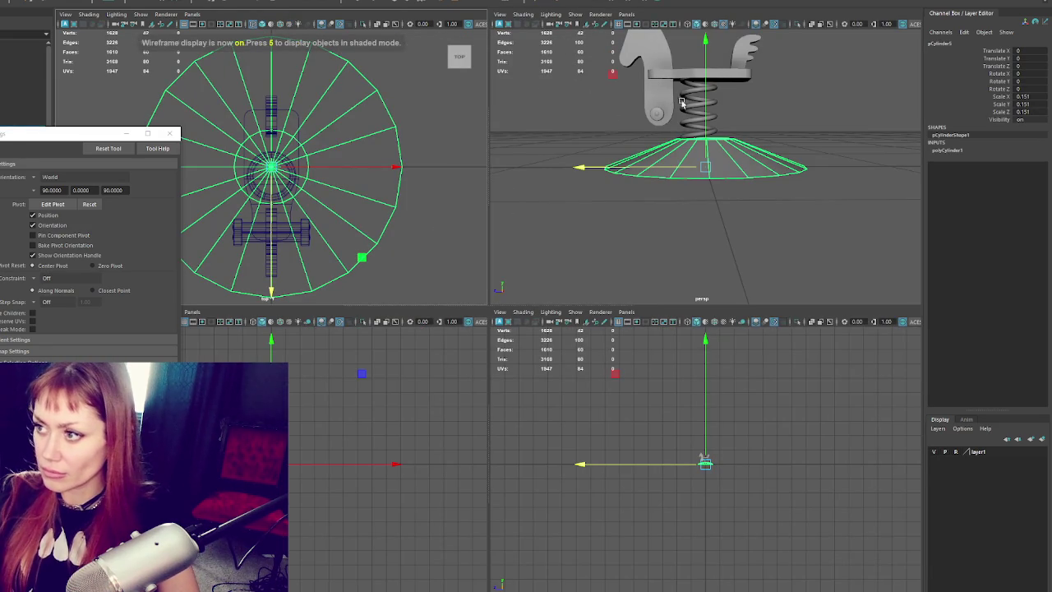
scroll(674, 107, down, 3)
click(713, 96)
scroll(712, 97, up, 3)
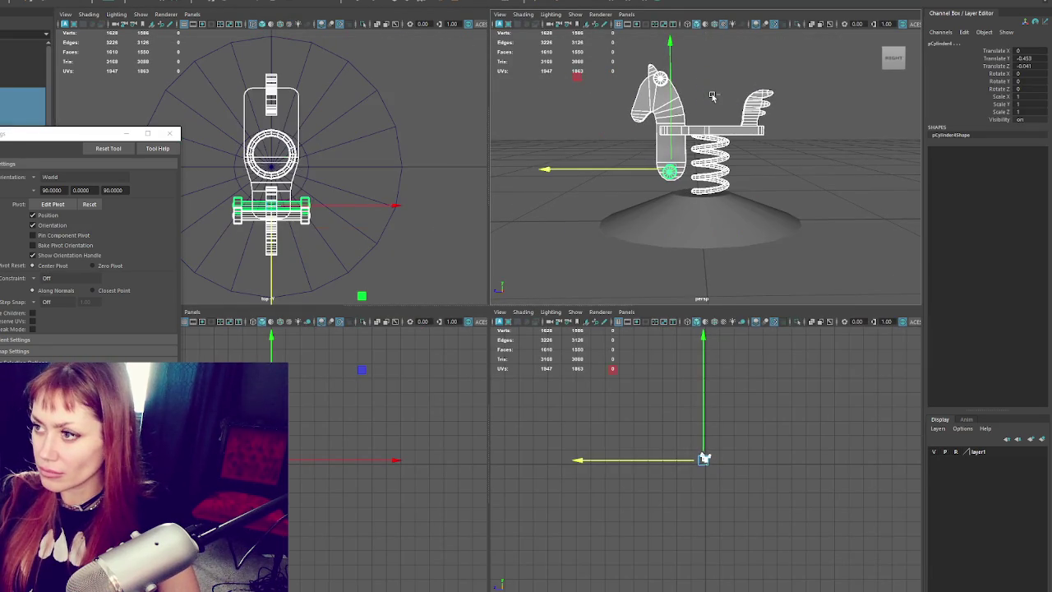
mouse_move(820, 48)
mouse_down()
mouse_move(582, 176)
mouse_move(631, 174)
mouse_up()
- In the single shaded perspective view, select the cone base and bring up its editing options
key(space)
key(5)
click(755, 222)
click(535, 376)
right_click(716, 267)
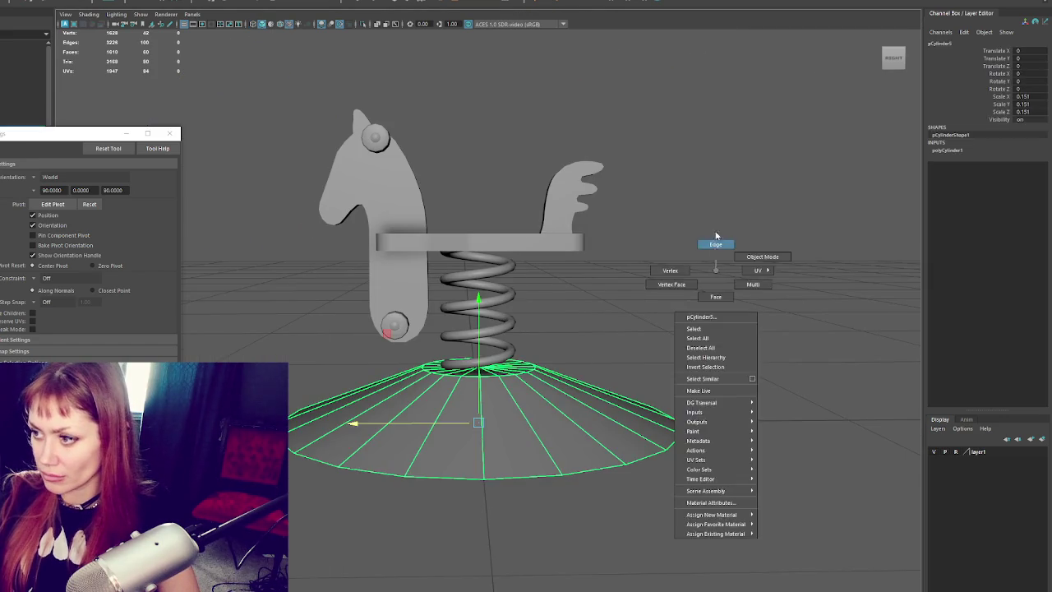
click(716, 268)
key(q)
click(494, 379)
key(w)
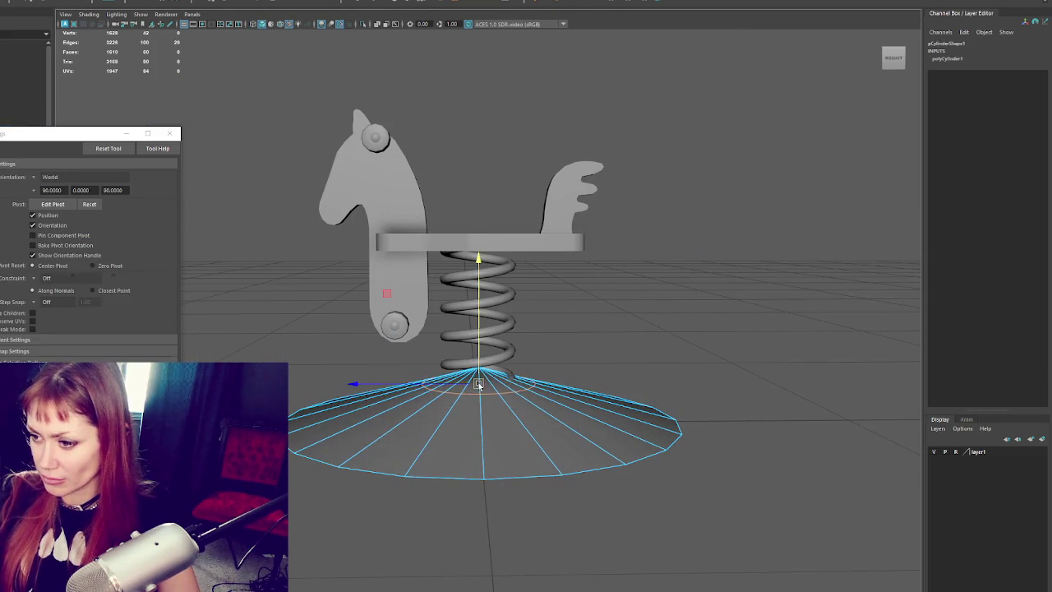
right_click(667, 262)
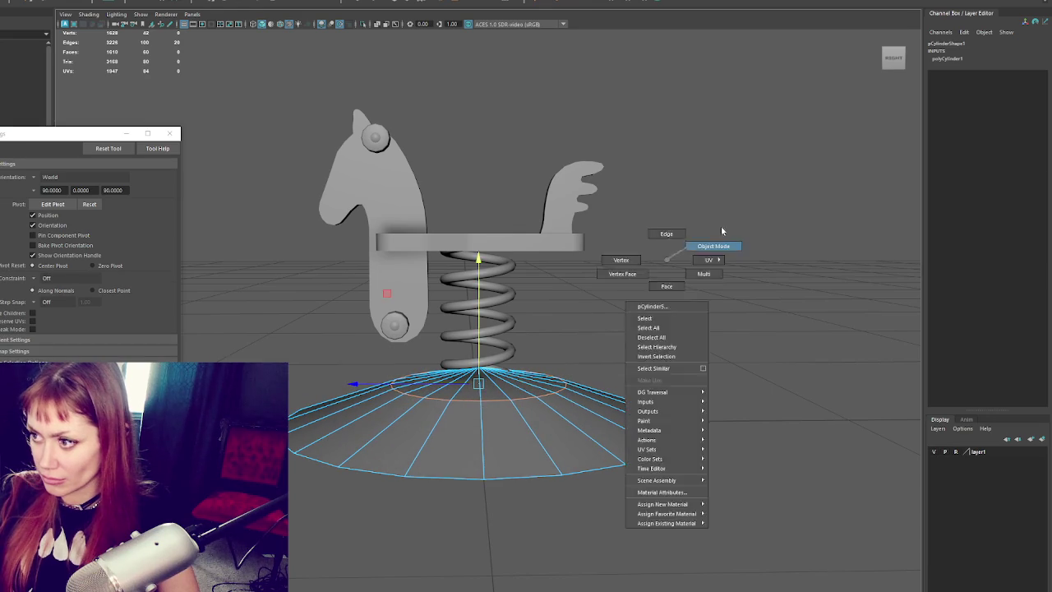
click(641, 244)
- Orbit to a front-right view and select the combined handle piece
alt+drag(641, 244, 482, 244)
key(ctrl+z)
right_click(672, 218)
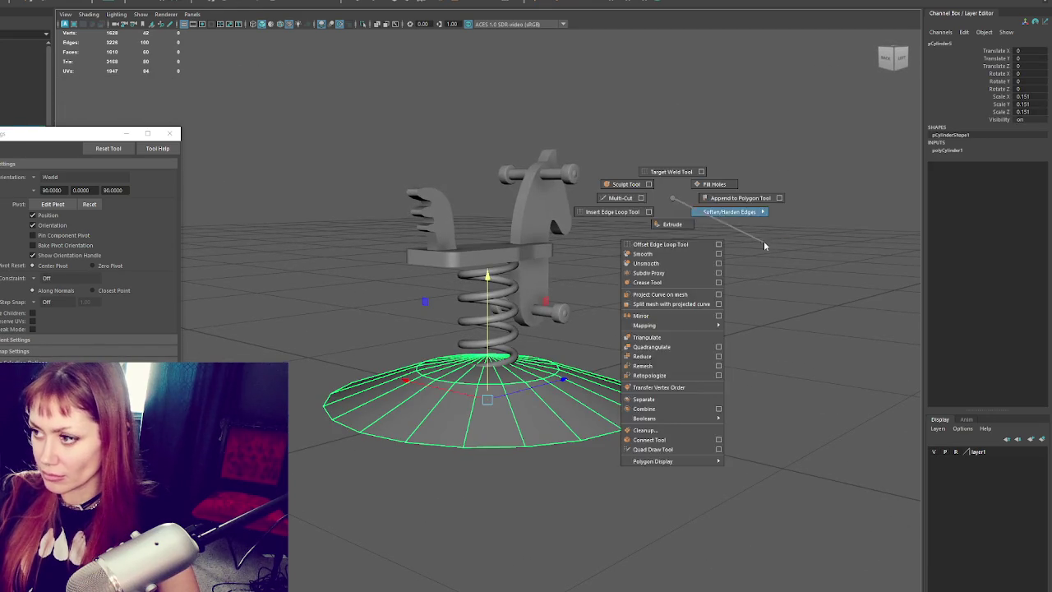
click(799, 214)
mouse_move(799, 214)
alt+mouse_down()
mouse_move(771, 257)
mouse_move(730, 269)
alt+mouse_up()
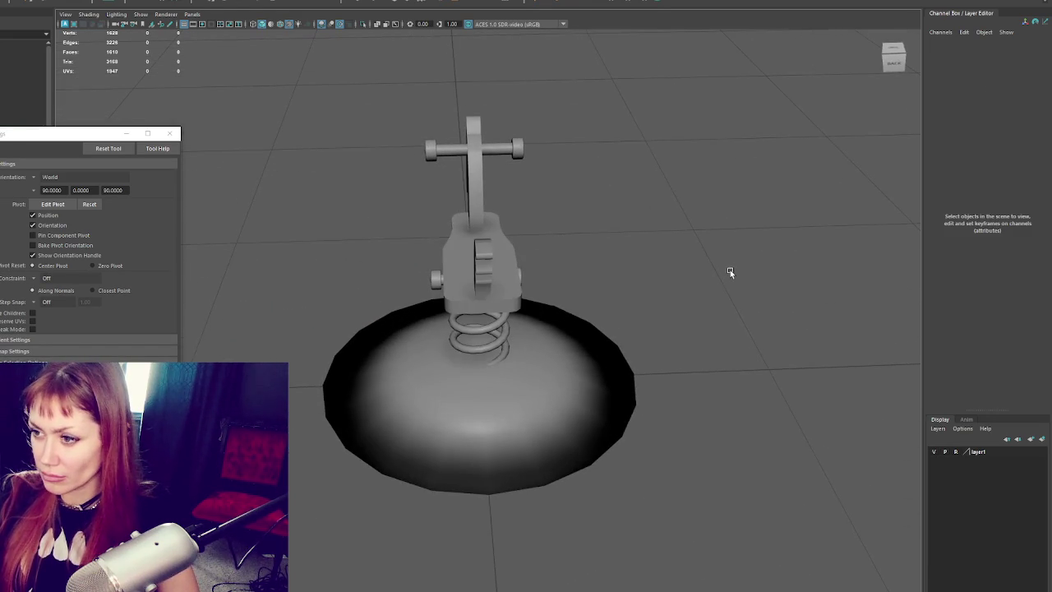
click(474, 265)
- Separate the handle into pieces and isolate the wing piece in wireframe
click(29, 2)
click(29, 3)
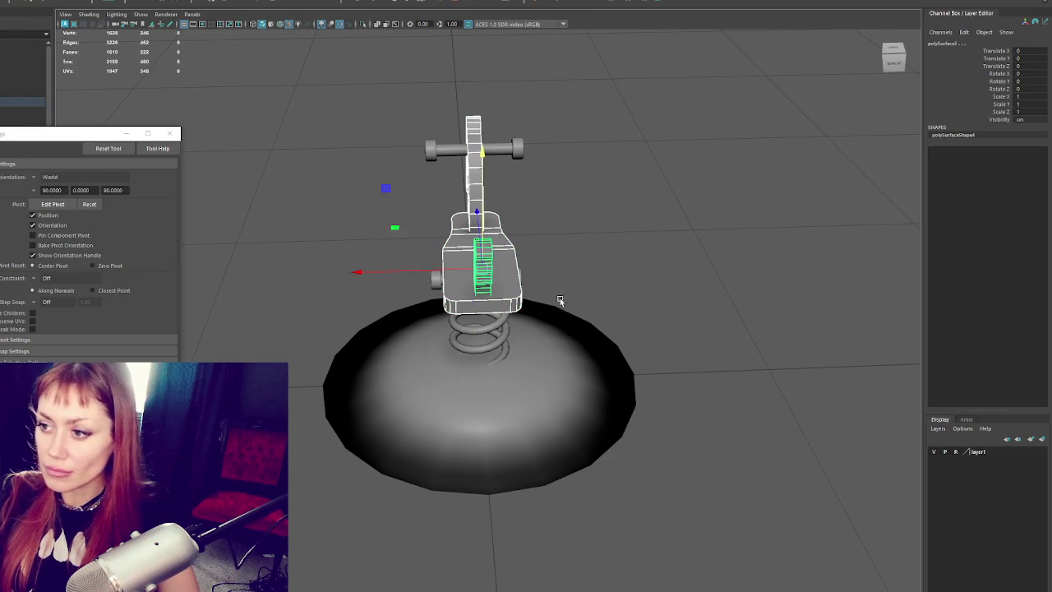
scroll(592, 250, up, 5)
shift+click(526, 204)
key(ctrl+1)
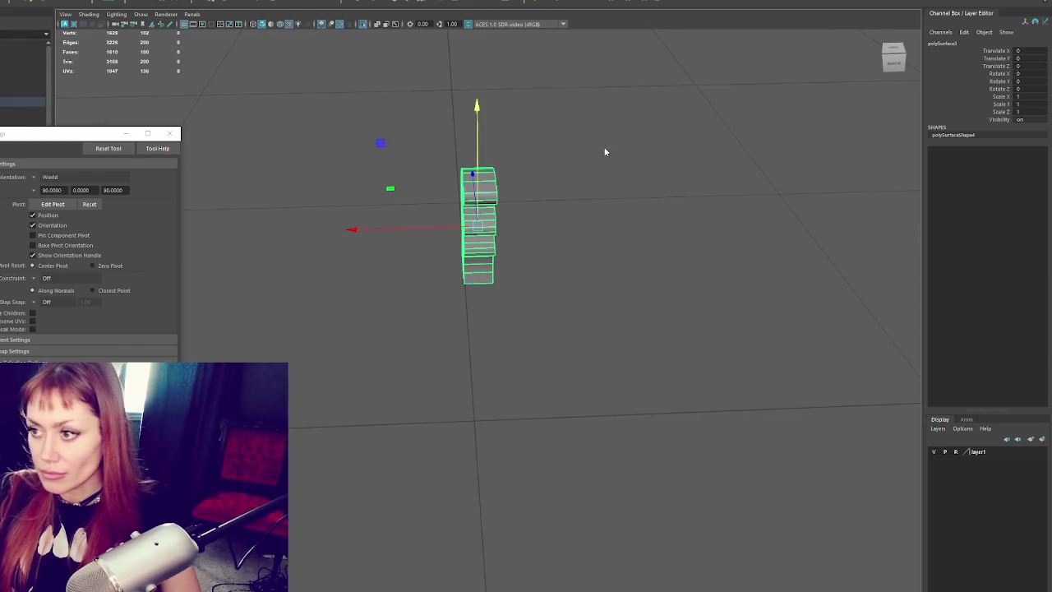
key(F8)
key(4)
key(q)
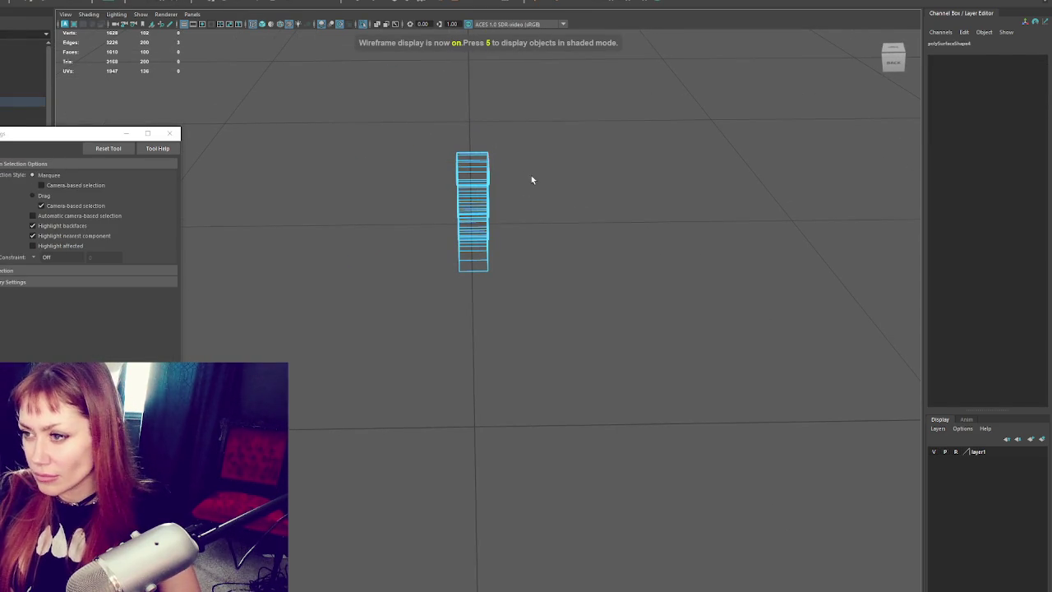
- Select the wing piece's outline edges, orbiting around to check the selection
drag(470, 131, 472, 284)
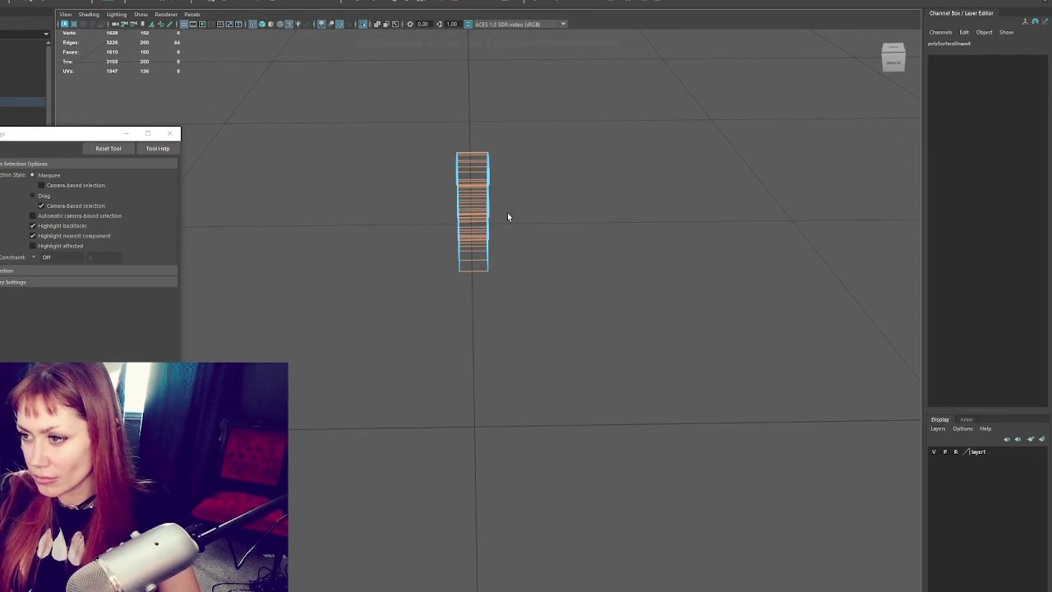
mouse_move(548, 123)
mouse_down()
mouse_move(390, 301)
mouse_move(620, 113)
mouse_up()
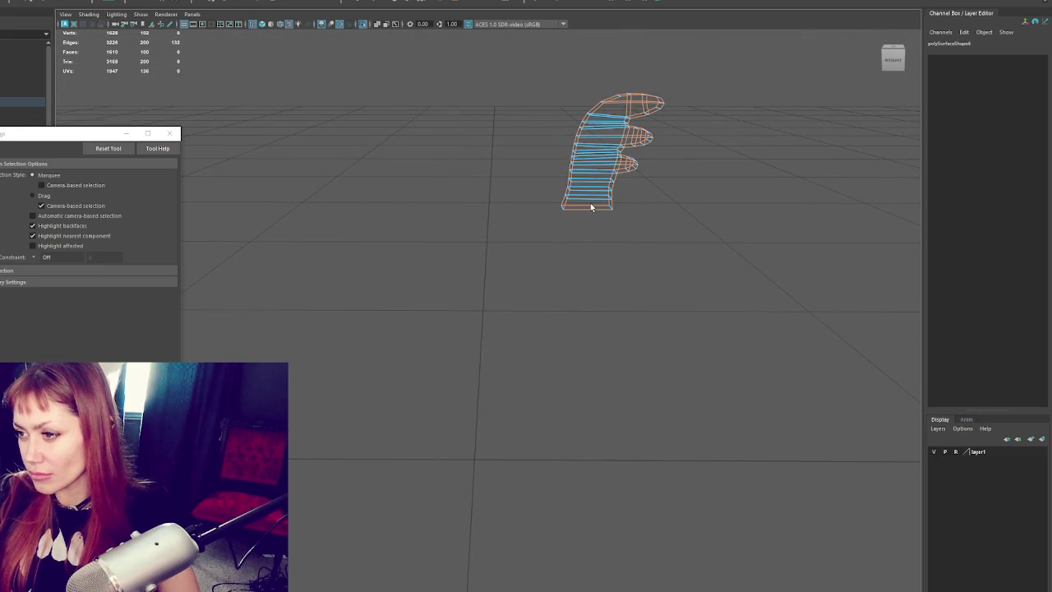
alt+drag(671, 147, 527, 215)
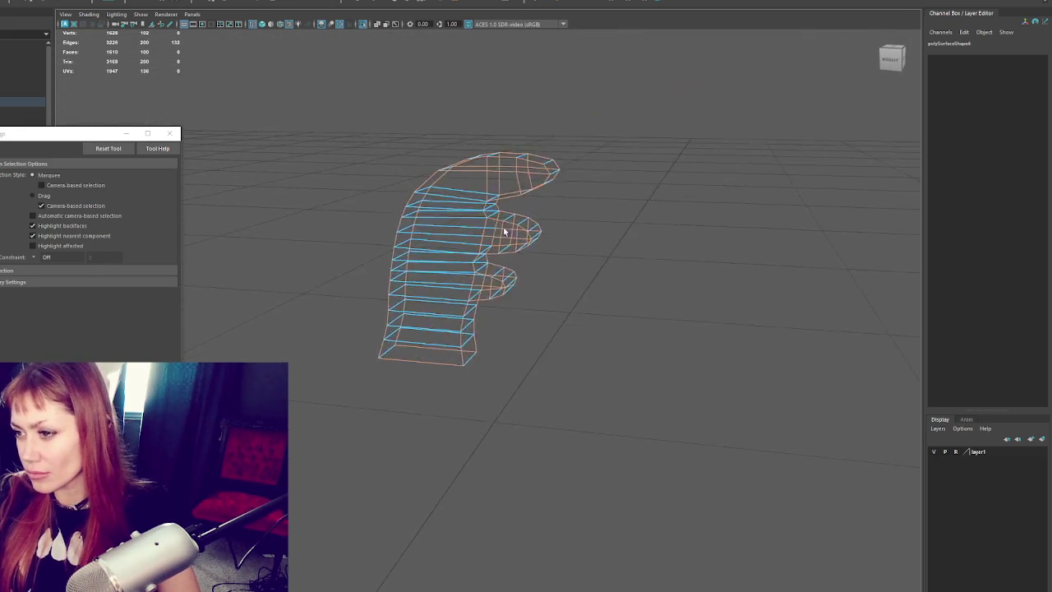
mouse_move(526, 211)
alt+right_down()
mouse_move(559, 189)
mouse_move(536, 243)
alt+right_up()
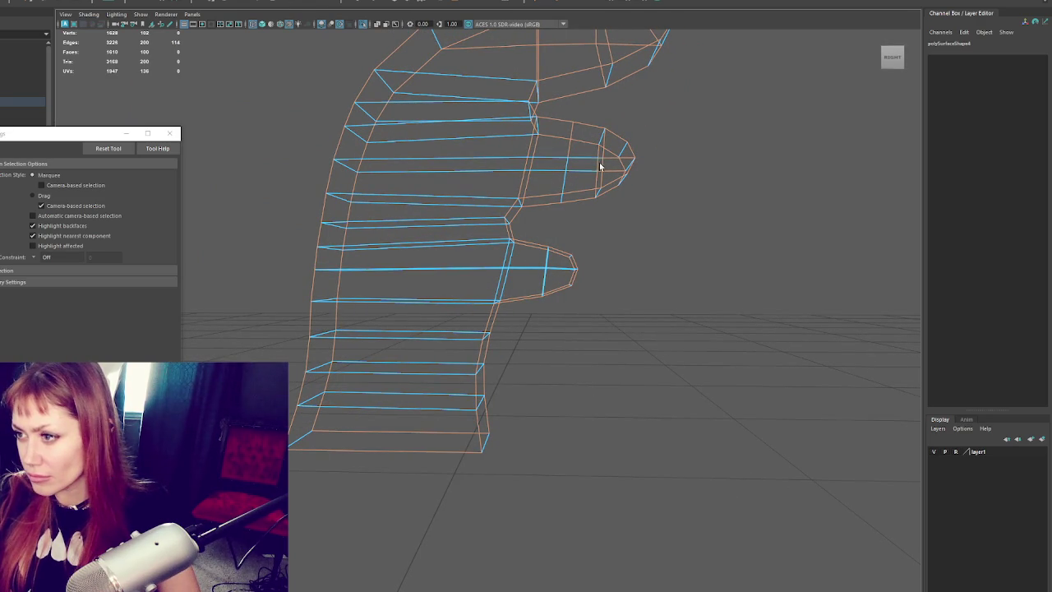
alt+drag(605, 171, 620, 154)
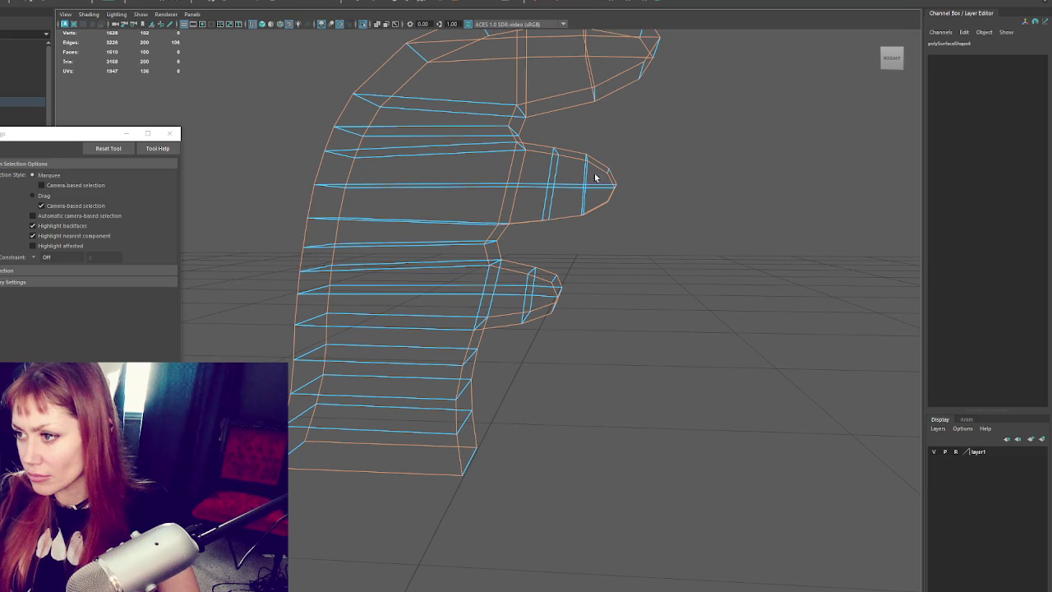
alt+drag(558, 129, 551, 200)
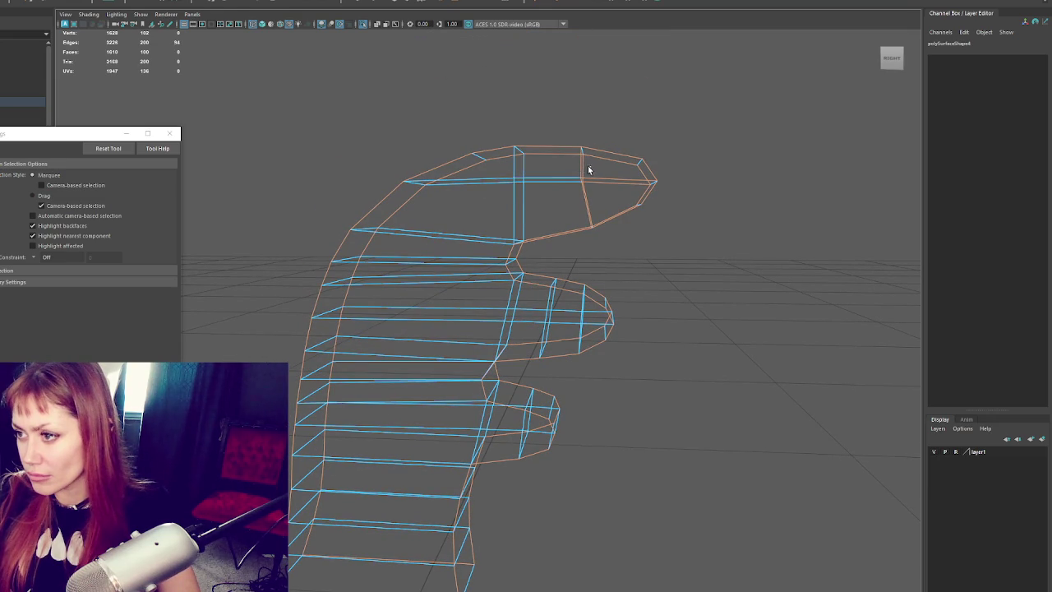
mouse_move(669, 213)
alt+mouse_down()
mouse_move(649, 206)
mouse_move(712, 197)
mouse_move(566, 228)
mouse_move(472, 55)
alt+mouse_up()
- Bevel the selected wing edges with 2 segments in shaded view
key(5)
scroll(672, 207, down, 3)
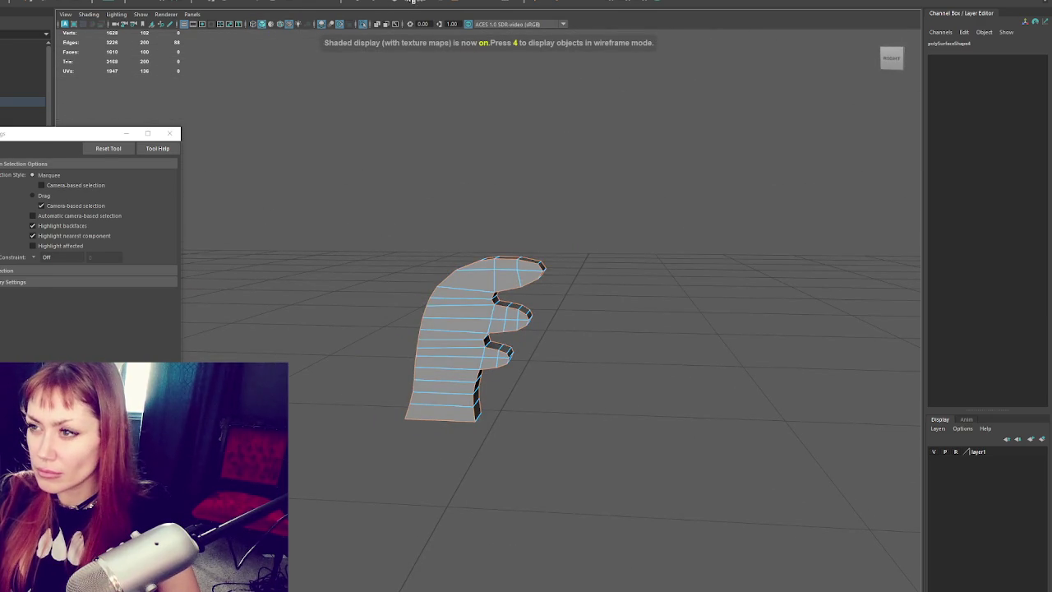
key(ctrl+b)
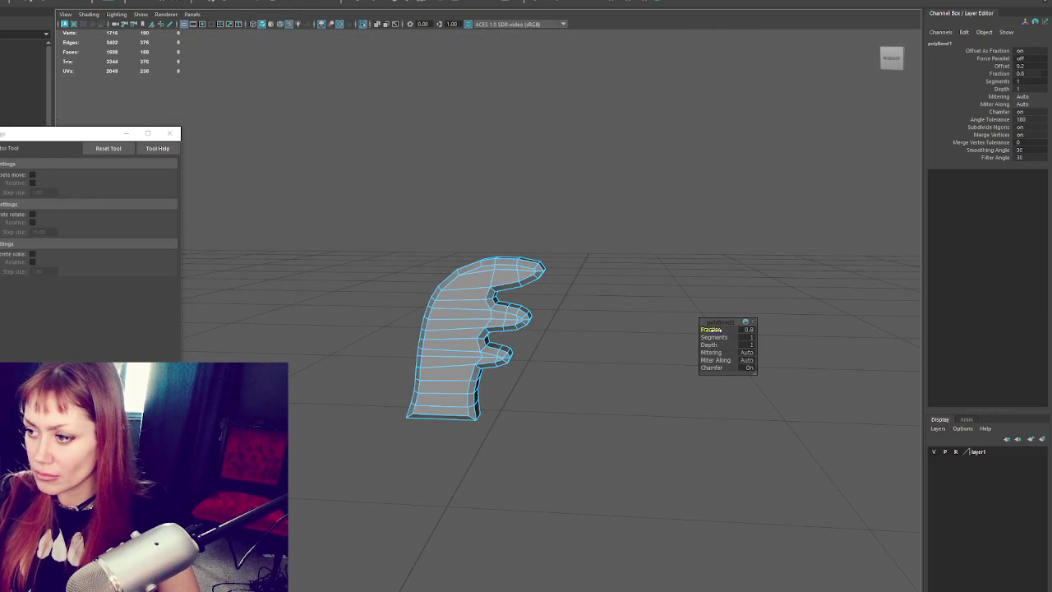
mouse_move(713, 337)
mouse_down()
mouse_move(661, 302)
mouse_move(500, 277)
mouse_move(615, 273)
mouse_move(589, 249)
mouse_up()
key(q)
click(626, 179)
- Inspect the bevelled wing piece, then exit isolation to show the whole toy
click(554, 277)
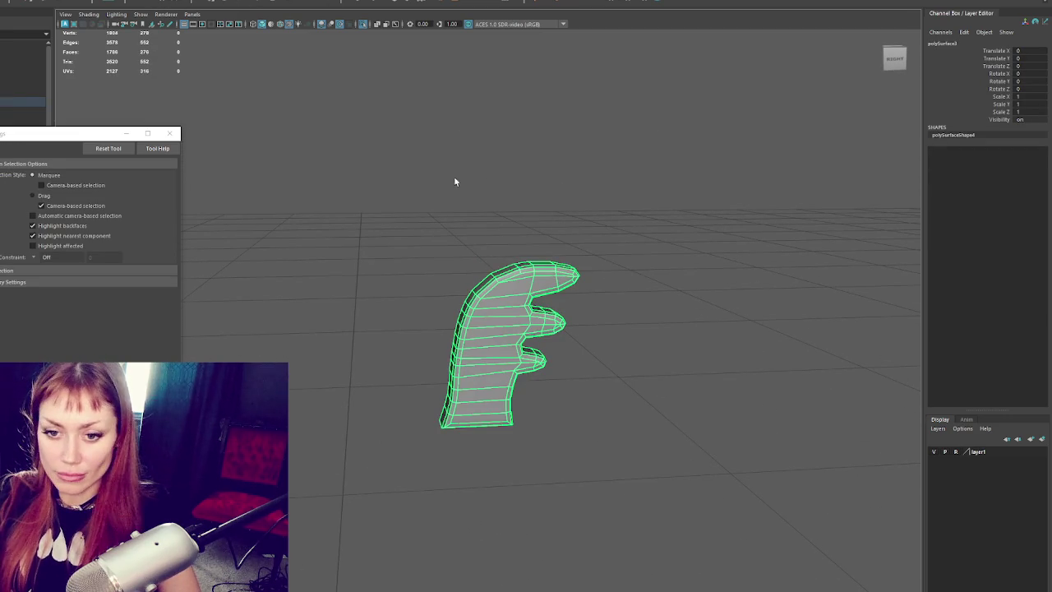
click(467, 182)
click(514, 280)
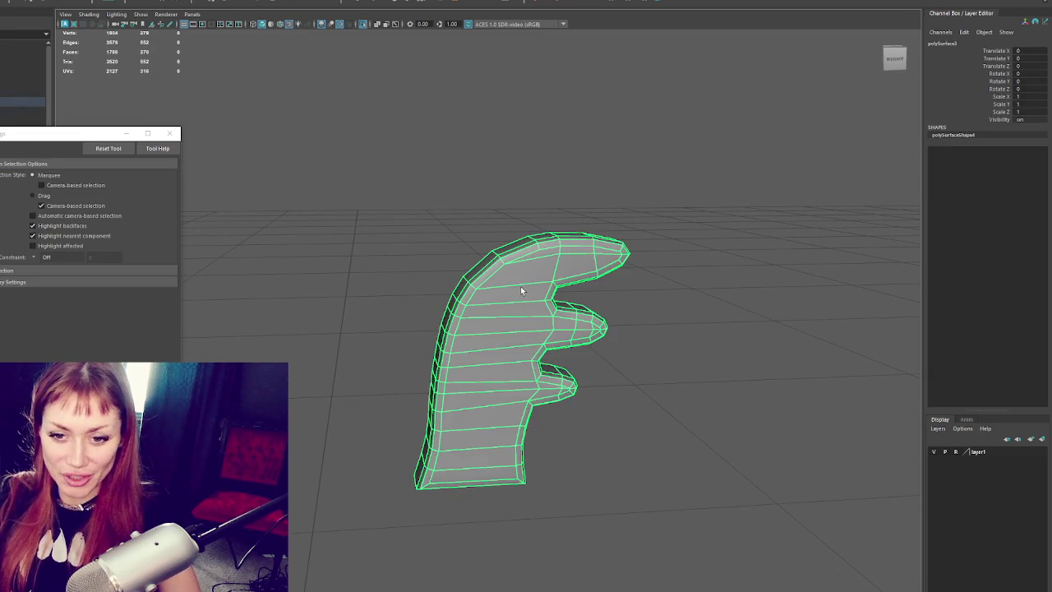
click(495, 219)
key(ctrl+1)
scroll(491, 215, down, 5)
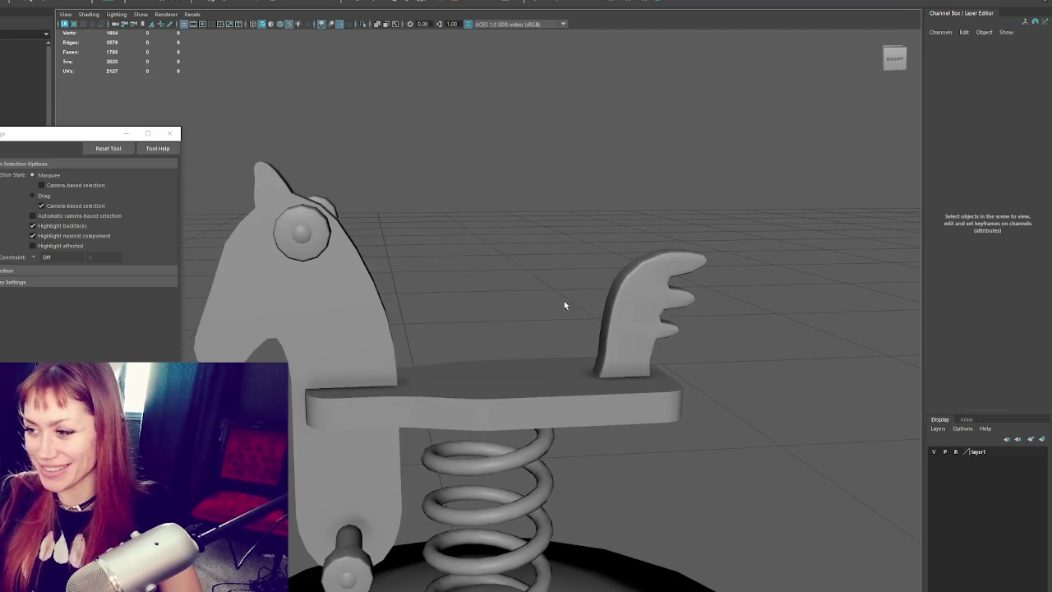
- Orbit to a higher three-quarter view of the rocking horse and clear the selection
click(604, 304)
shift+right_click(504, 181)
shift+right_drag(504, 182, 624, 193)
mouse_move(625, 193)
alt+mouse_down()
mouse_move(685, 221)
mouse_move(749, 217)
mouse_move(633, 204)
mouse_move(613, 219)
mouse_move(639, 228)
alt+mouse_up()
click(685, 221)
mouse_move(386, 257)
alt+mouse_down()
mouse_move(554, 265)
mouse_move(547, 254)
mouse_move(570, 235)
alt+mouse_up()
click(554, 266)
- Isolate the horse head and orbit to view it from behind
click(487, 325)
key(ctrl+1)
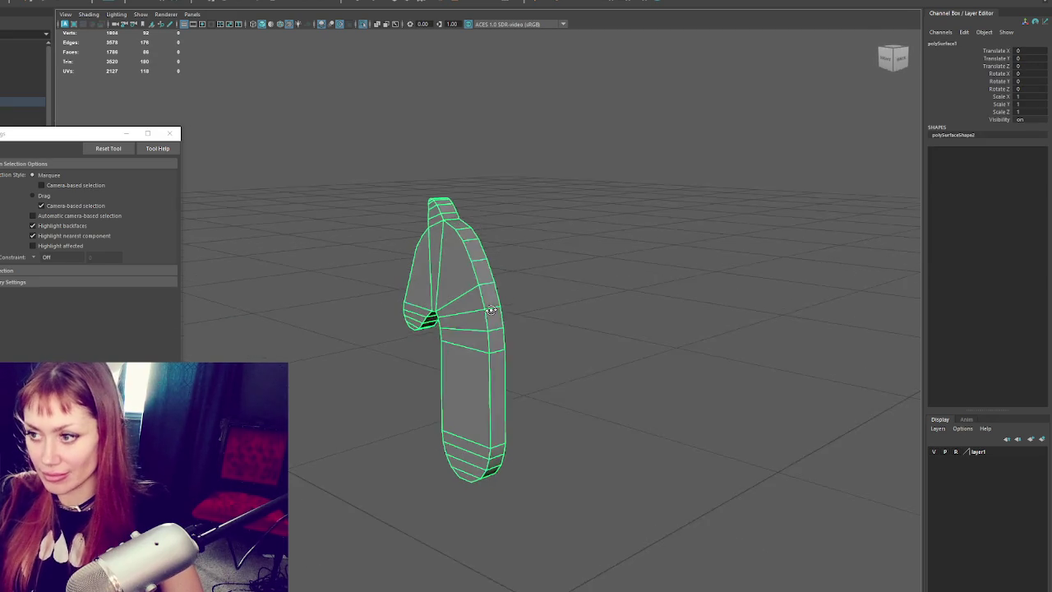
alt+drag(487, 320, 587, 227)
click(656, 172)
alt+drag(592, 364, 515, 359)
right_drag(571, 169, 565, 186)
- Select the edge loops across the horse head in wireframe, checking its side profile
drag(587, 151, 400, 498)
key(4)
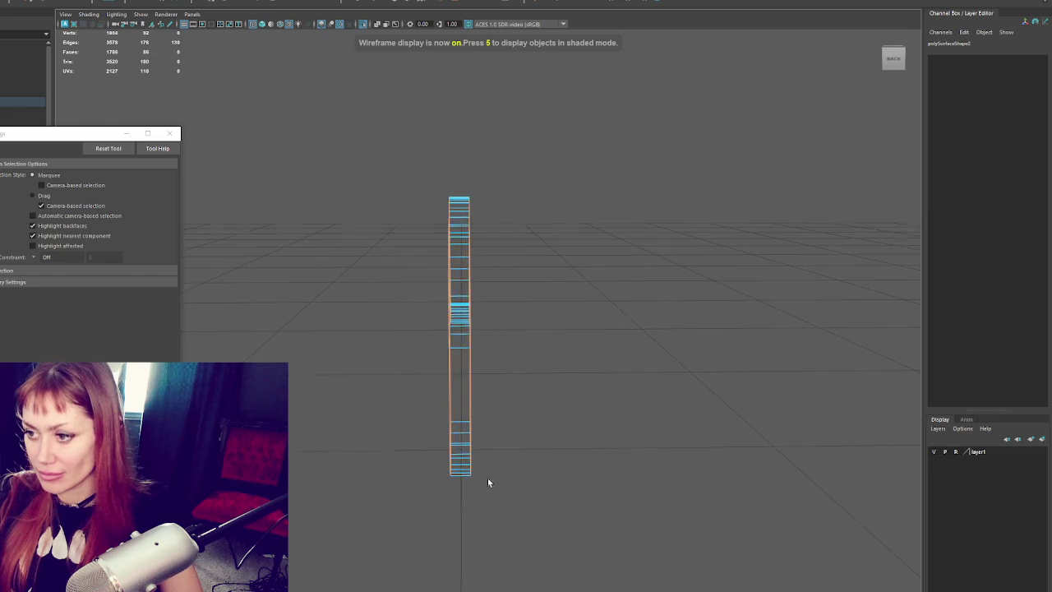
alt+drag(472, 480, 597, 467)
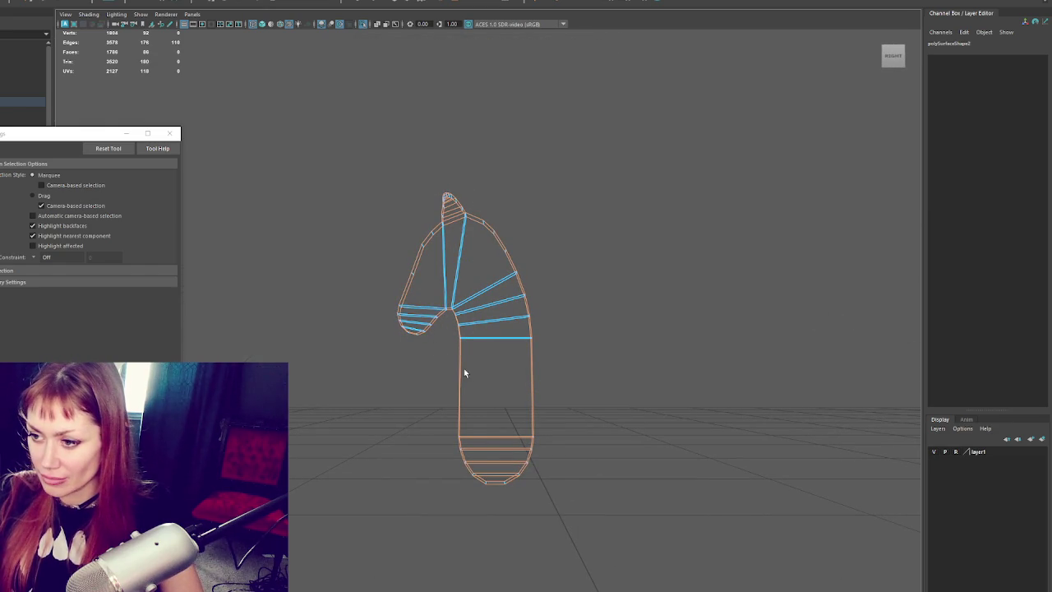
mouse_move(497, 263)
alt+mouse_down()
mouse_move(460, 233)
mouse_move(442, 233)
alt+mouse_up()
scroll(447, 101, up, 3)
scroll(491, 232, up, 3)
mouse_move(453, 280)
alt+mouse_down()
mouse_move(462, 266)
mouse_move(411, 271)
mouse_move(436, 272)
alt+mouse_up()
mouse_move(512, 345)
alt+mouse_down()
mouse_move(597, 370)
mouse_move(535, 124)
mouse_move(540, 95)
alt+mouse_up()
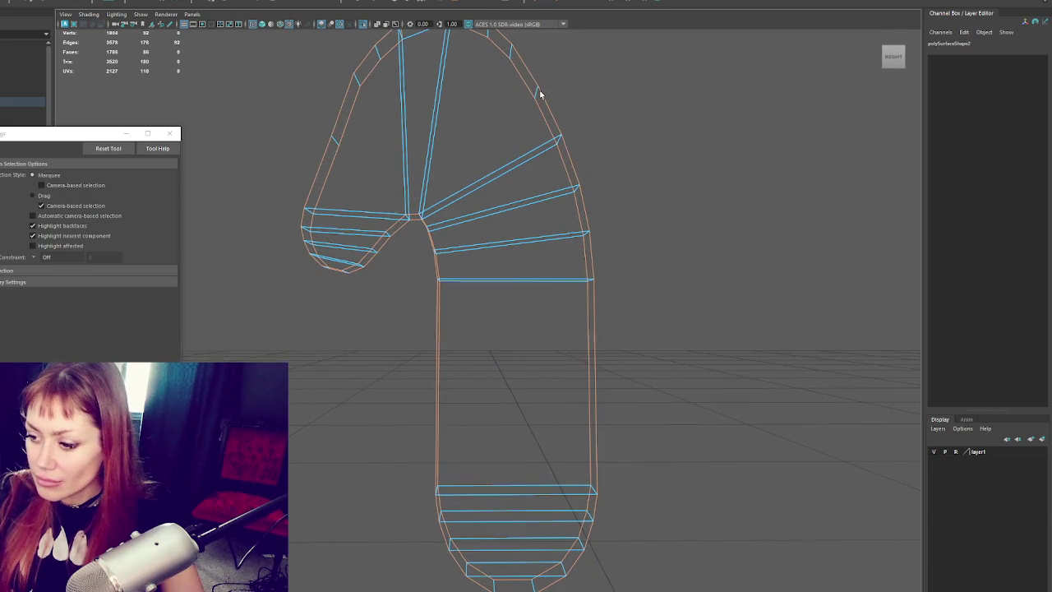
scroll(564, 161, down, 2)
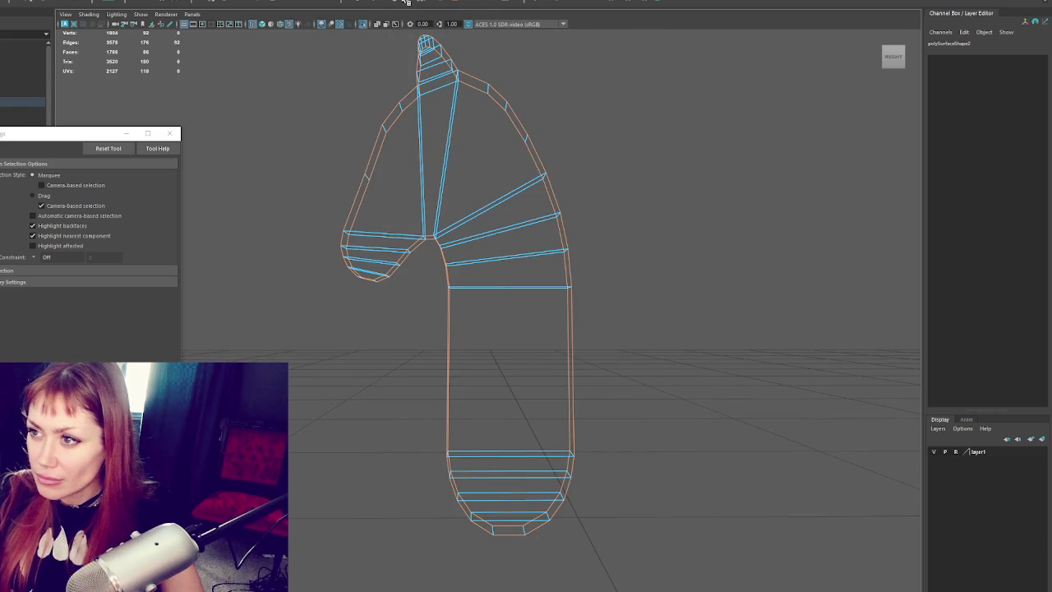
- Bevel the head edges at full fraction 1 and change a bevel value to 2
click(406, 2)
drag(740, 339, 738, 323)
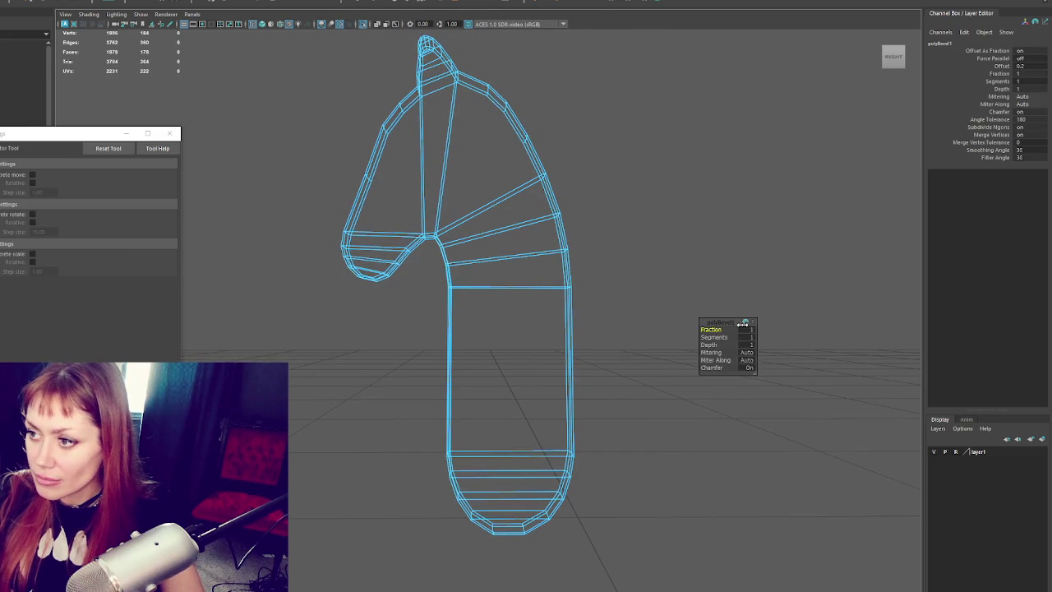
key(5)
mouse_move(636, 284)
alt+mouse_down()
mouse_move(573, 293)
mouse_move(742, 305)
mouse_move(695, 296)
mouse_move(643, 252)
mouse_move(628, 219)
mouse_move(784, 233)
mouse_move(594, 283)
alt+mouse_up()
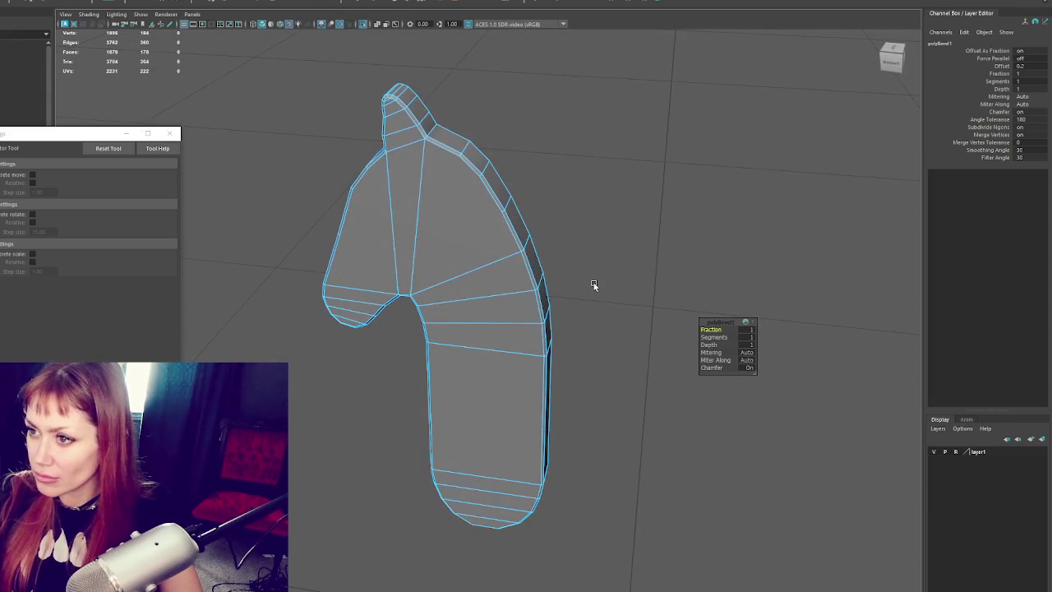
text(2)
key(Return)
mouse_move(668, 280)
alt+mouse_down()
mouse_move(663, 219)
mouse_move(723, 219)
mouse_move(694, 241)
alt+mouse_up()
- Exit isolation to show the whole toy, then select and frame the wing piece
right_drag(656, 206, 657, 188)
alt+drag(469, 230, 594, 238)
key(ctrl+1)
alt+drag(554, 301, 655, 292)
click(655, 293)
key(f)
alt+drag(724, 269, 651, 272)
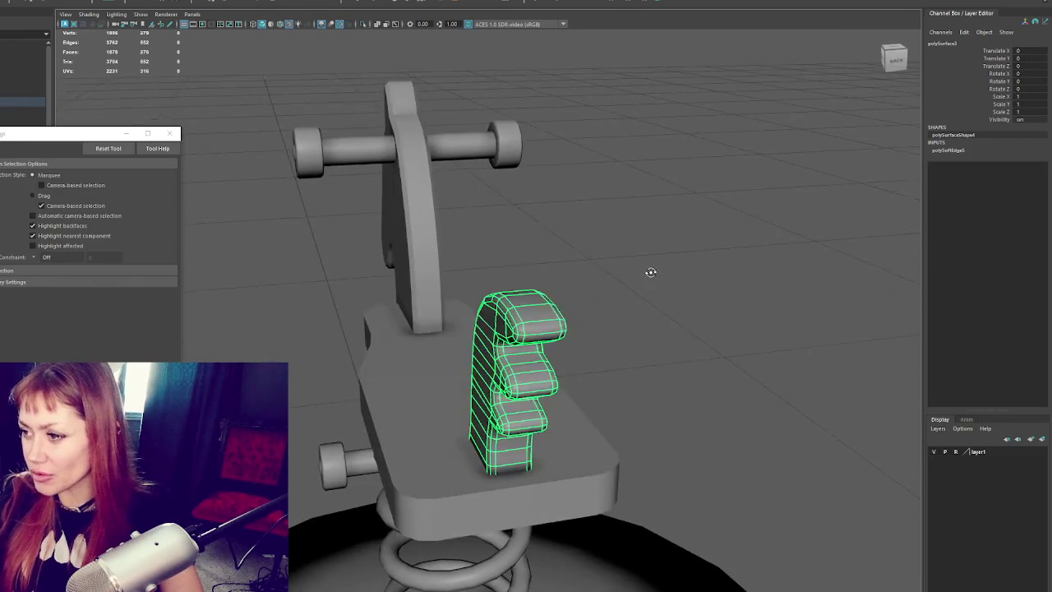
- Orbit to a side view of the toy and move closer to the seat board
right_click(667, 269)
scroll(562, 272, down, 5)
alt+drag(562, 271, 493, 272)
click(470, 269)
right_drag(662, 223, 733, 209)
alt+drag(733, 214, 552, 211)
scroll(510, 308, up, 3)
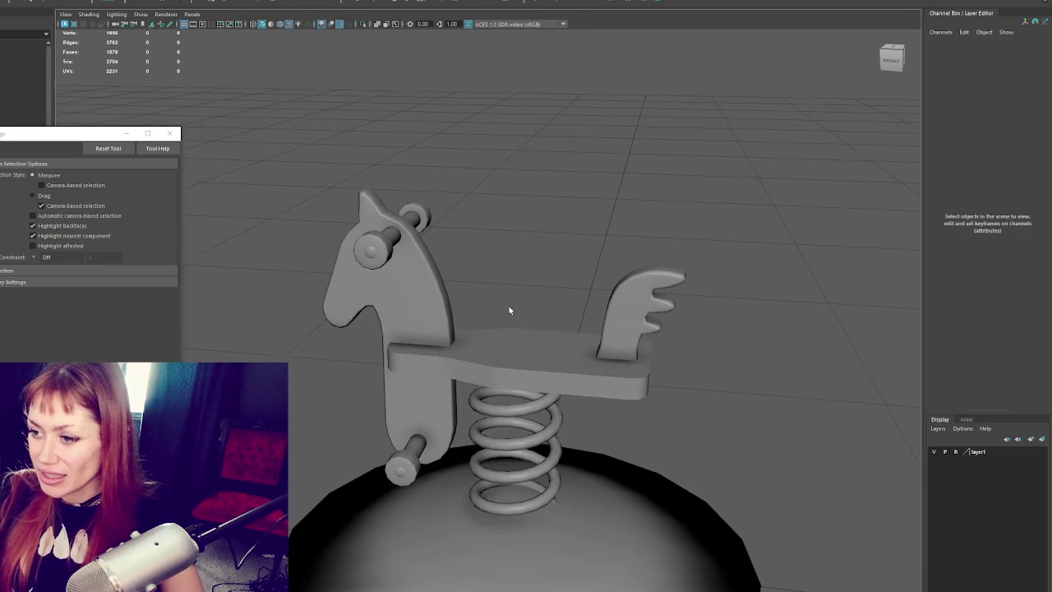
- Select the seat board's edges, checking them in wireframe
click(526, 341)
alt+drag(548, 268, 580, 199)
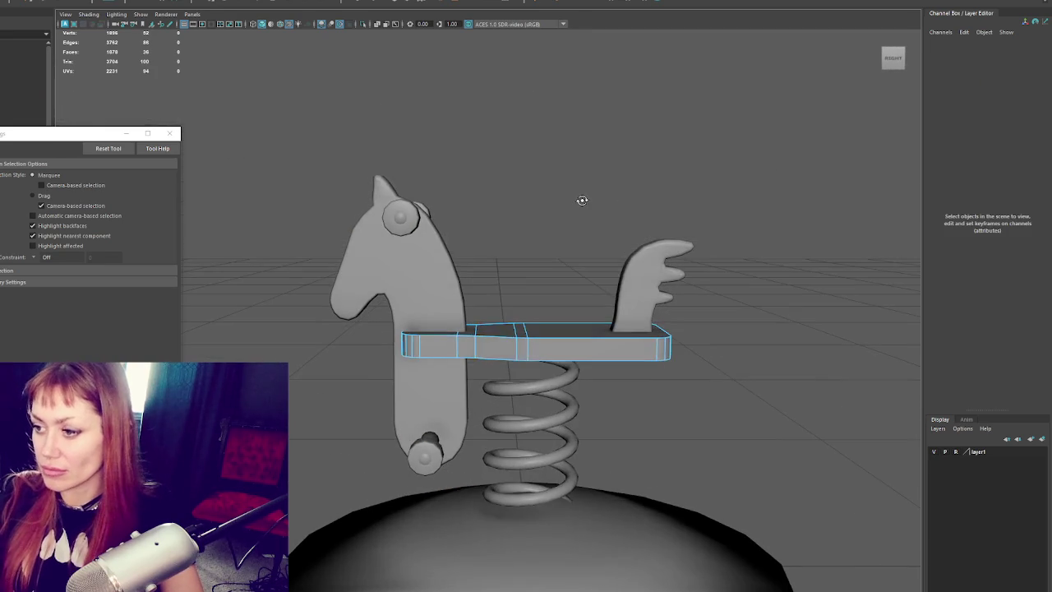
key(4)
alt+drag(497, 388, 389, 350)
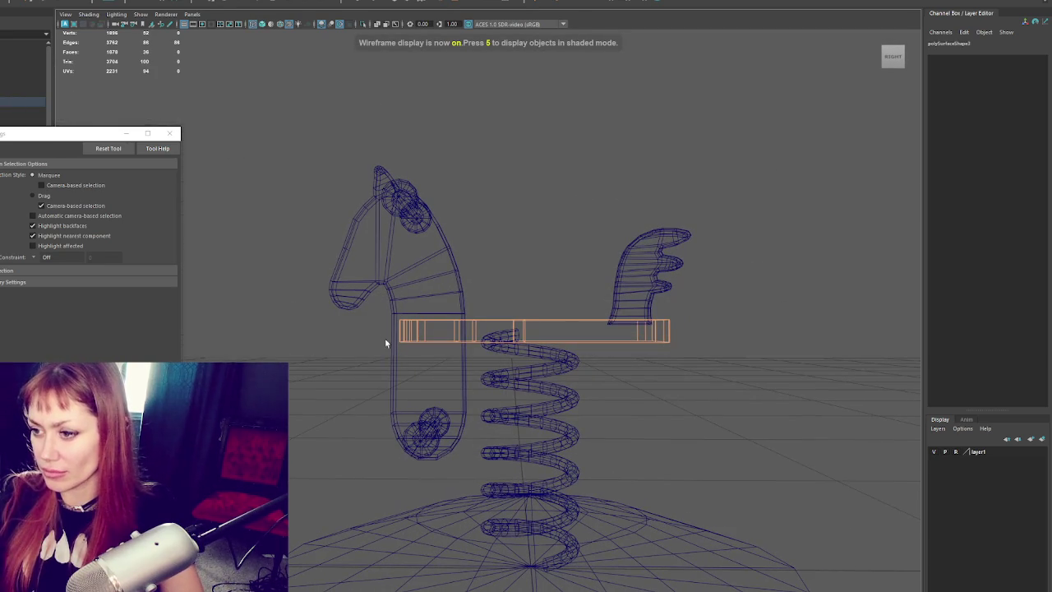
mouse_move(690, 335)
alt+mouse_down()
mouse_move(712, 357)
mouse_move(576, 390)
mouse_move(584, 331)
mouse_move(564, 312)
alt+mouse_up()
key(5)
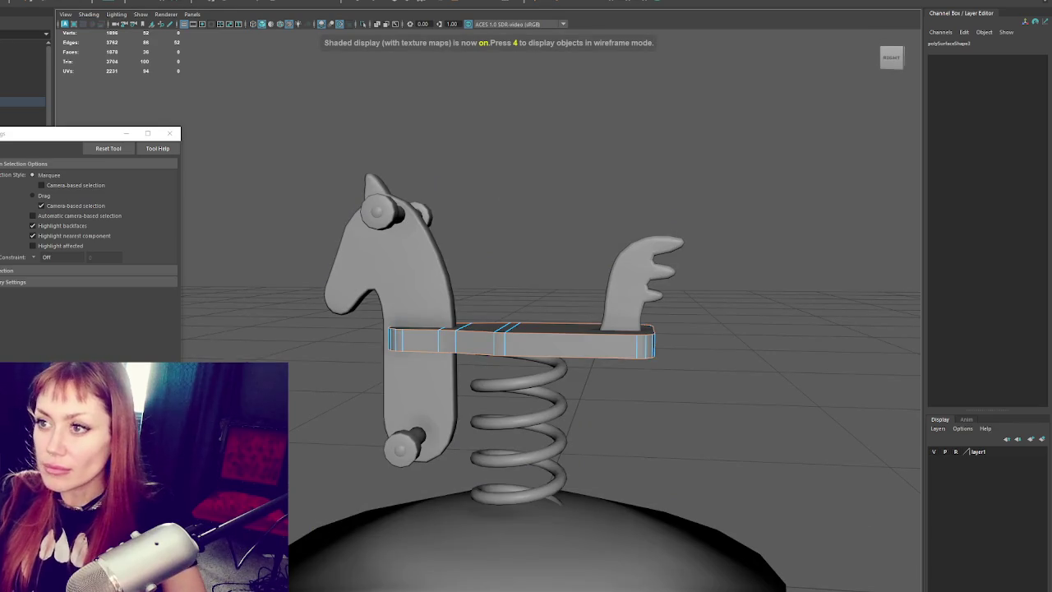
- Bevel the seat board's edges with 2 segments, then clear the selection
click(409, 2)
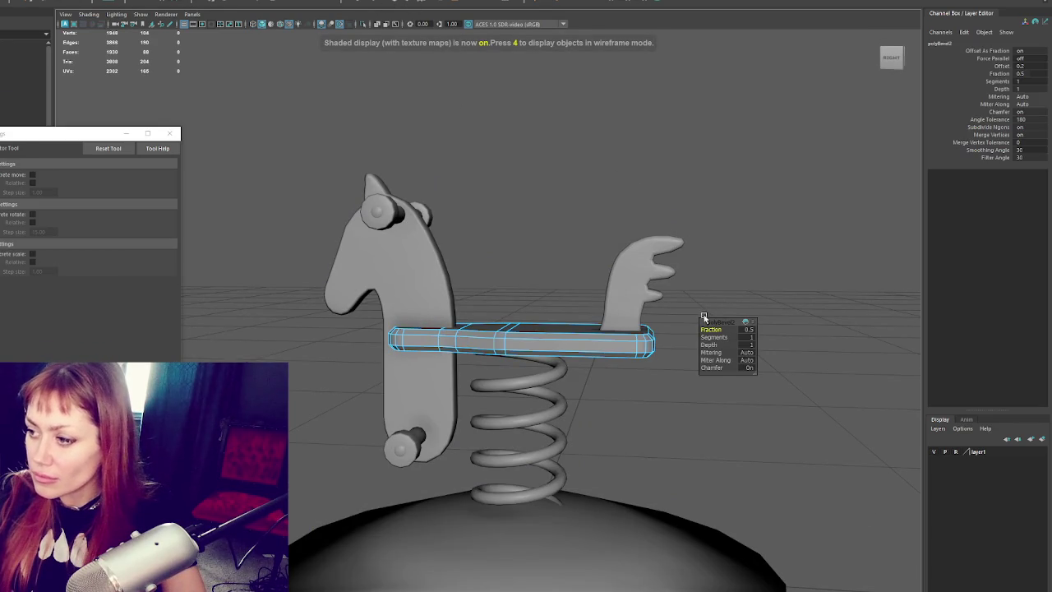
alt+drag(658, 301, 616, 258)
key(q)
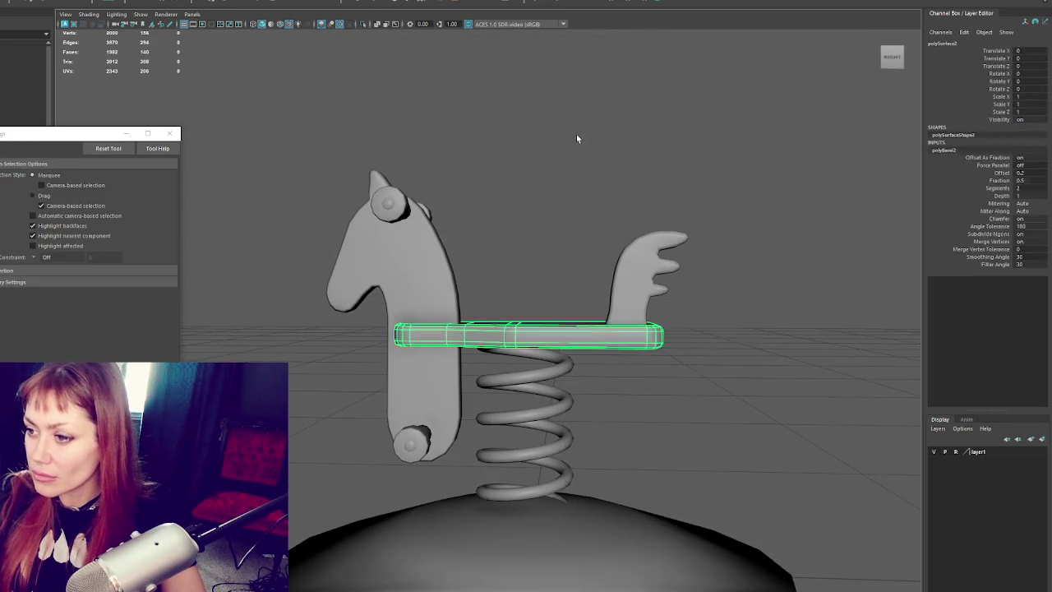
scroll(576, 139, down, 3)
click(501, 325)
right_drag(520, 183, 701, 206)
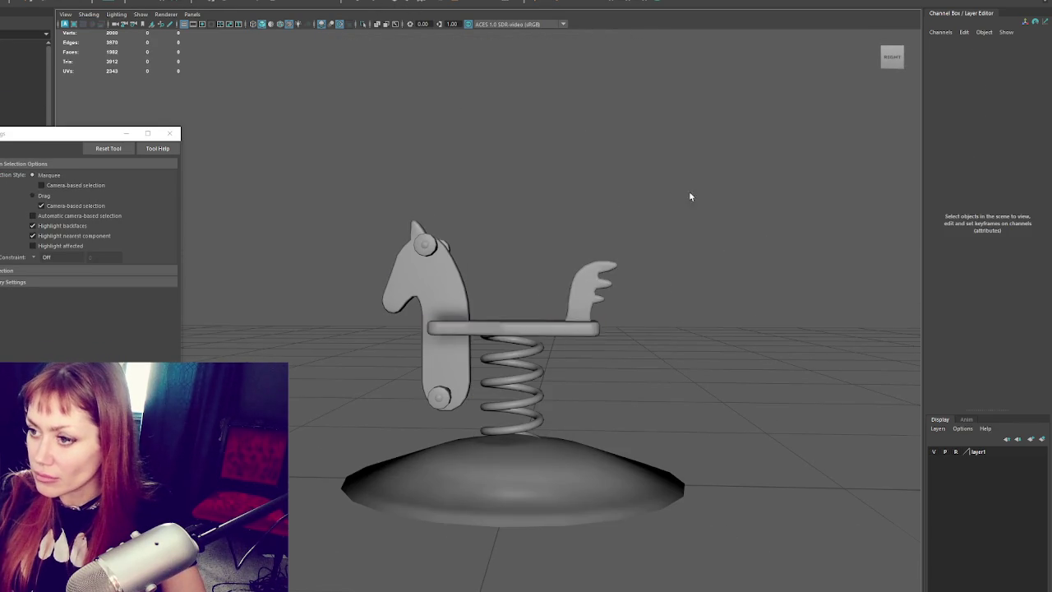
- Delete construction history on all horse parts except the base, then combine them into one mesh
scroll(682, 205, down, 2)
drag(663, 205, 368, 363)
key(alt+shift+d)
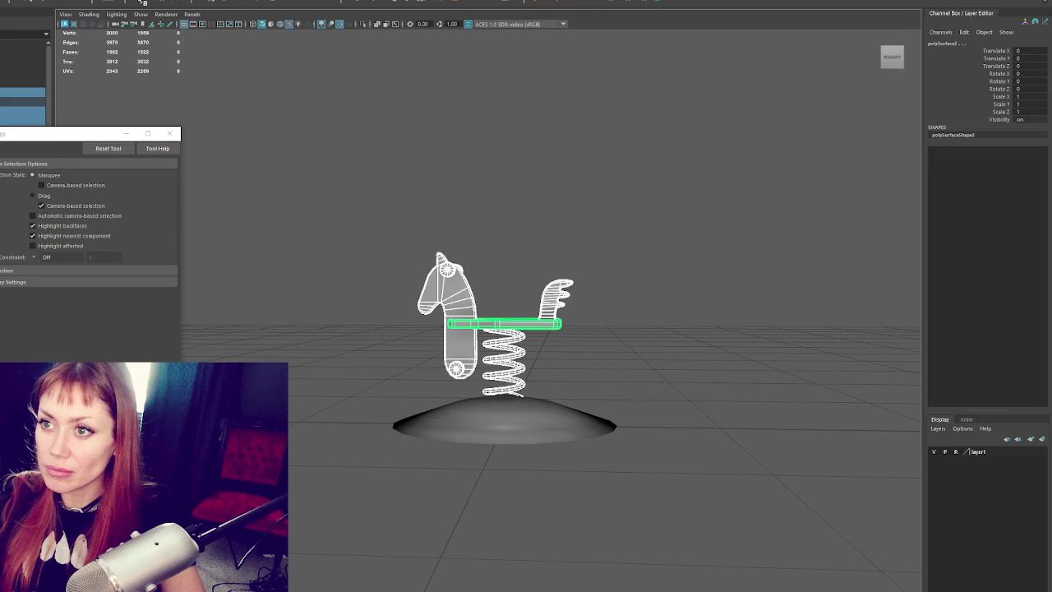
click(32, 2)
click(25, 29)
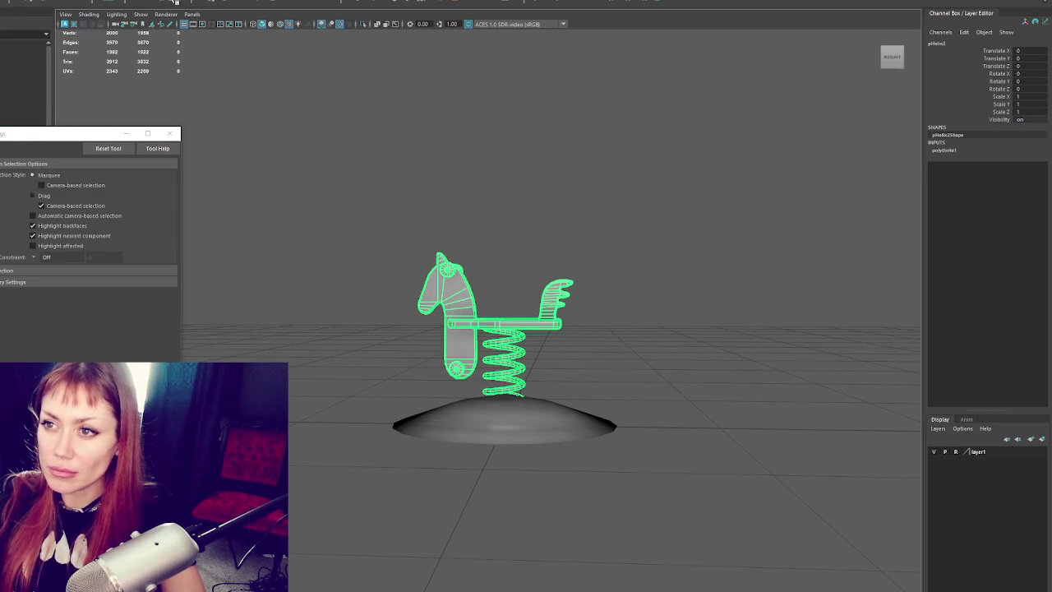
- Inspect the cone base's faces in face selection mode, then return to object selection
click(402, 198)
mouse_move(402, 197)
alt+mouse_down()
mouse_move(402, 172)
mouse_move(482, 188)
alt+mouse_up()
click(625, 372)
mouse_move(624, 373)
alt+mouse_down()
mouse_move(598, 245)
mouse_move(567, 300)
mouse_move(559, 399)
alt+mouse_up()
key(F10)
click(568, 300)
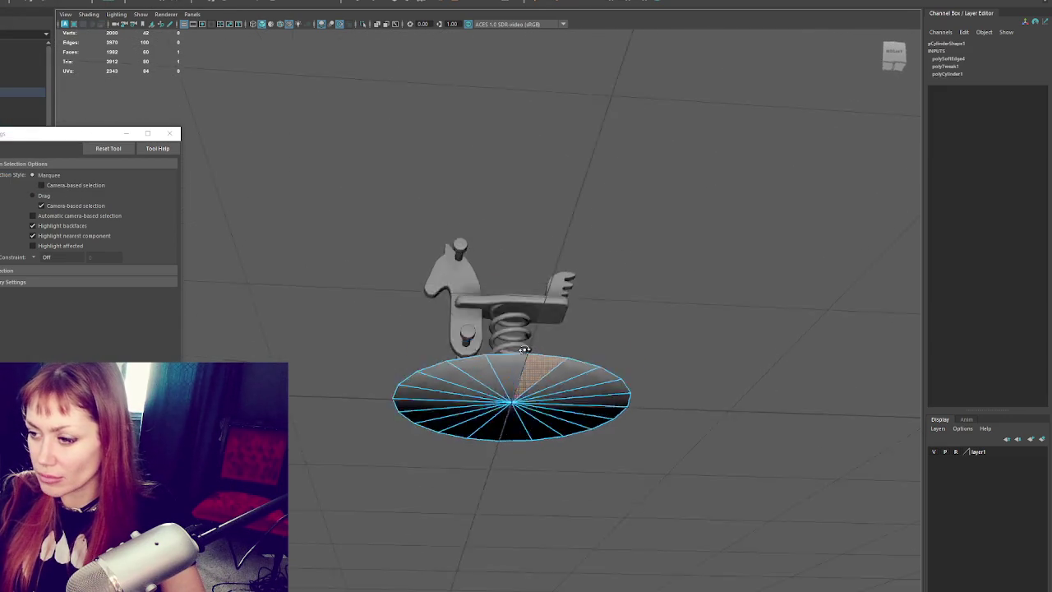
drag(662, 417, 393, 401)
drag(666, 401, 694, 327)
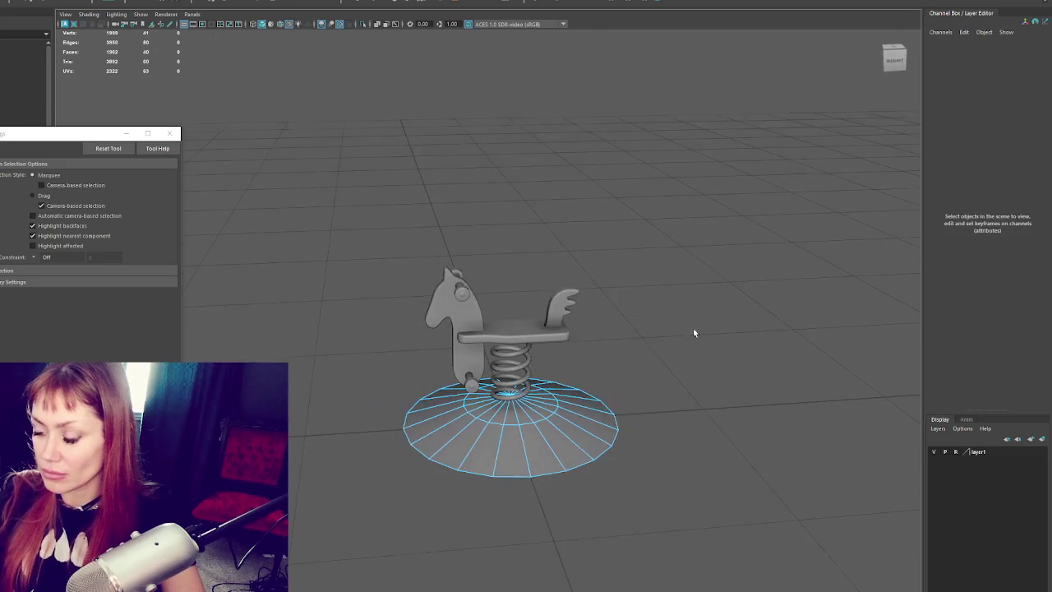
right_drag(603, 285, 601, 254)
- Separate the combined horse mesh back into individual pieces
click(503, 362)
key(f)
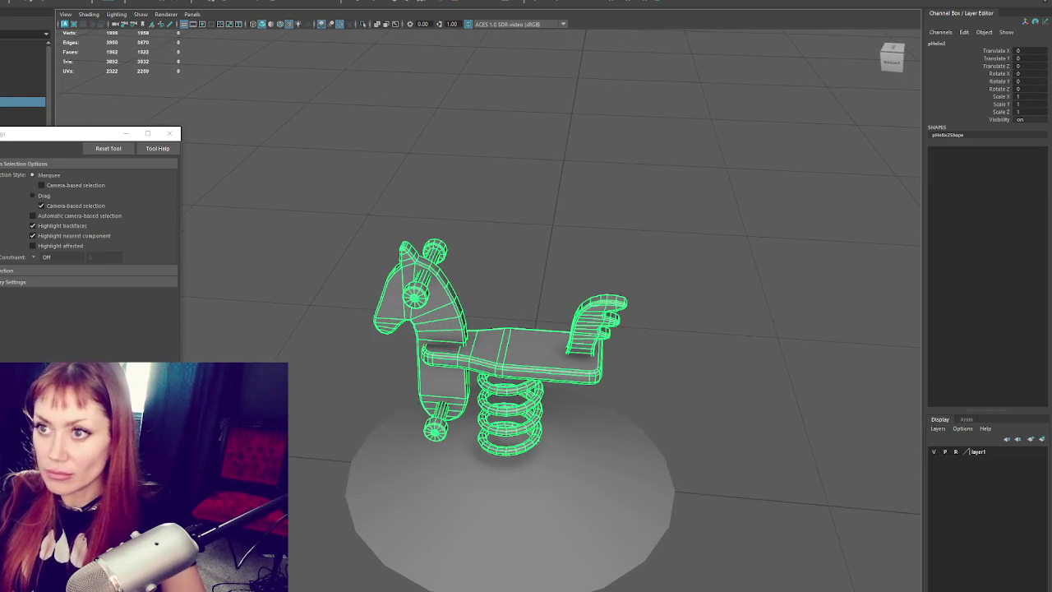
click(25, 3)
click(37, 25)
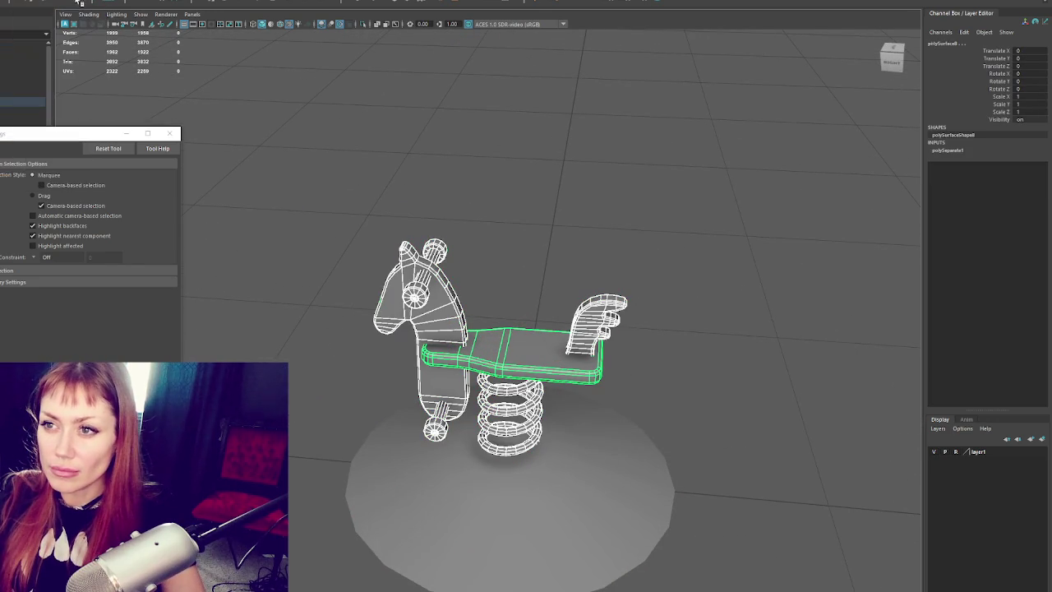
click(171, 134)
- Select the two bolt pieces and switch the viewport to wireframe
mouse_move(337, 165)
alt+mouse_down()
mouse_move(181, 165)
mouse_move(342, 159)
alt+mouse_up()
click(410, 282)
alt+drag(410, 282, 428, 216)
shift+click(443, 234)
key(4)
shift+right_click(539, 150)
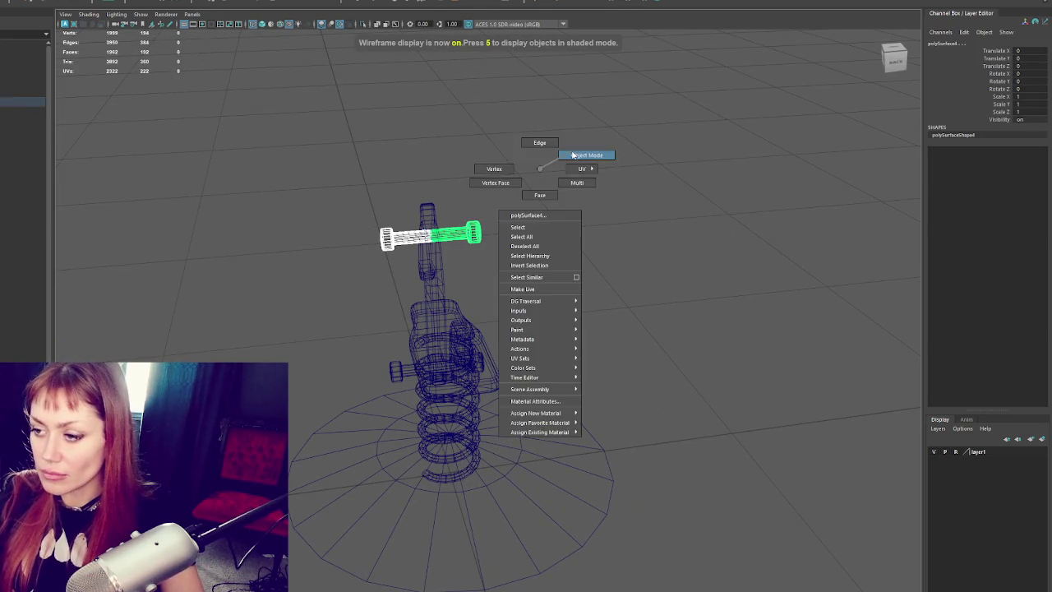
- Combine the two bolt pieces into one mesh and merge their overlapping vertices
click(41, 2)
click(37, 18)
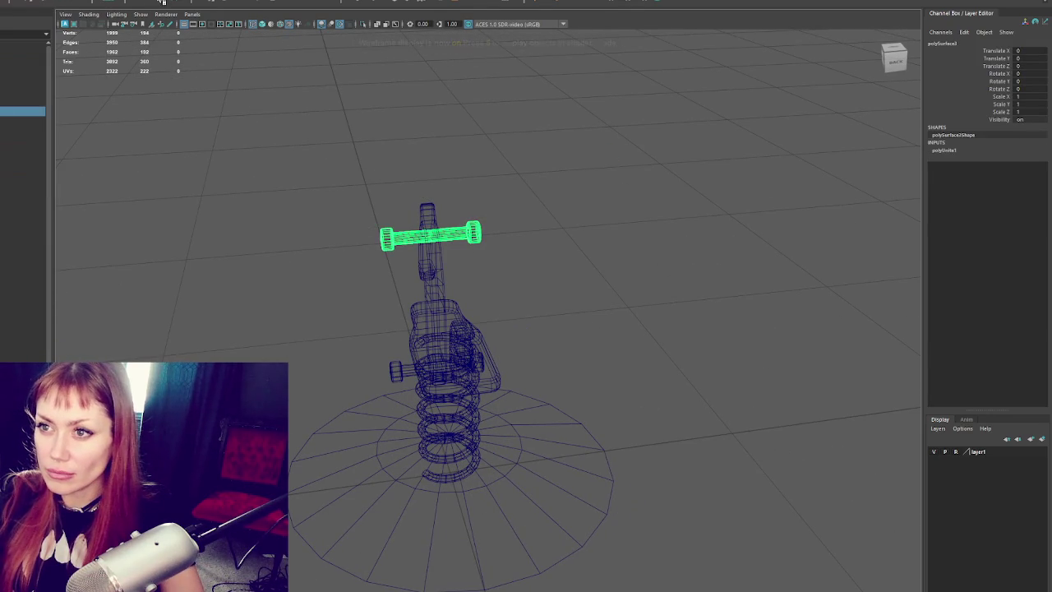
right_drag(400, 105, 395, 75)
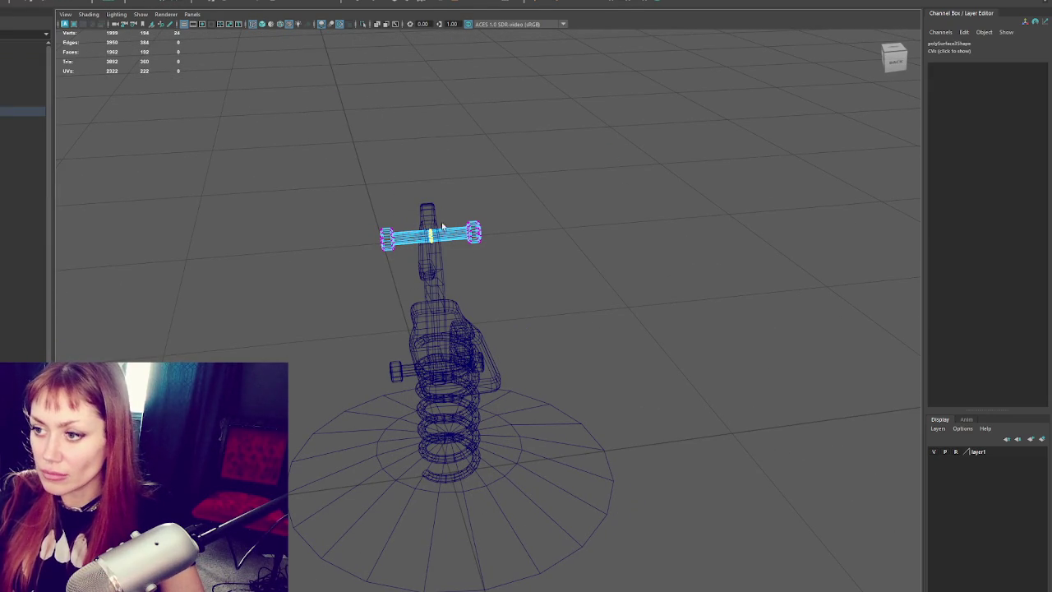
click(41, 2)
click(73, 59)
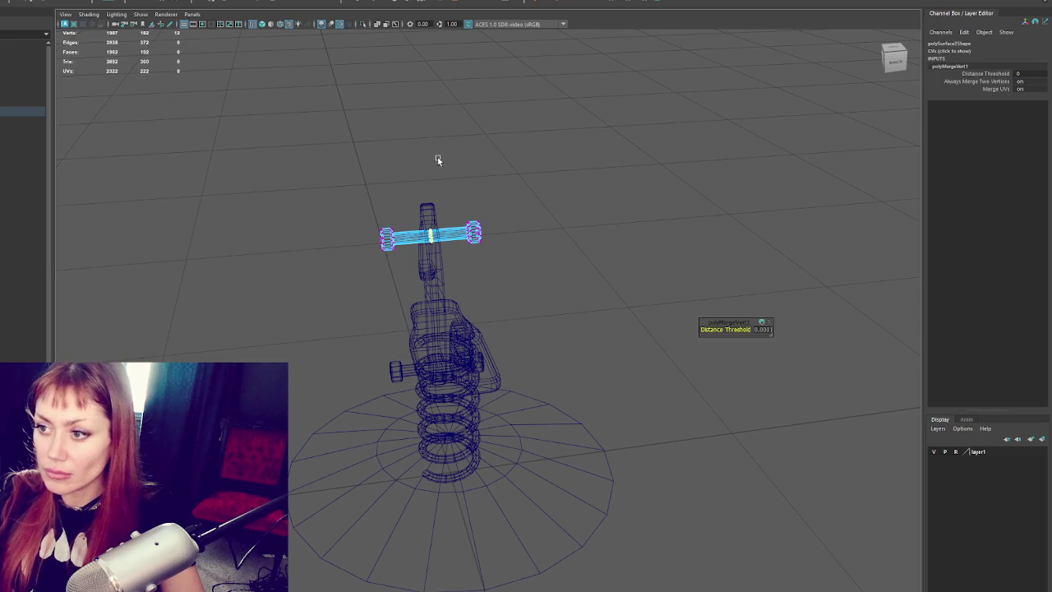
alt+drag(477, 147, 497, 257)
- Select the left and right halves of the upper bolt and open their UV layout
click(348, 470)
mouse_move(439, 406)
alt+mouse_down()
mouse_move(528, 374)
mouse_move(517, 365)
mouse_move(540, 365)
alt+mouse_up()
shift+click(517, 368)
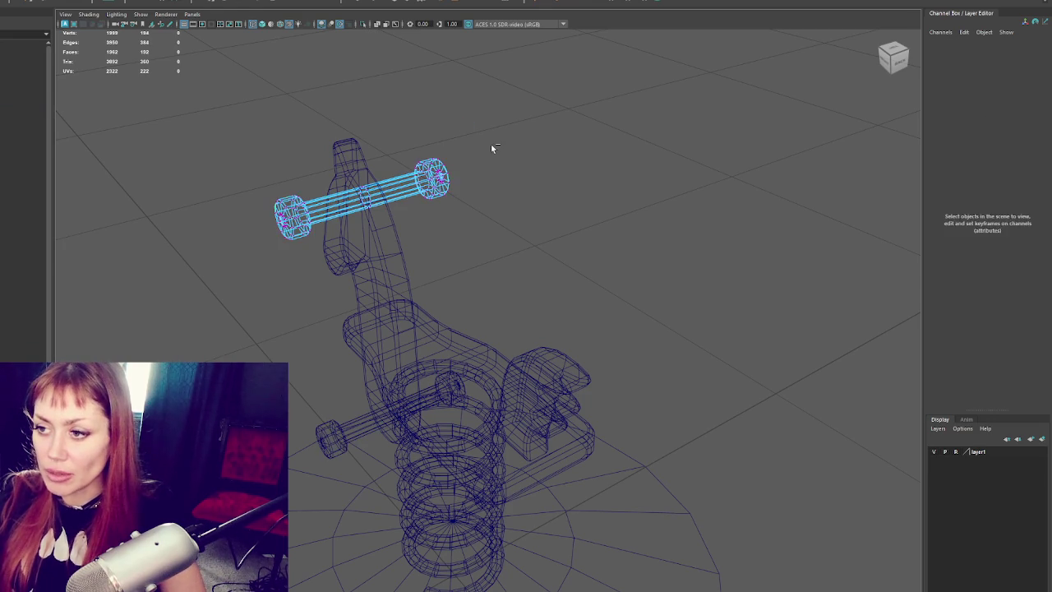
drag(394, 193, 490, 144)
click(558, 97)
click(415, 179)
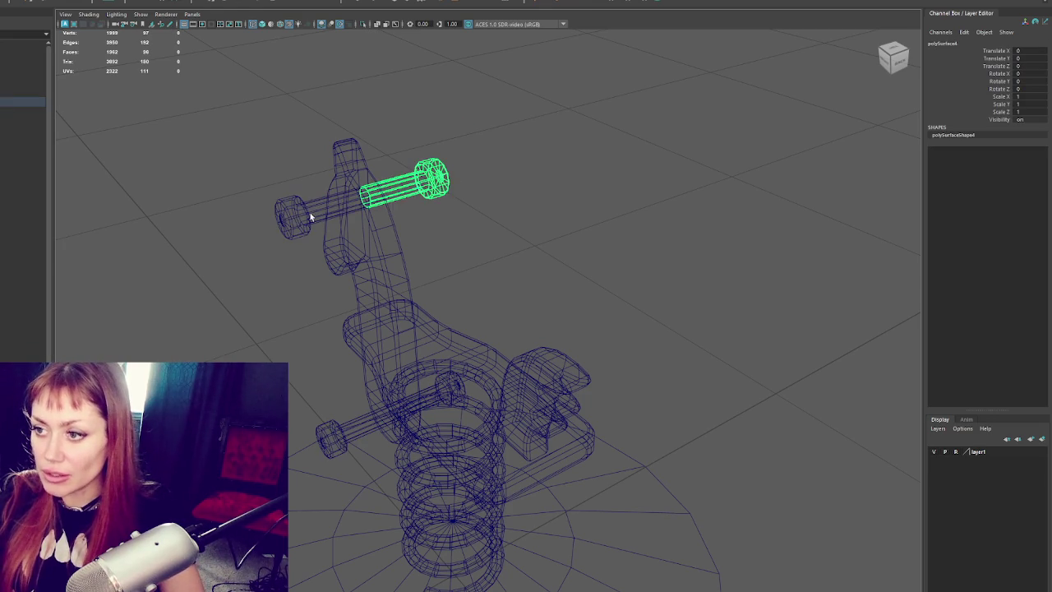
shift+click(301, 230)
click(305, 136)
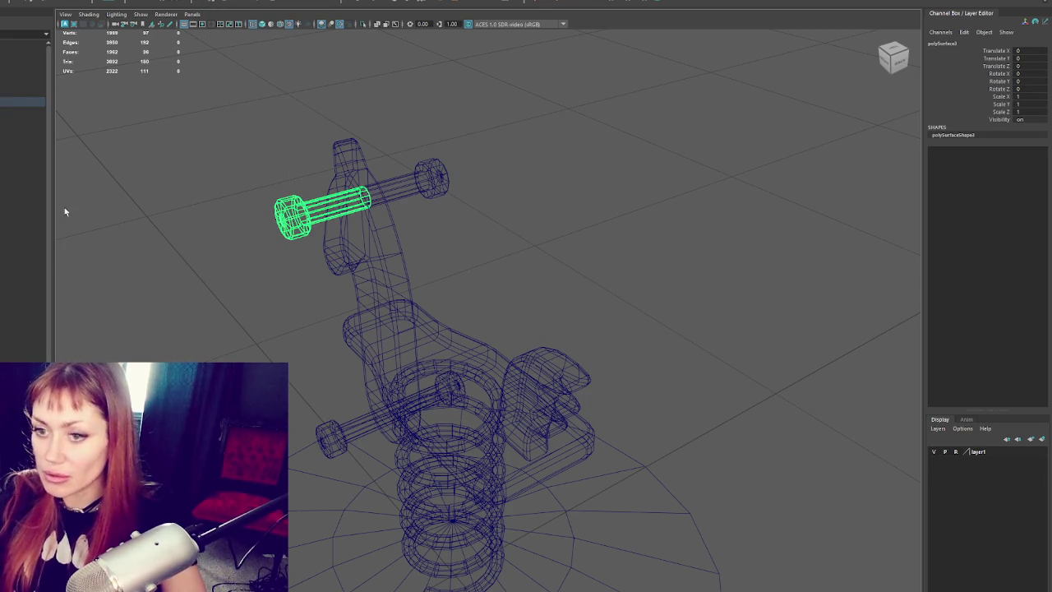
ctrl+shift+click(423, 179)
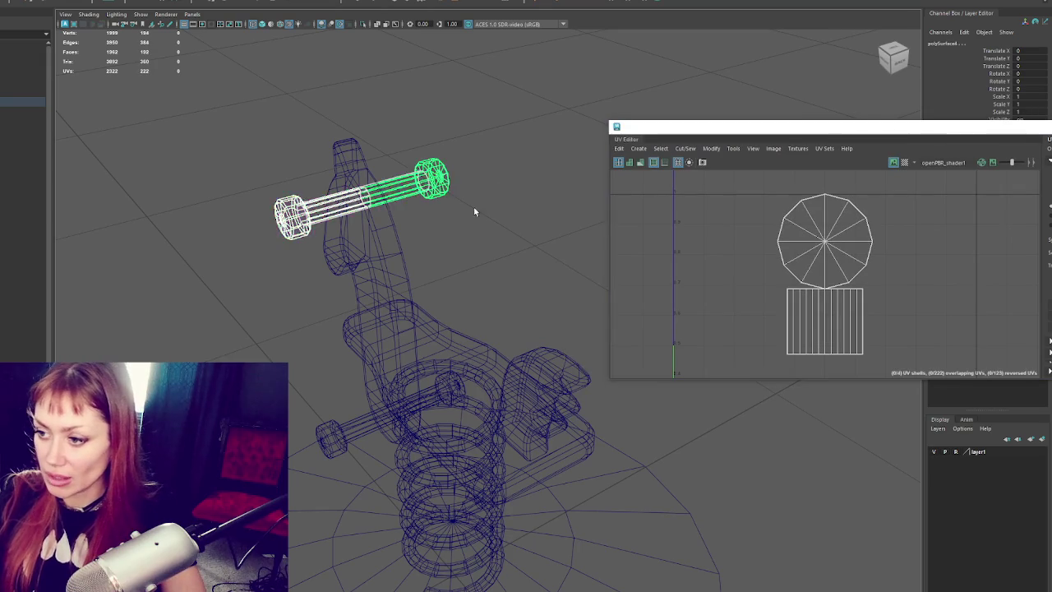
- Add the lower bolt's two halves and select all UV shells of both bolts as faces
alt+drag(474, 206, 494, 333)
shift+click(476, 380)
shift+click(347, 382)
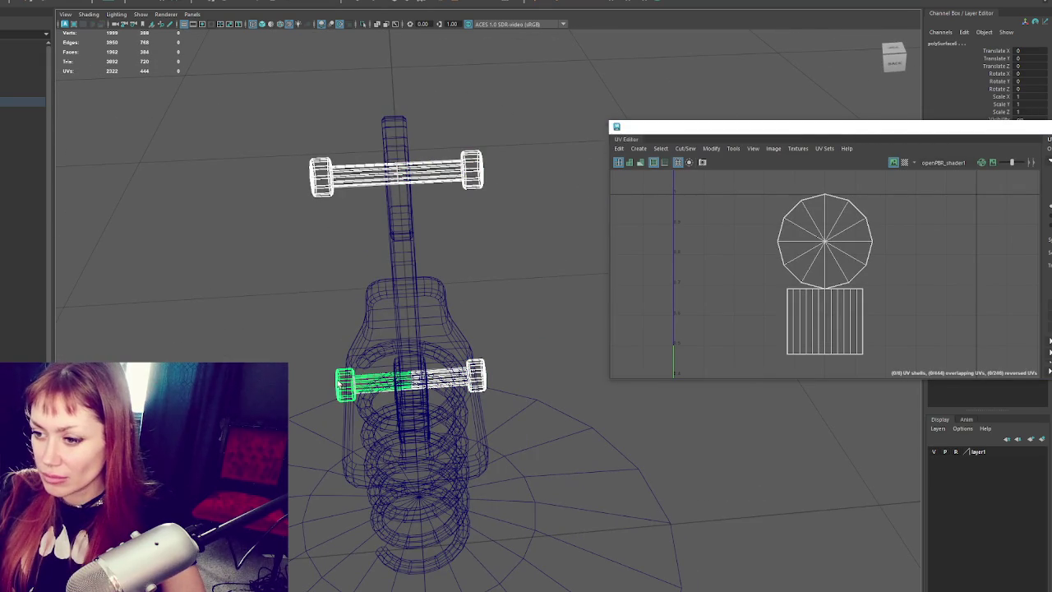
drag(864, 188, 755, 293)
scroll(789, 280, down, 3)
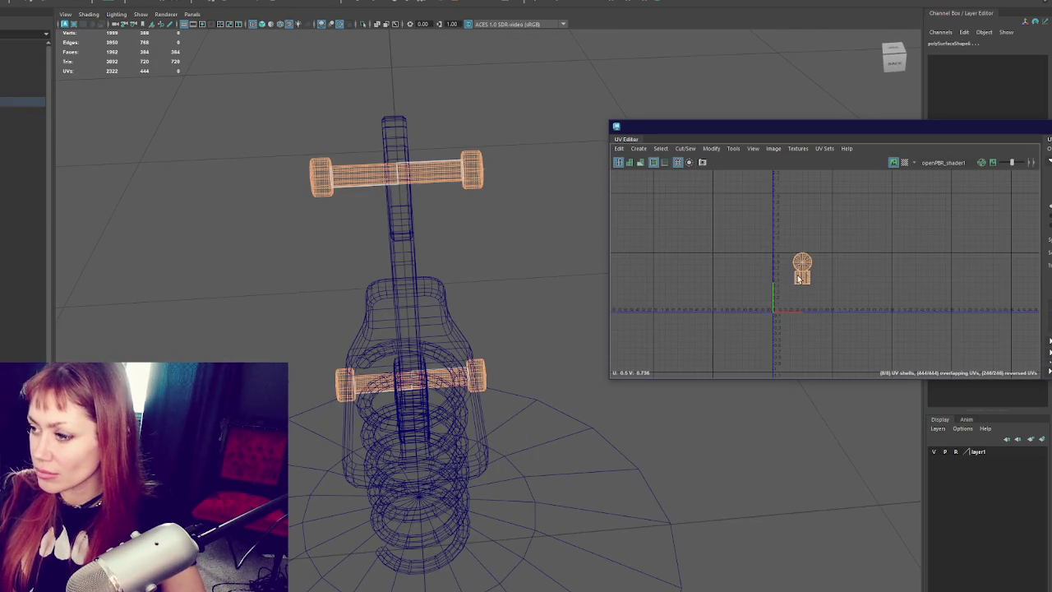
ctrl+right_drag(890, 225, 699, 215)
- Stack the selected bolt UV shells on top of each other with the UV Toolkit
drag(829, 126, 495, 85)
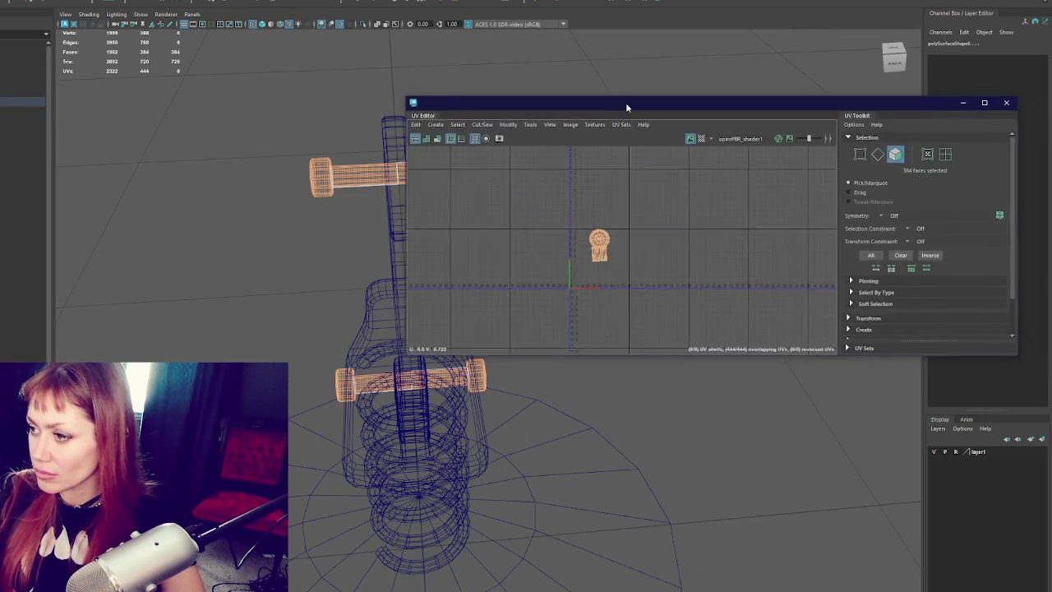
scroll(736, 274, down, 1)
click(740, 256)
scroll(740, 256, down, 5)
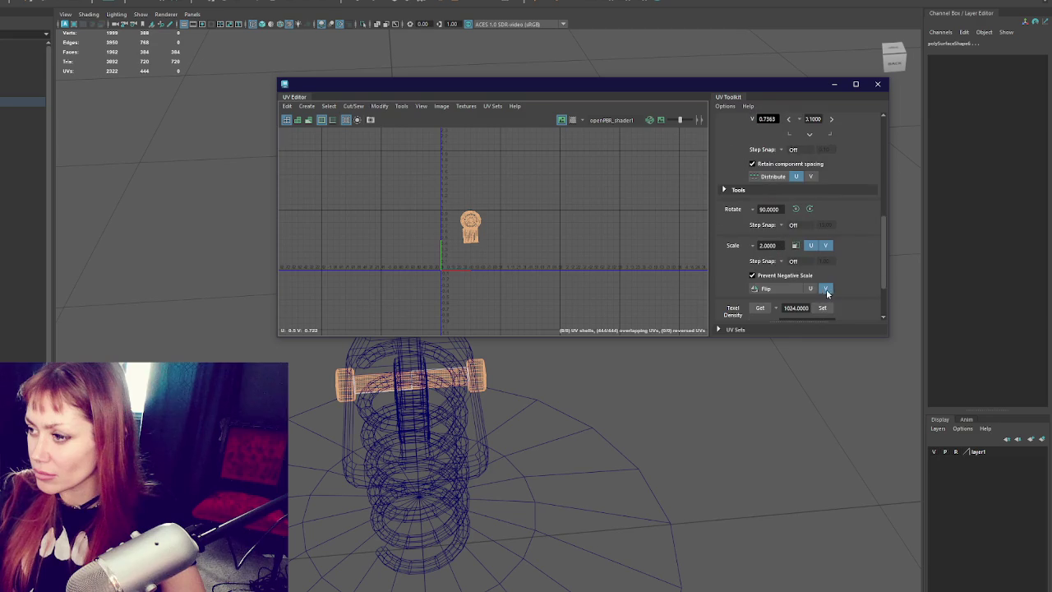
scroll(756, 284, down, 3)
scroll(523, 225, up, 3)
scroll(502, 221, up, 2)
alt+middle_drag(366, 216, 529, 226)
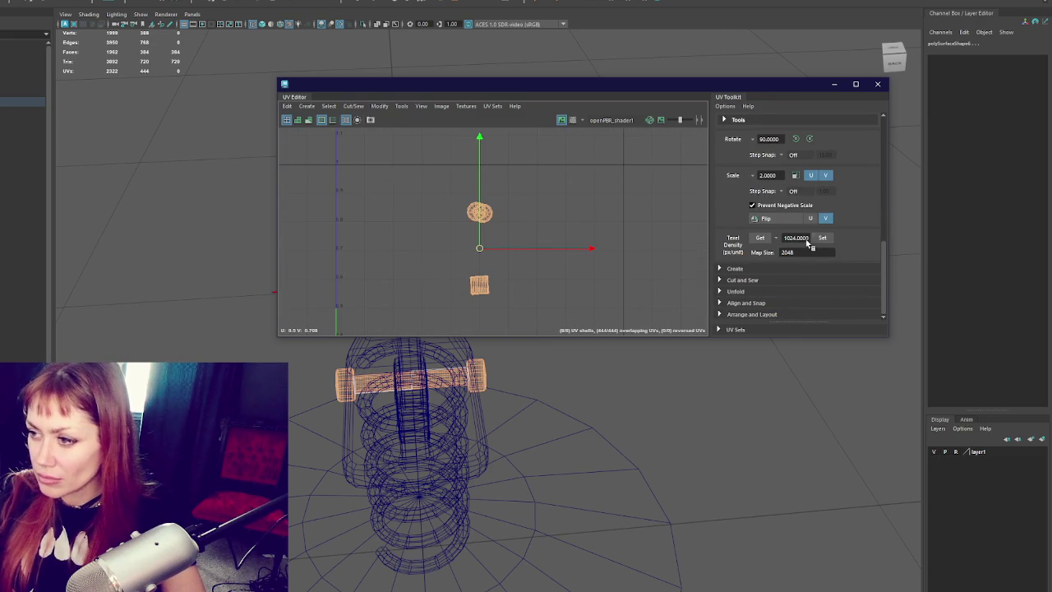
click(750, 314)
scroll(748, 271, down, 5)
click(746, 254)
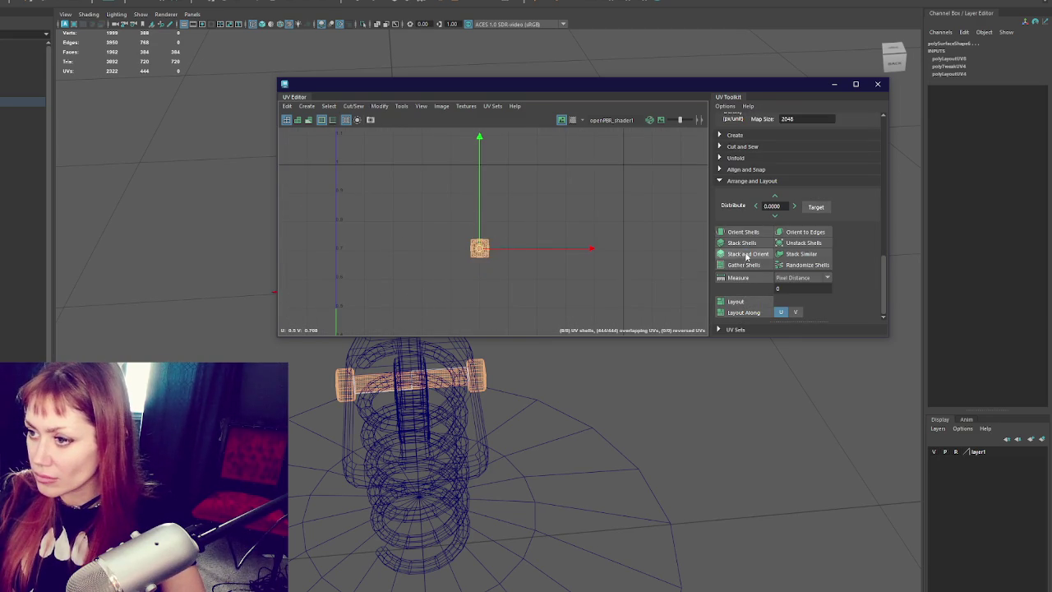
- Pull the stacked shells apart, placing the rectangular shaft shell below the round cap
alt+middle_drag(465, 264, 526, 235)
scroll(430, 268, up, 2)
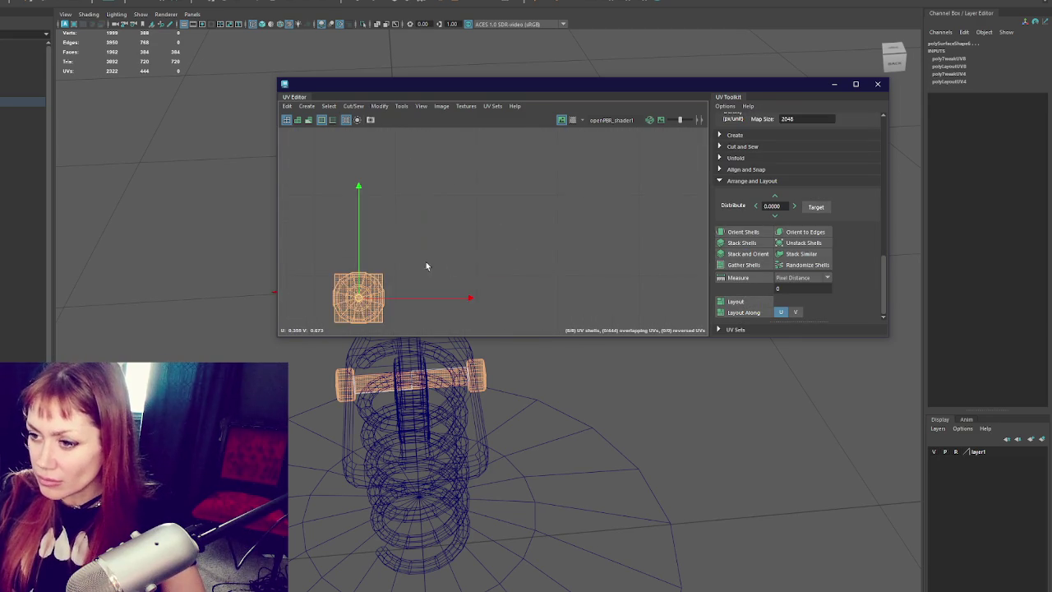
alt+middle_drag(430, 267, 562, 244)
click(506, 268)
drag(505, 261, 507, 204)
click(505, 273)
click(505, 267)
click(506, 215)
click(505, 251)
click(505, 217)
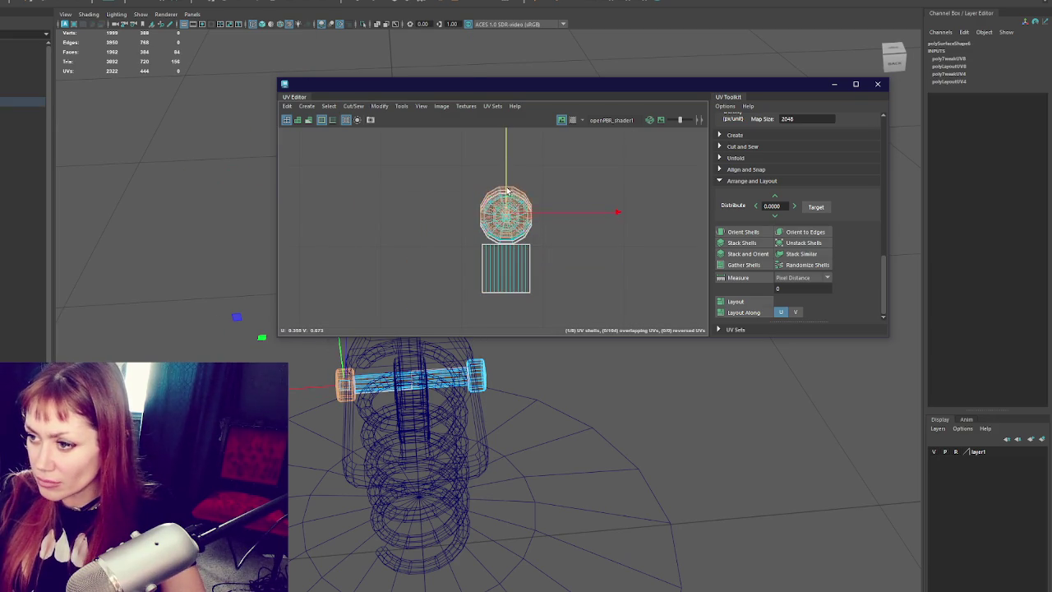
click(505, 268)
drag(505, 272, 506, 294)
right_drag(504, 298, 438, 256)
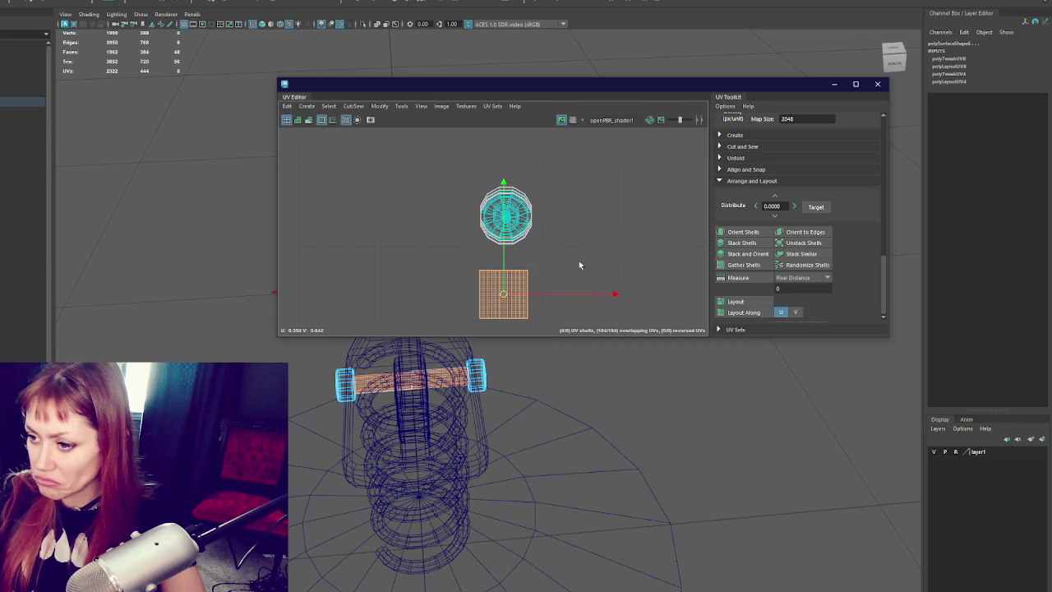
alt+middle_drag(578, 267, 544, 241)
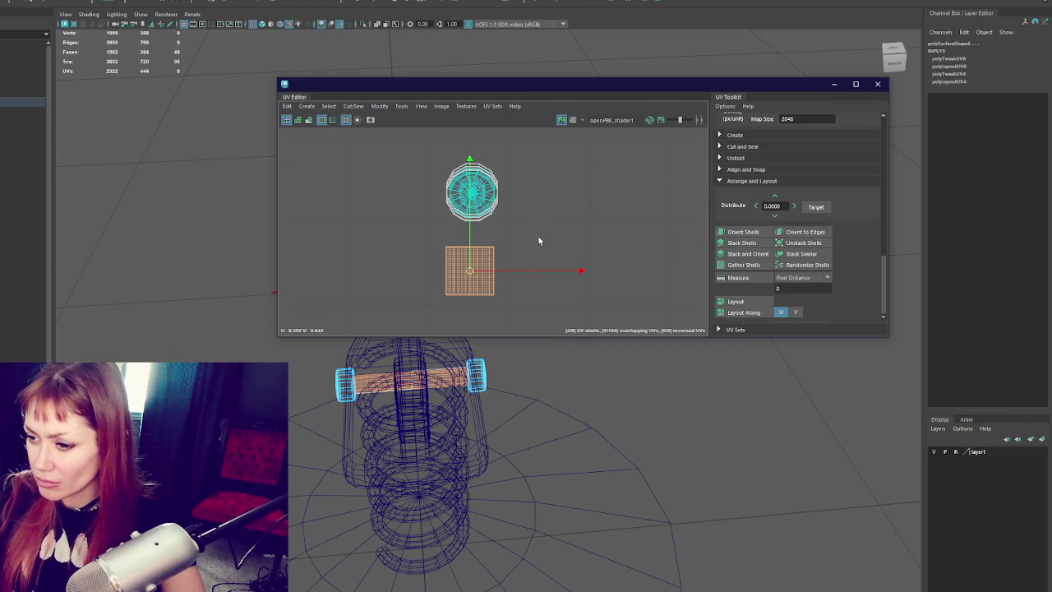
- Stack and orient the matching round cap shells
drag(509, 156, 436, 231)
click(764, 254)
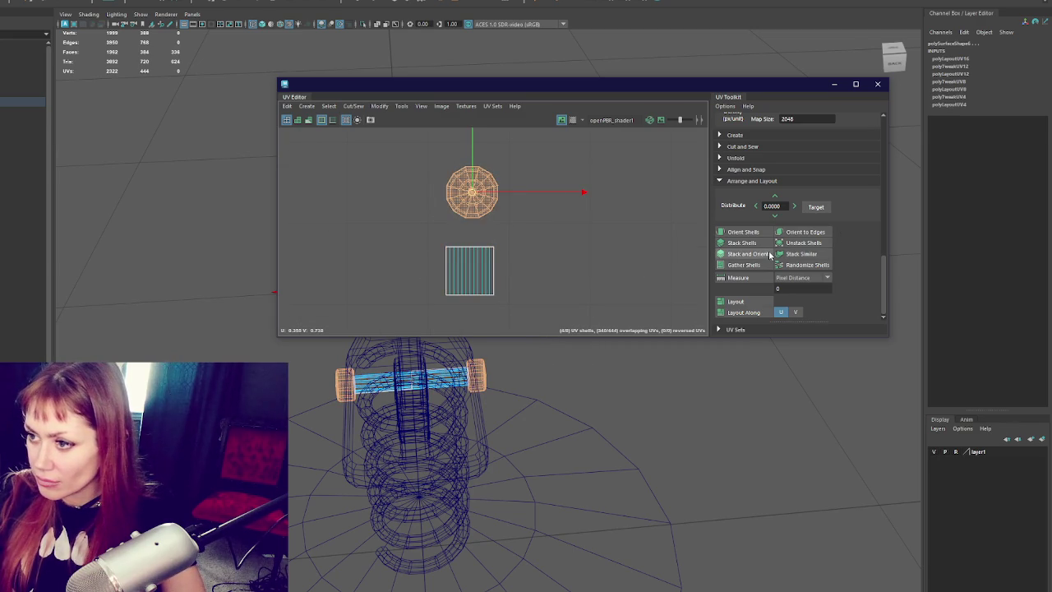
scroll(611, 221, up, 2)
- Select both bolt shafts, planar-project them into long UV strips, and stack the strips
alt+drag(367, 371, 354, 379)
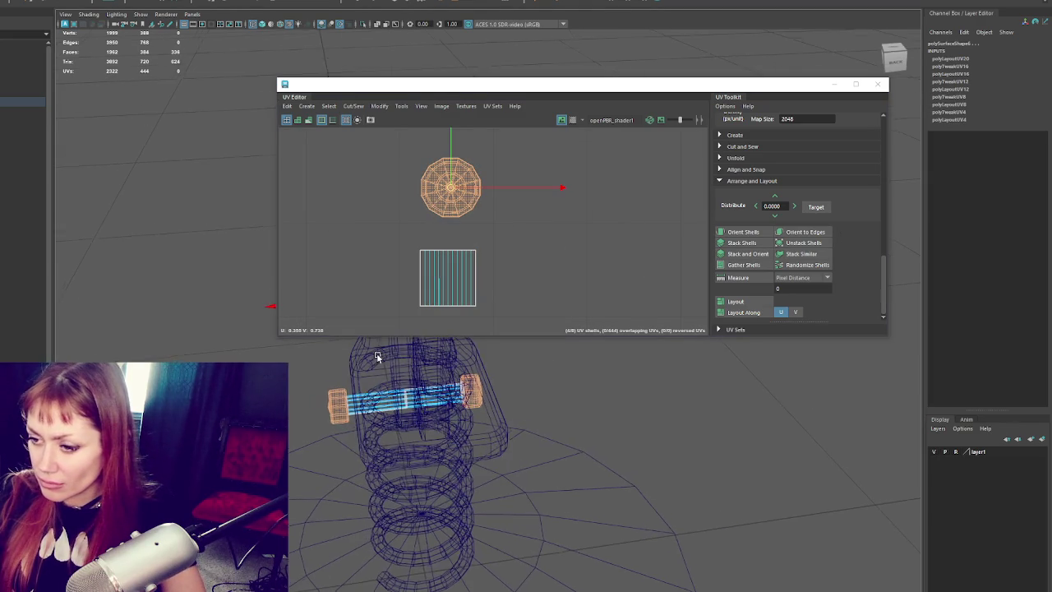
click(341, 436)
alt+drag(356, 428, 348, 429)
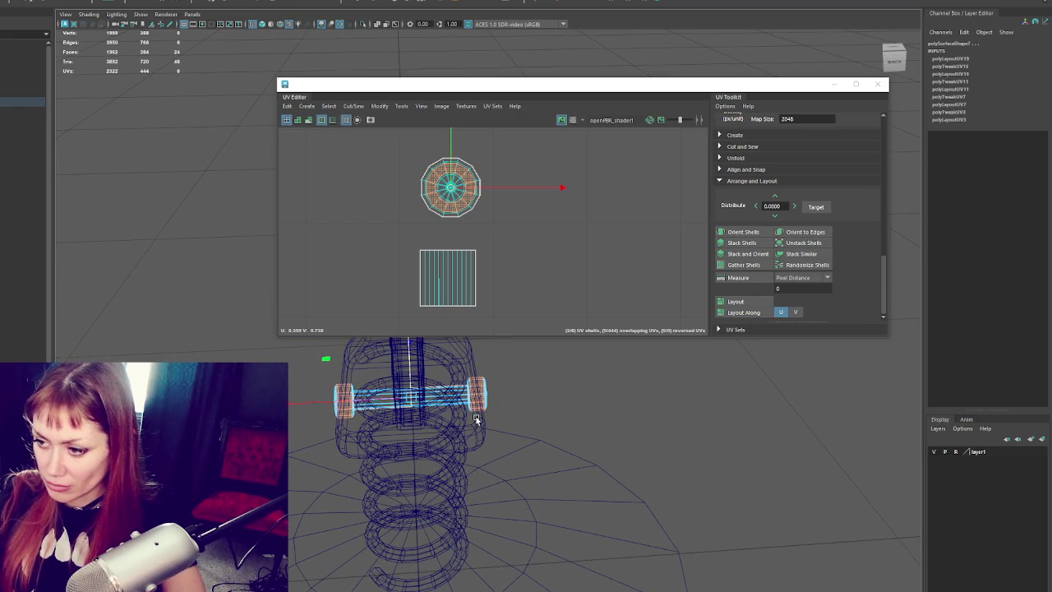
alt+drag(536, 411, 515, 364)
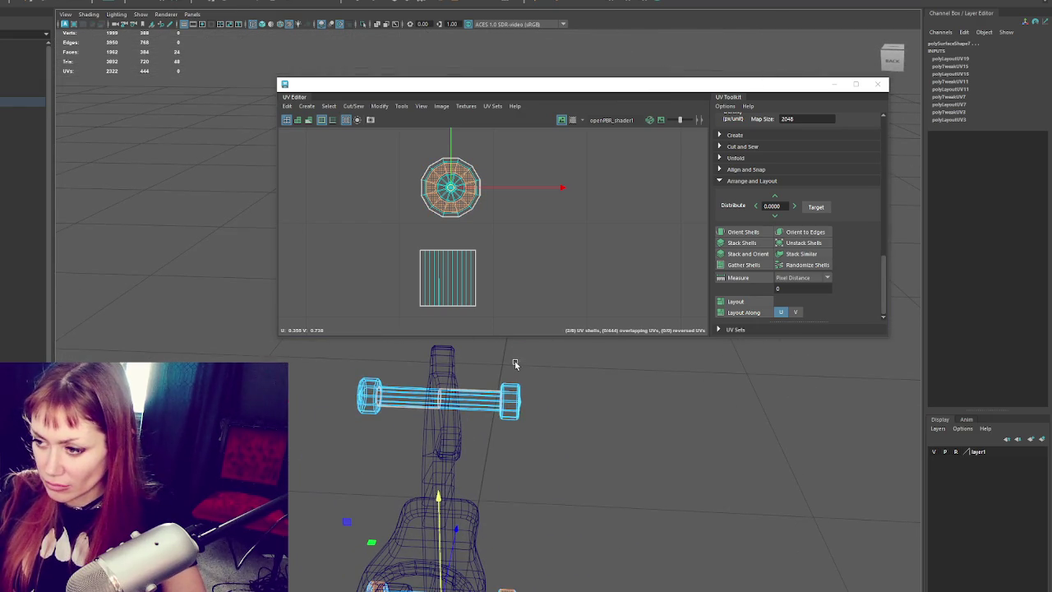
shift+click(511, 406)
alt+drag(500, 446, 402, 413)
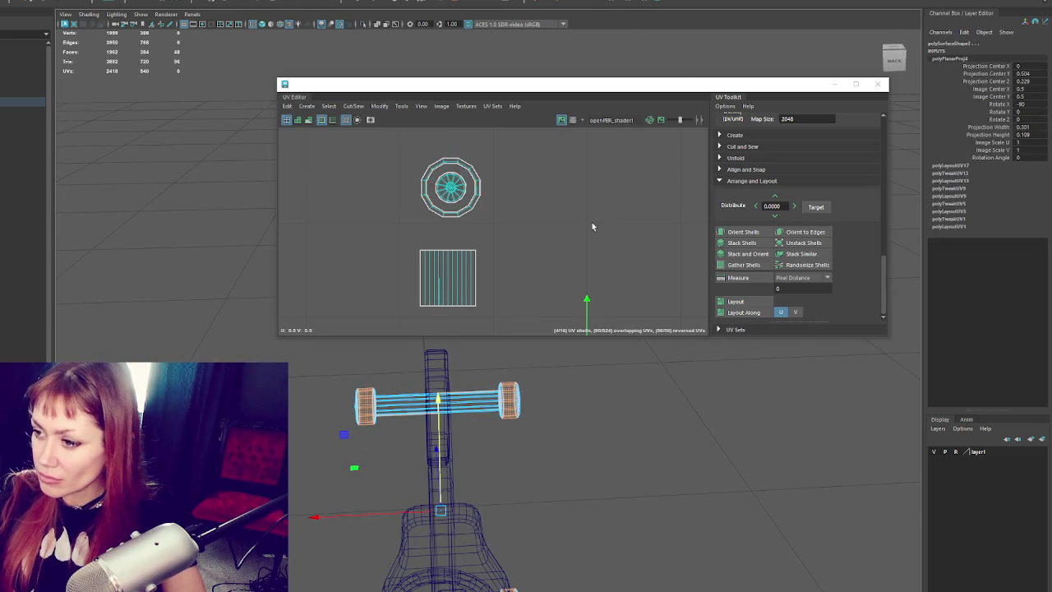
shift+right_drag(593, 220, 582, 261)
click(745, 256)
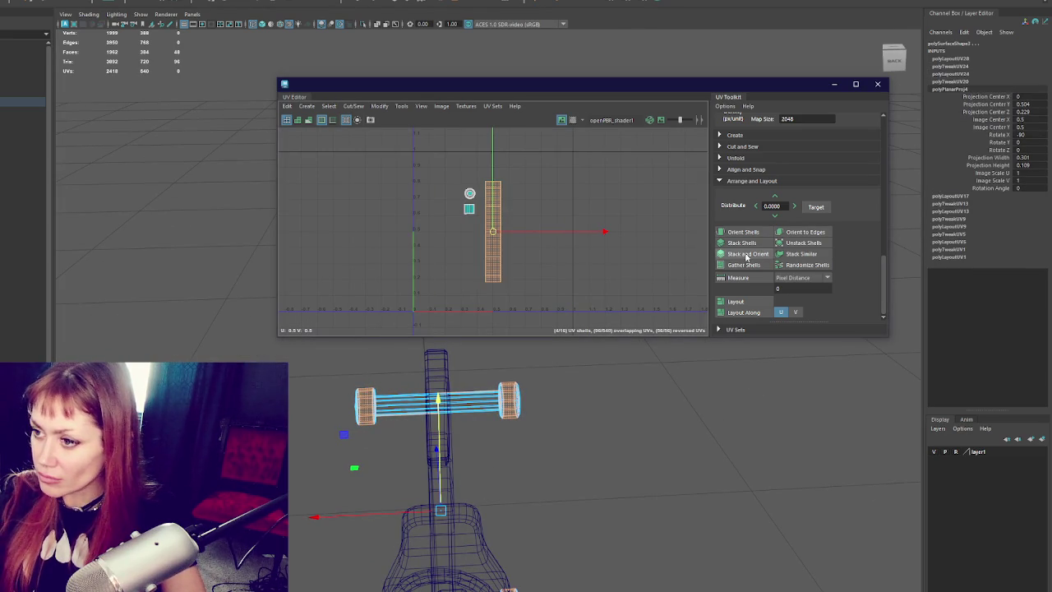
shift+right_drag(513, 236, 534, 271)
key(f)
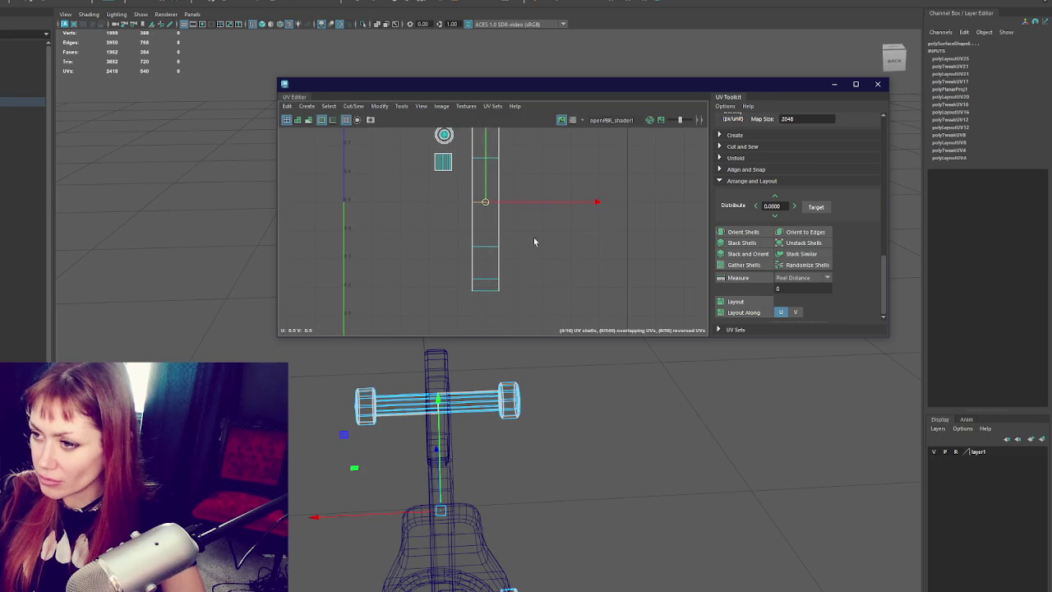
- Unfold the shaft shell flat and stack-orient the crossed shaft shells into one
mouse_move(391, 388)
alt+mouse_down()
mouse_move(454, 359)
mouse_move(482, 376)
mouse_move(418, 373)
alt+mouse_up()
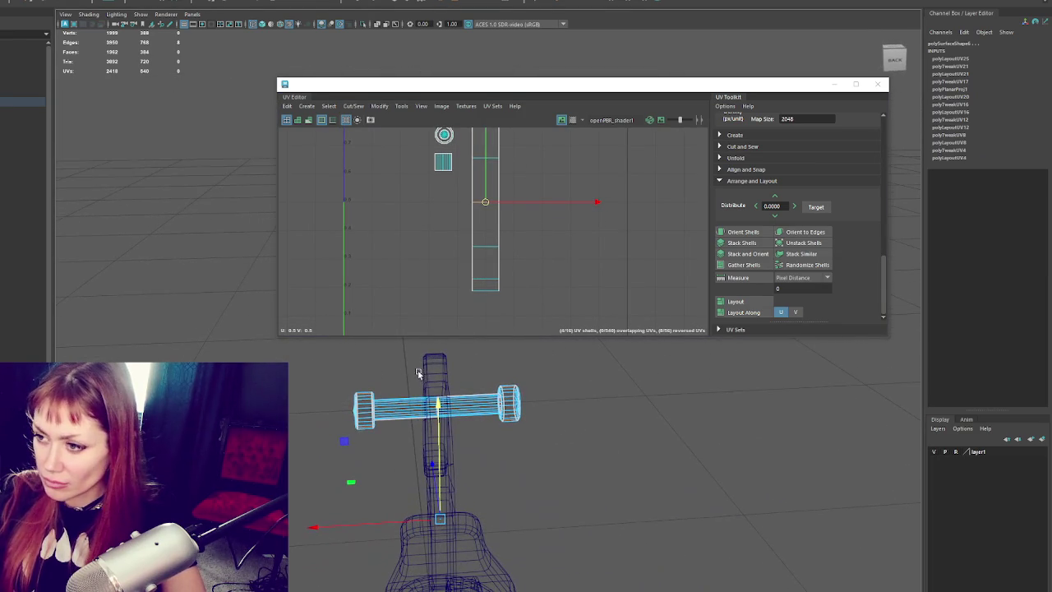
drag(463, 294, 485, 291)
alt+drag(595, 393, 513, 301)
click(491, 286)
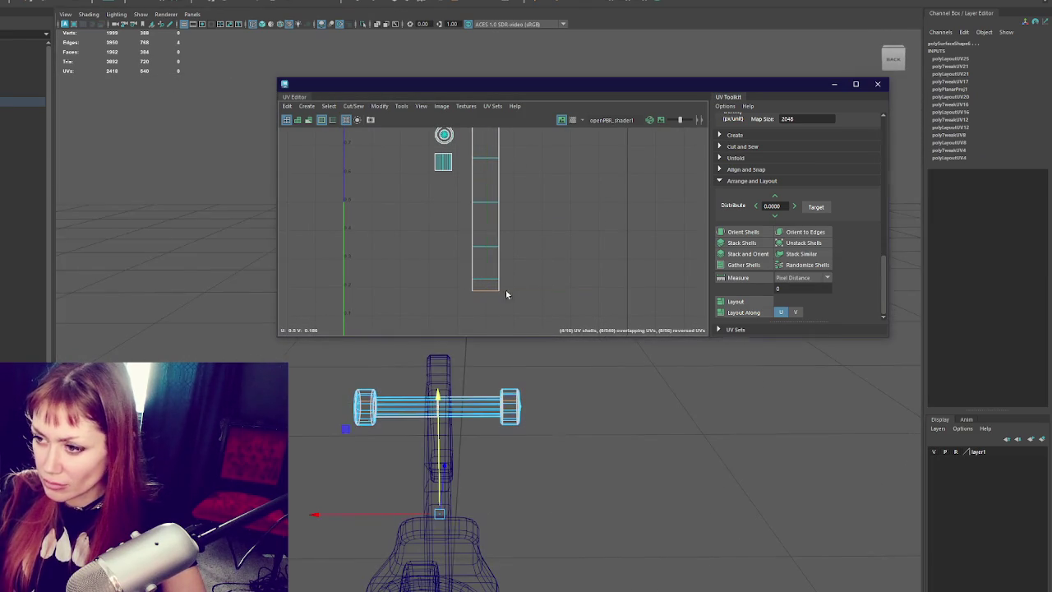
mouse_move(575, 354)
alt+mouse_down()
mouse_move(606, 357)
mouse_move(540, 242)
mouse_move(542, 206)
mouse_move(550, 266)
mouse_move(587, 331)
alt+mouse_up()
alt+middle_drag(587, 332, 526, 326)
mouse_move(522, 349)
alt+mouse_down()
mouse_move(494, 420)
mouse_move(584, 439)
alt+mouse_up()
right_drag(535, 207, 376, 227)
key(f)
click(472, 244)
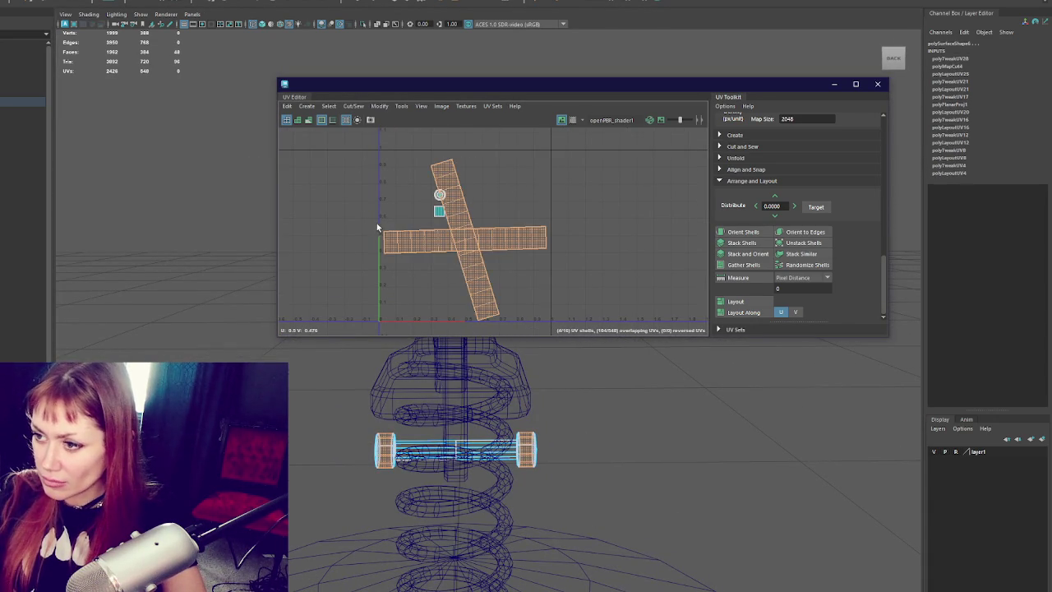
click(745, 254)
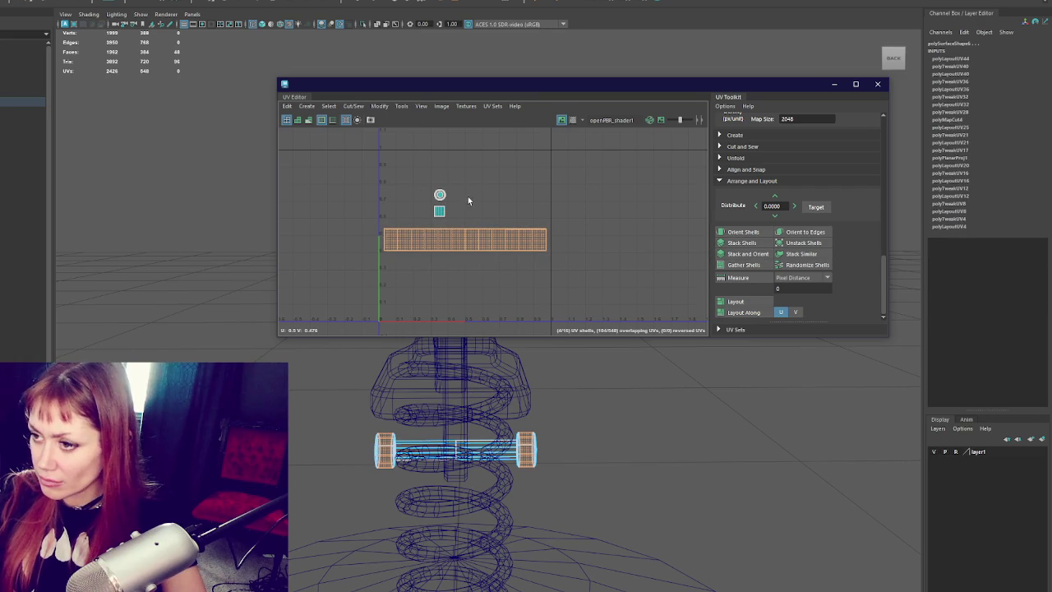
- Stack the small shells onto the strip and set its texel density to 1024
drag(615, 293, 616, 294)
click(746, 254)
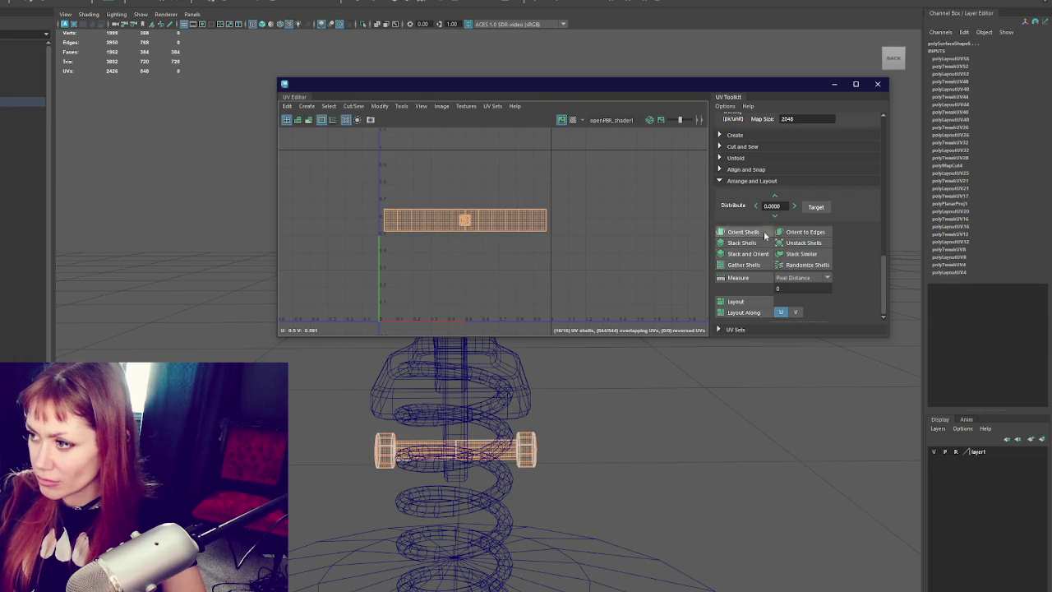
scroll(830, 180, up, 2)
click(824, 191)
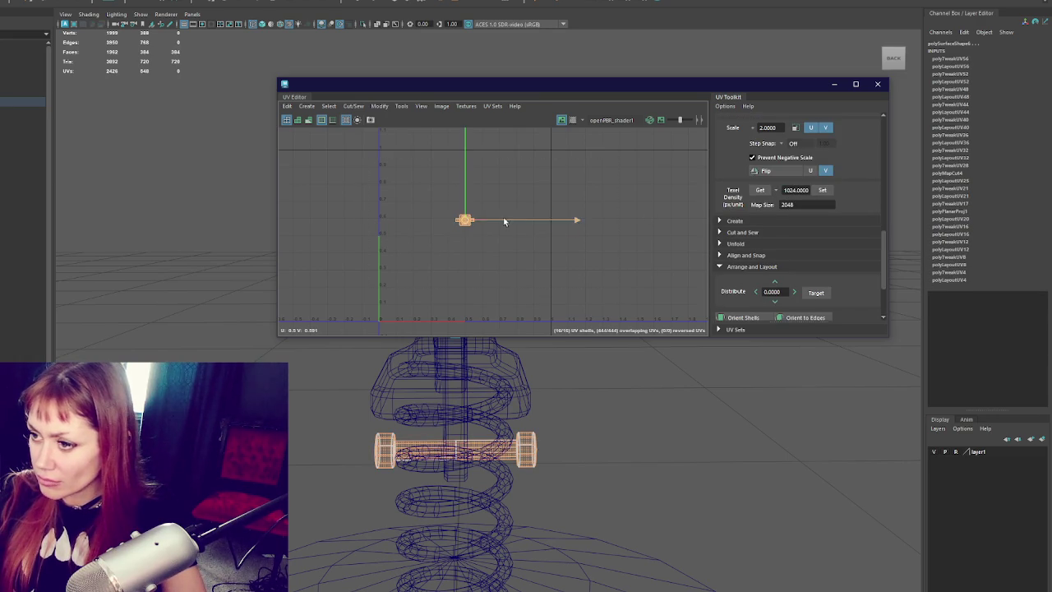
key(f)
scroll(627, 271, down, 2)
scroll(535, 236, down, 2)
click(539, 204)
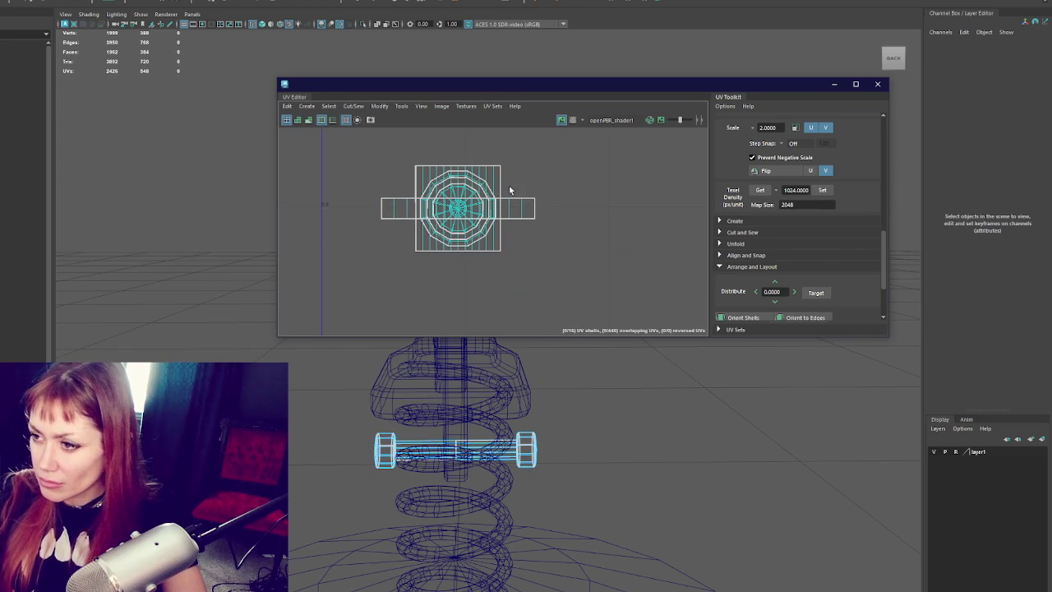
- Move the square shaft shell below the round shells and reposition the two ring shells
drag(383, 169, 383, 173)
drag(461, 164, 461, 285)
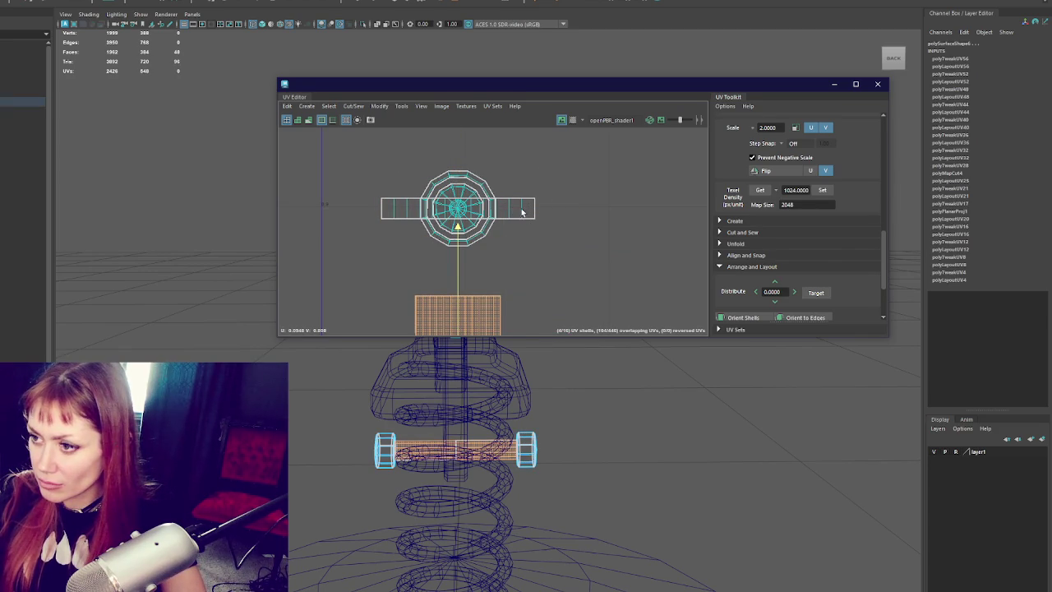
drag(391, 197, 393, 198)
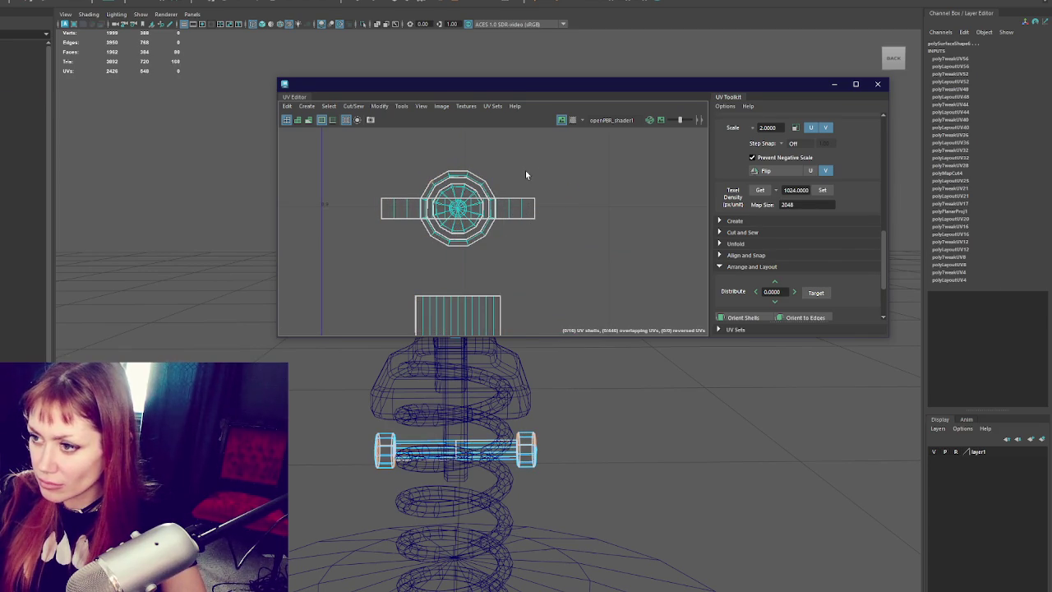
drag(457, 209, 657, 212)
click(472, 181)
click(670, 180)
click(482, 181)
click(667, 181)
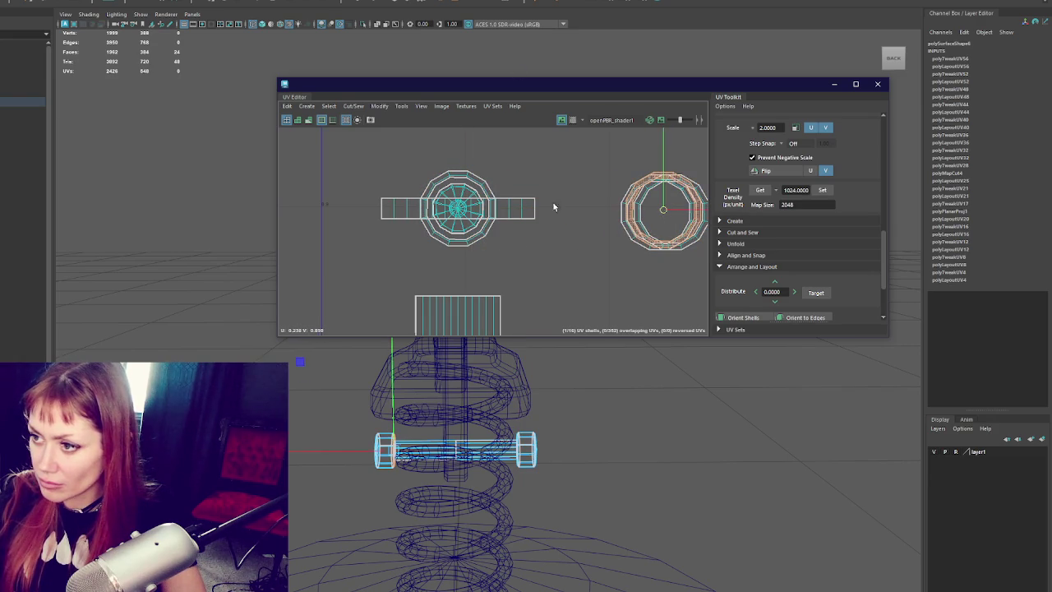
click(482, 180)
click(667, 207)
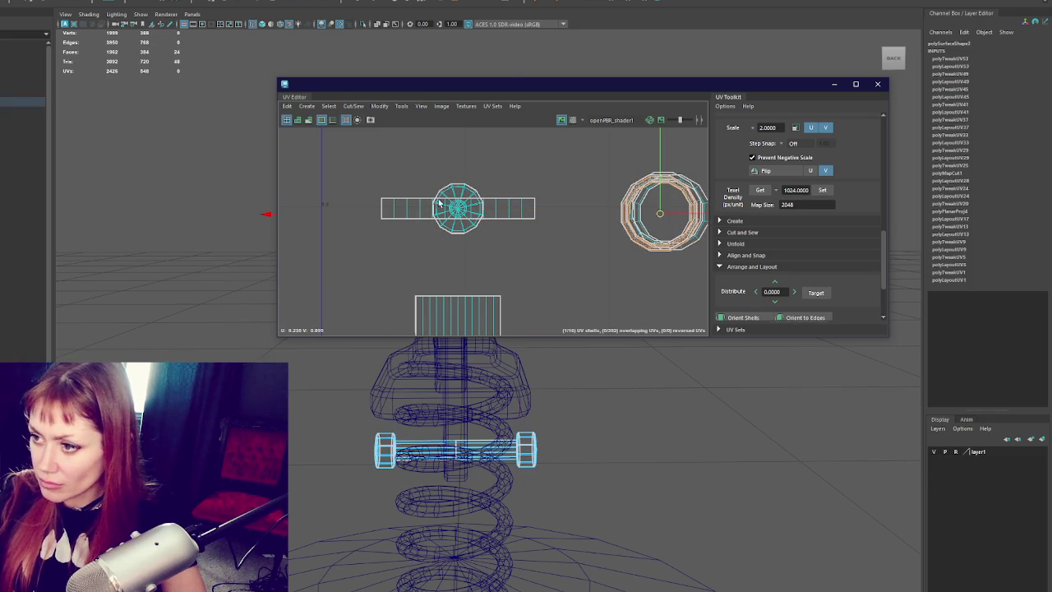
click(469, 199)
drag(457, 157, 454, 167)
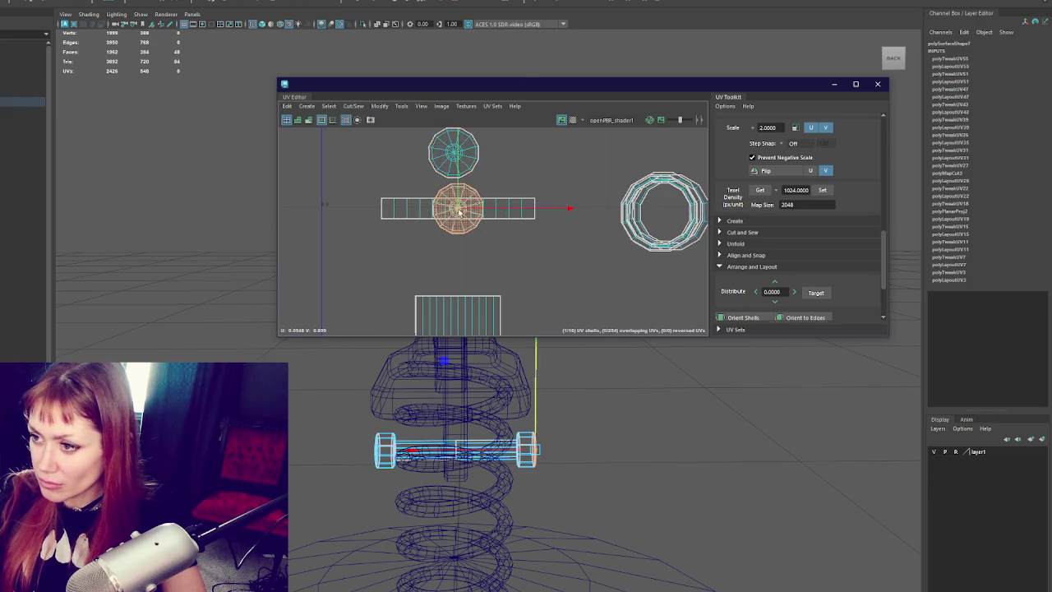
- Stack the circular shells into one, then undo a ring-stacking attempt
click(459, 215)
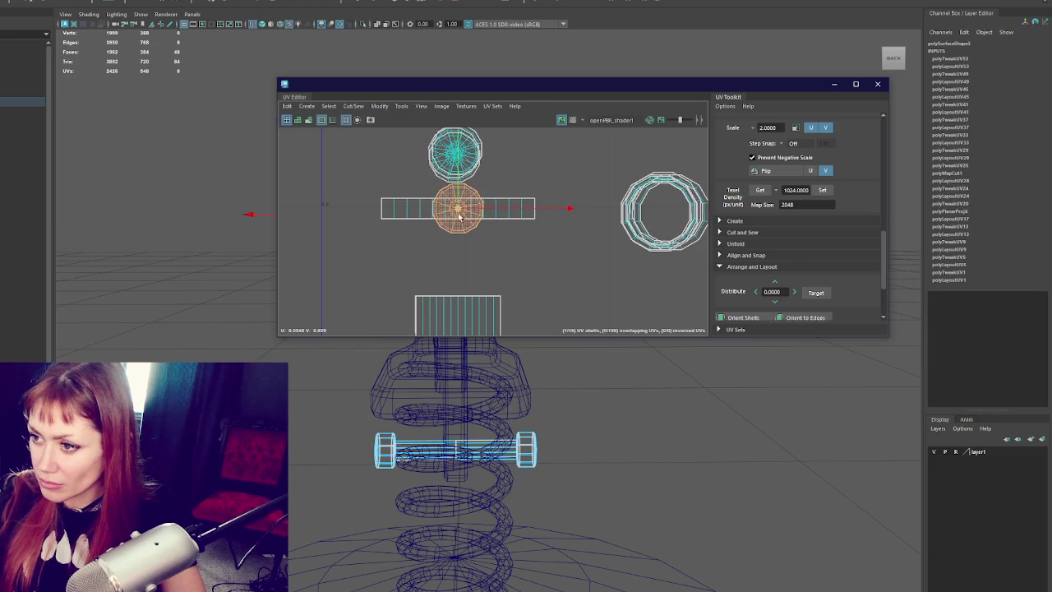
drag(458, 210, 455, 160)
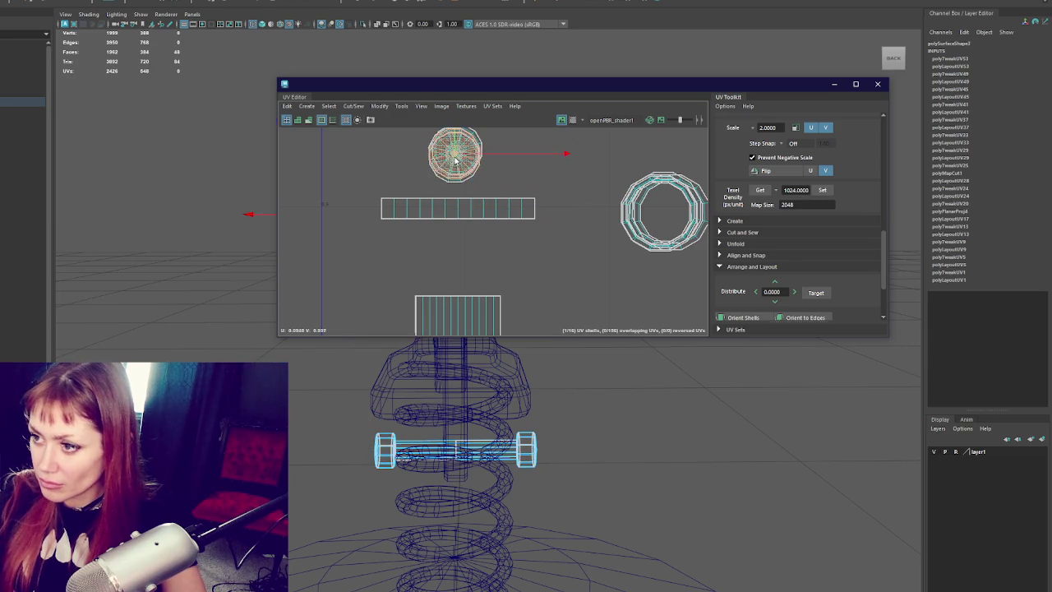
alt+middle_drag(652, 234, 533, 222)
drag(633, 157, 488, 254)
scroll(732, 254, down, 3)
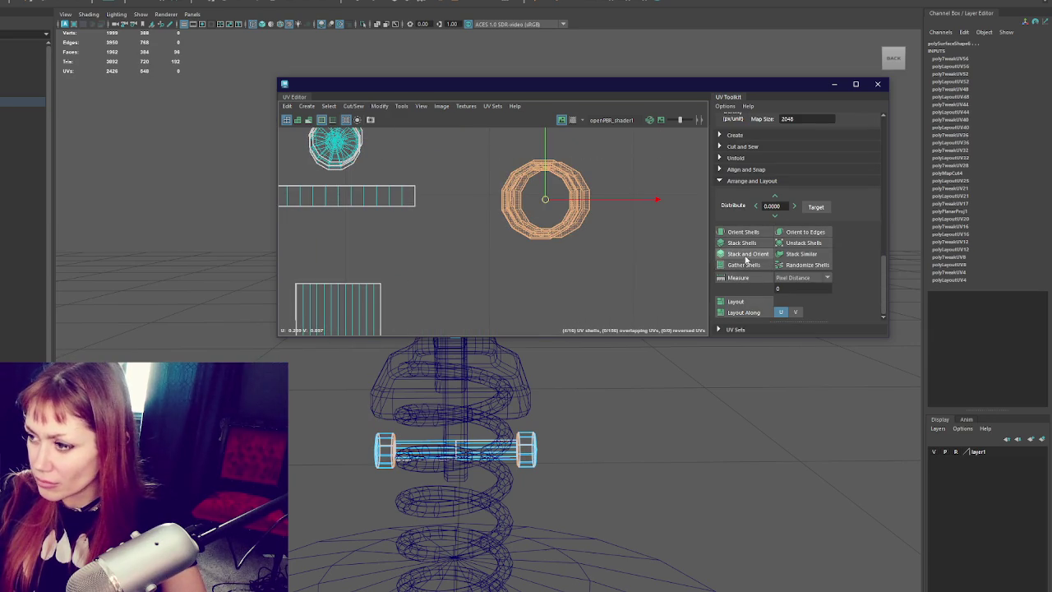
click(744, 255)
right_drag(576, 220, 558, 226)
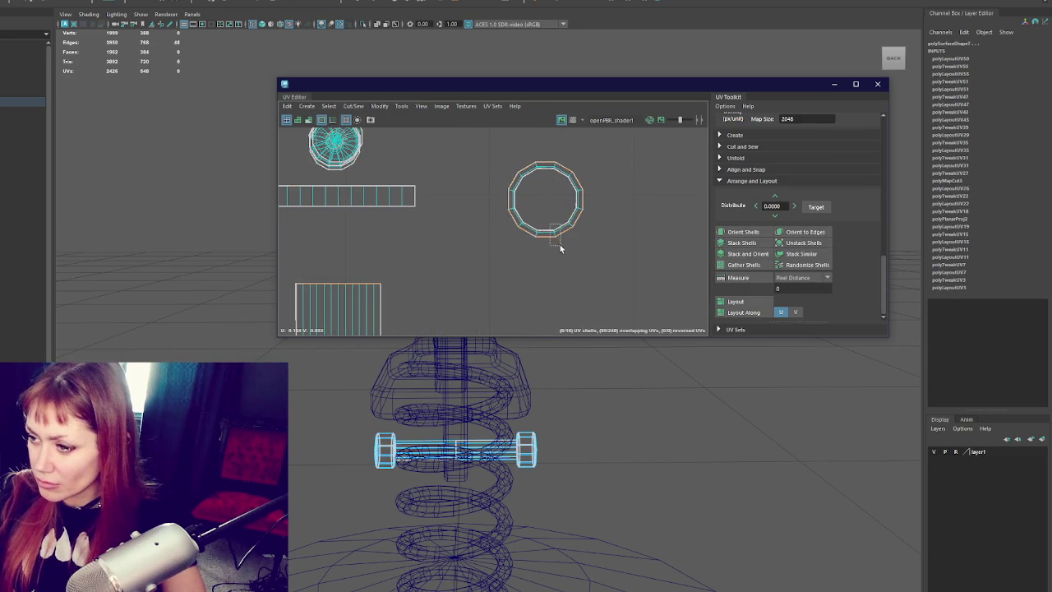
click(584, 201)
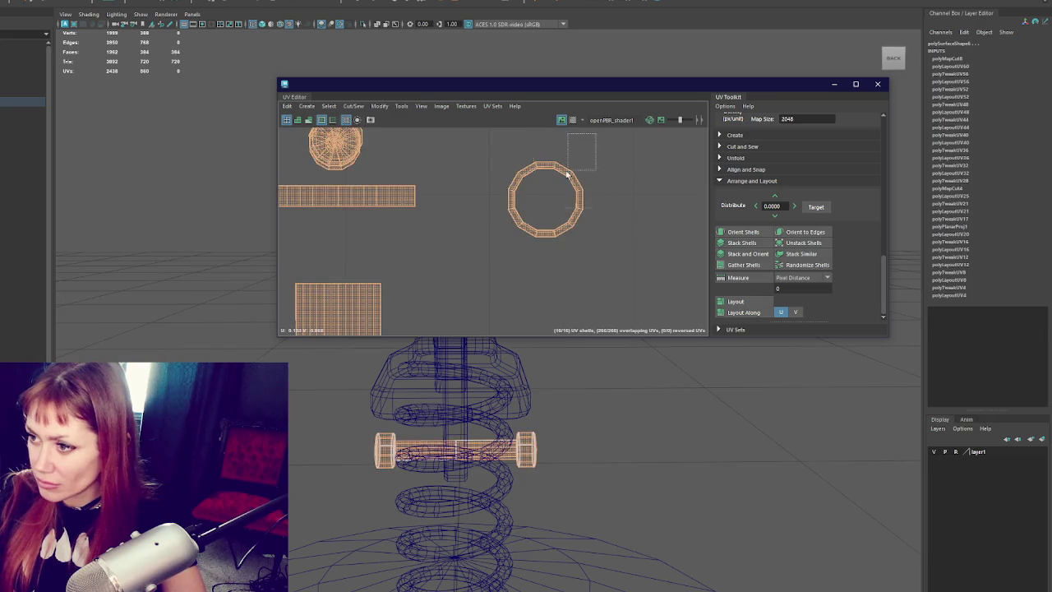
click(744, 253)
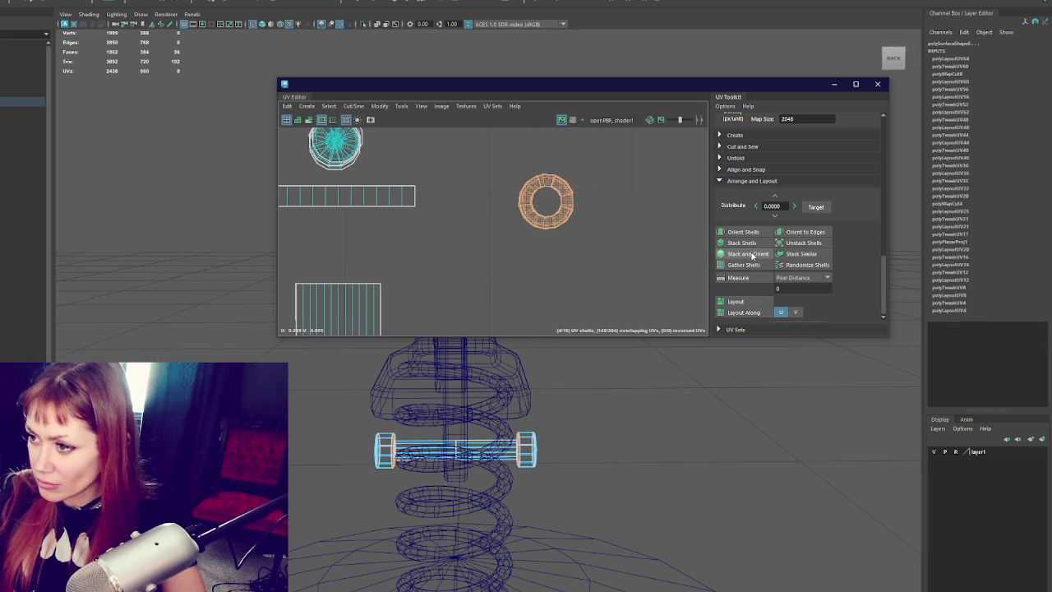
key(ctrl+z)
key(ctrl+z)
key(ctrl+z)
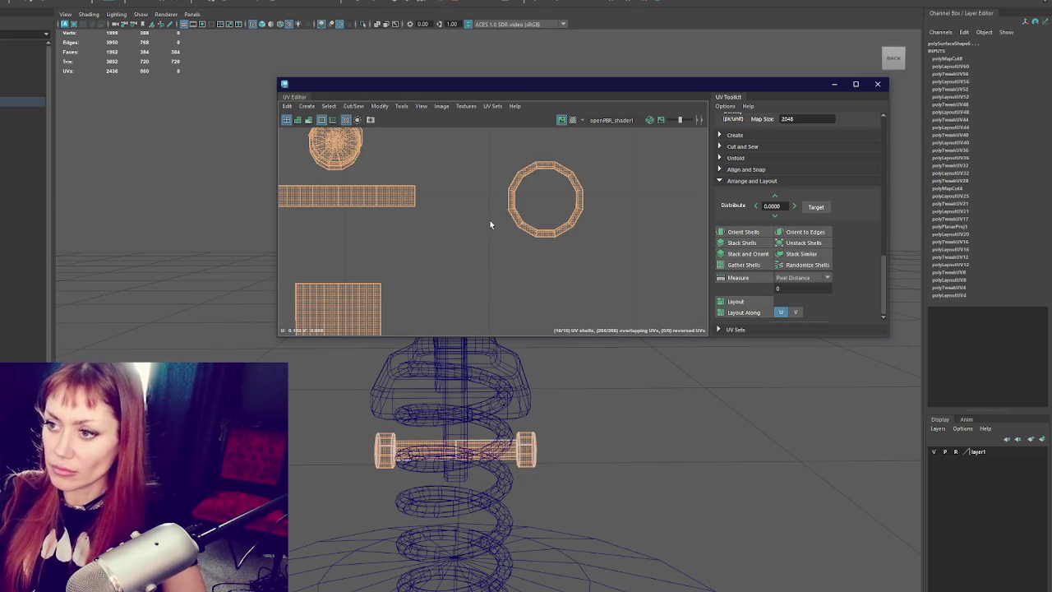
key(ctrl+z)
key(ctrl+z)
- Stack and orient the top cap shells and move the ring shell onto them
click(392, 164)
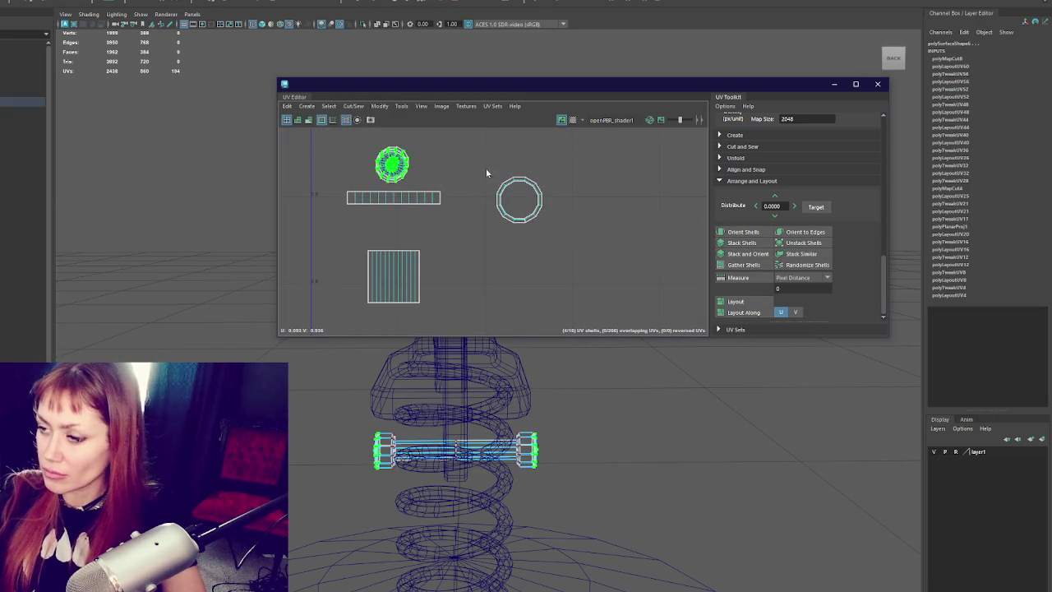
right_drag(486, 168, 435, 125)
drag(457, 147, 457, 148)
click(744, 253)
click(517, 199)
drag(516, 199, 392, 167)
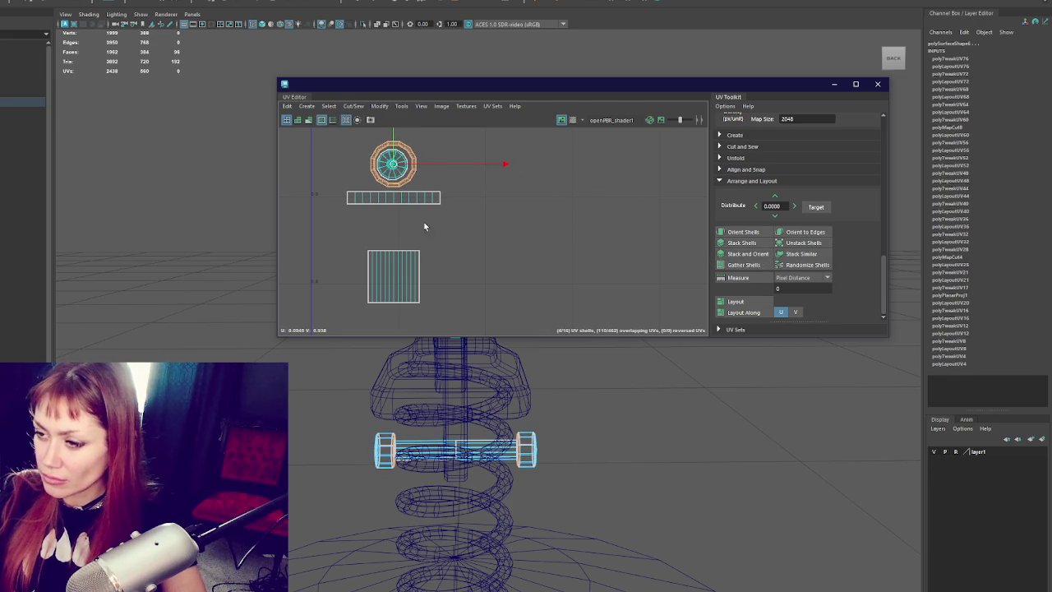
- Place the square and long strip shells beside the round shells, then view the horse textured-shaded
drag(358, 323, 358, 322)
drag(393, 276, 442, 166)
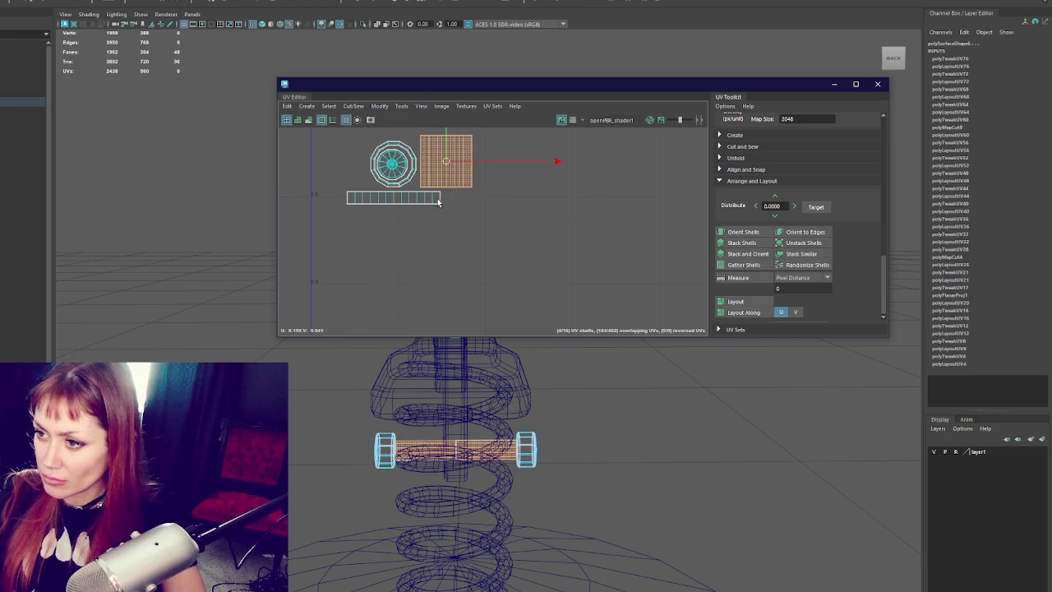
drag(352, 205, 422, 199)
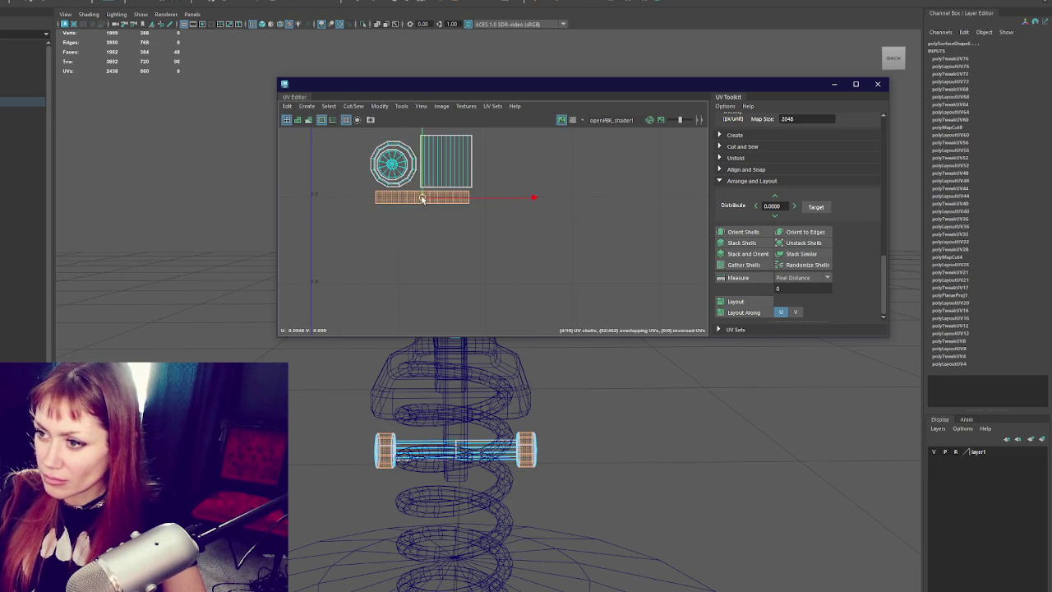
drag(534, 84, 813, 24)
mouse_move(603, 279)
alt+mouse_down()
mouse_move(596, 319)
mouse_move(367, 221)
alt+mouse_up()
click(419, 257)
key(6)
alt+drag(419, 256, 438, 364)
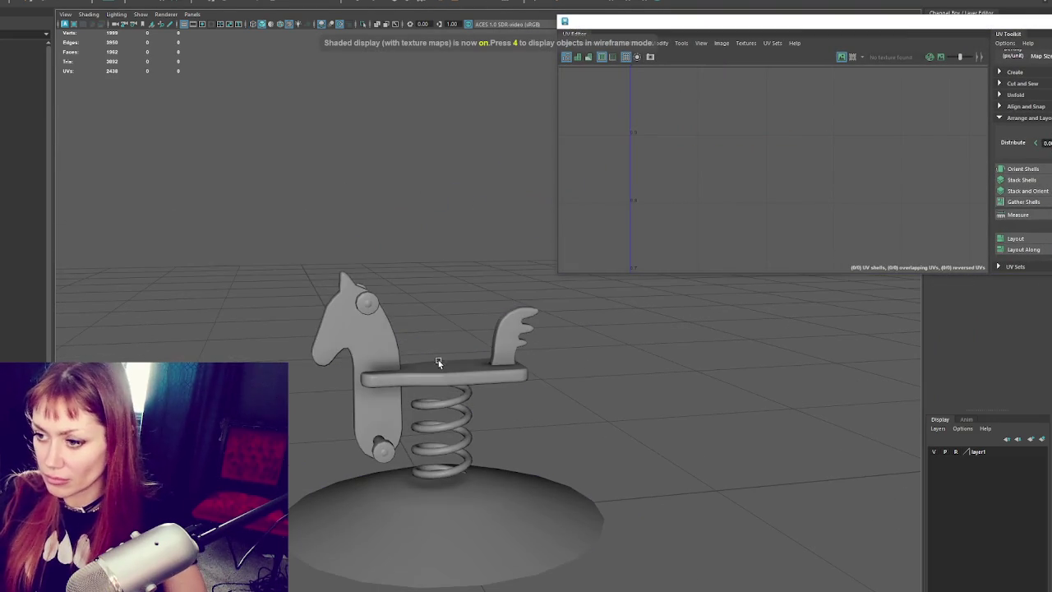
- Select the spring and unfold its UV shell into a long strip
click(447, 405)
click(745, 193)
shift+right_drag(757, 181, 638, 185)
drag(859, 20, 715, 23)
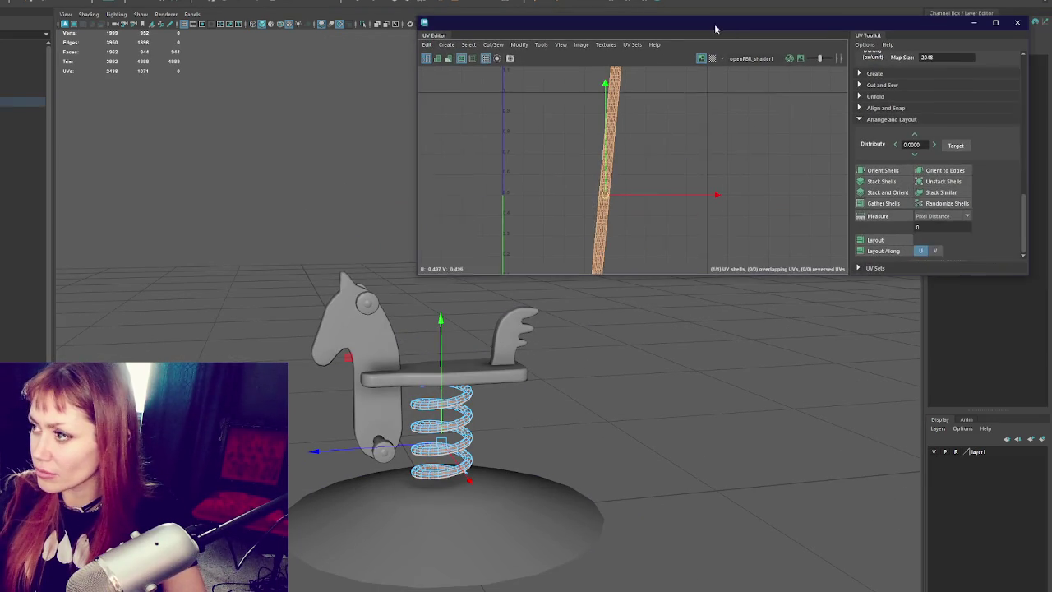
scroll(772, 191, down, 3)
scroll(765, 190, down, 2)
scroll(766, 191, up, 2)
scroll(740, 189, up, 3)
- Cut the spring's UVs into two shells and move the upper shell down beside the other
click(655, 175)
scroll(617, 181, up, 2)
right_drag(658, 185, 649, 170)
click(629, 155)
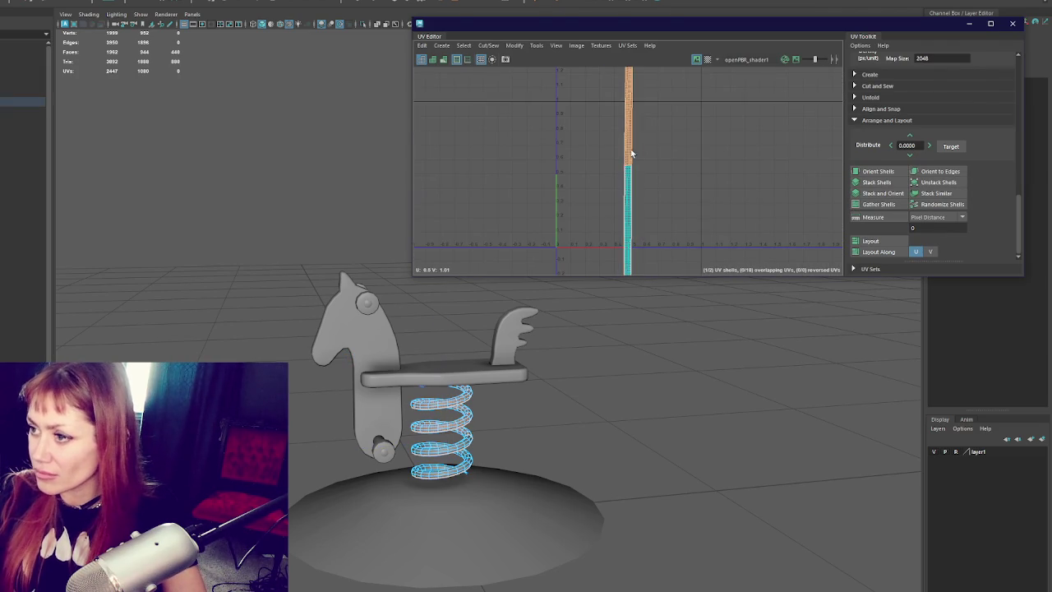
scroll(654, 157, down, 2)
drag(637, 129, 643, 208)
- Stack and orient both spring shells, then place them side by side
drag(668, 138, 601, 271)
click(879, 193)
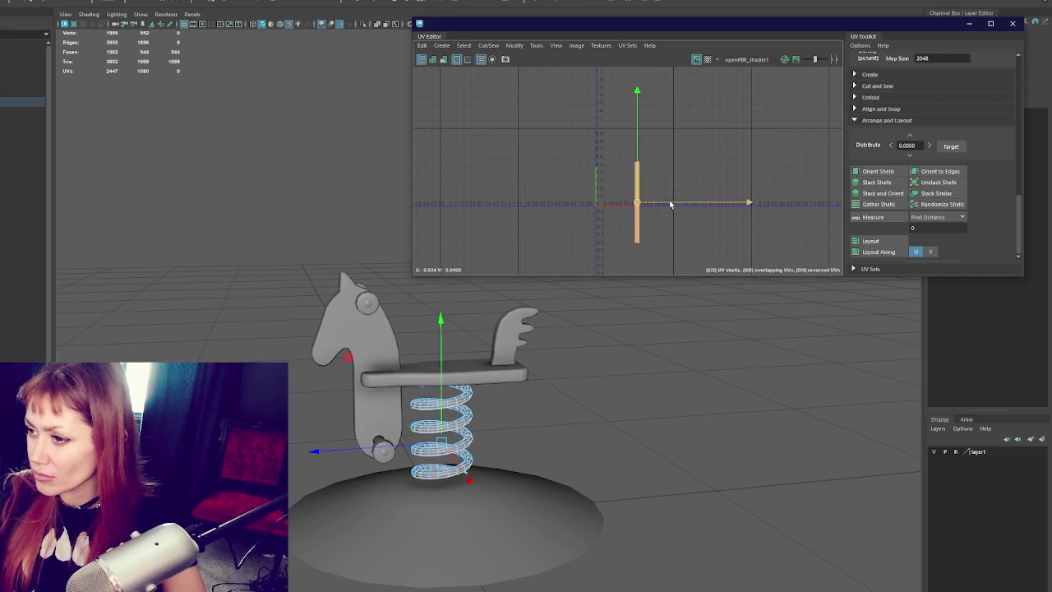
drag(641, 207, 671, 172)
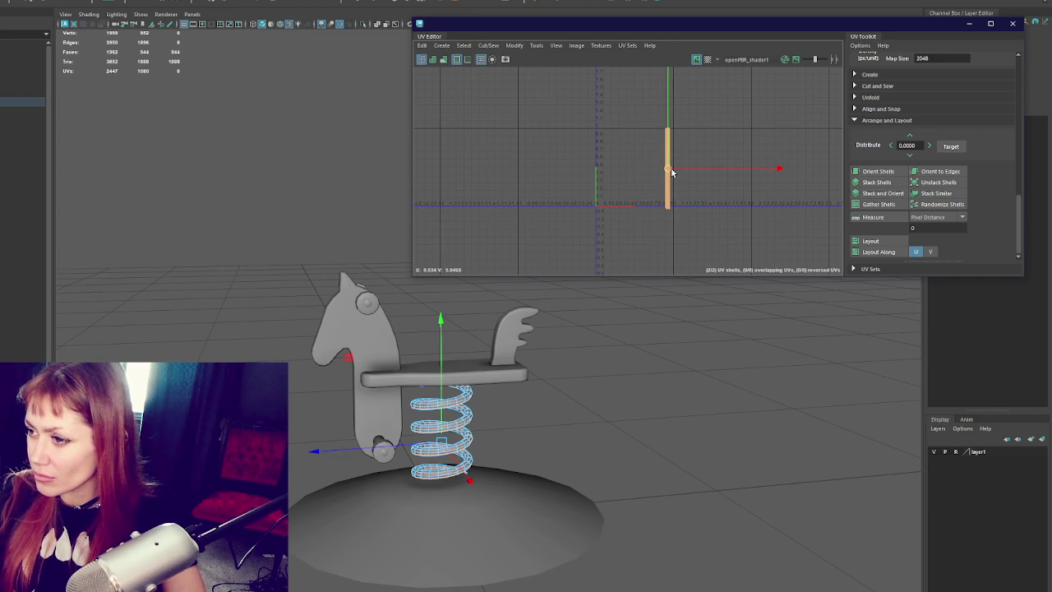
scroll(671, 173, up, 3)
click(664, 176)
click(664, 171)
drag(664, 171, 654, 160)
click(575, 119)
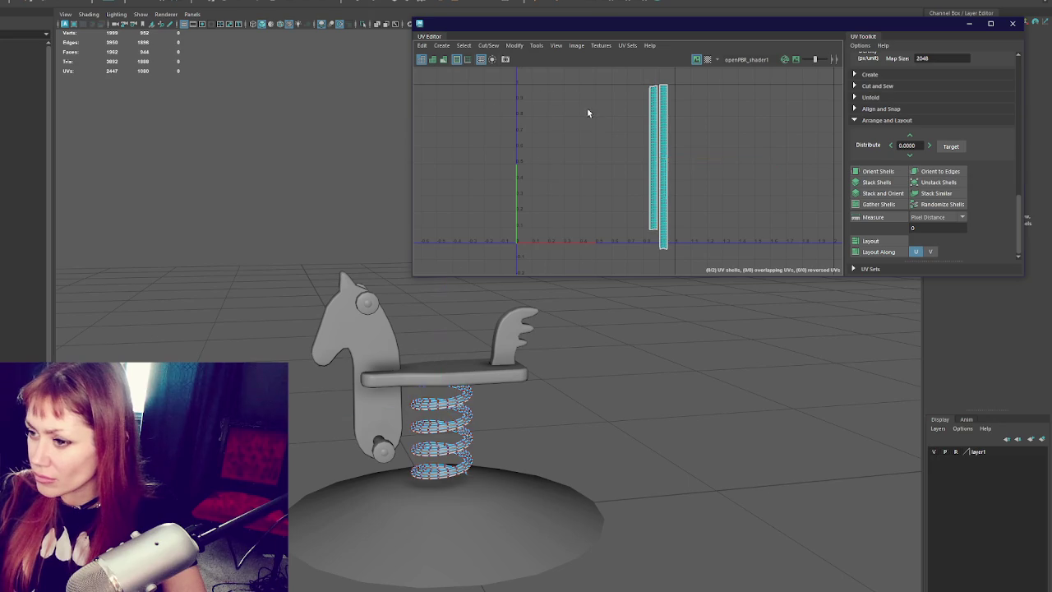
- Select the horse head and its UV shells
click(193, 211)
click(362, 345)
scroll(564, 193, down, 1)
key(ctrl+F11)
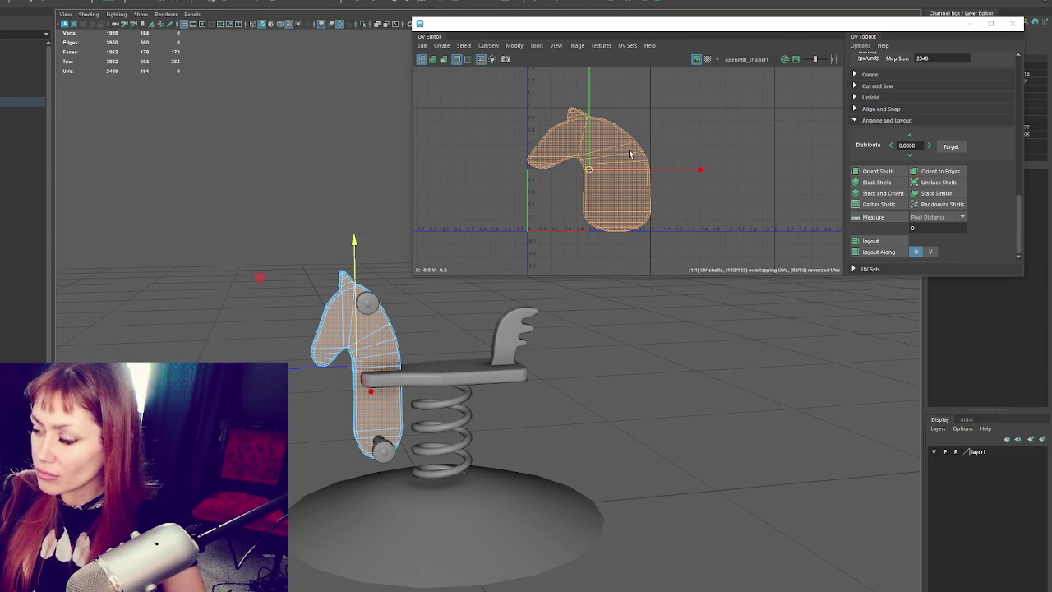
- Planar map and unfold the head's UVs, orient the shells, and apply the texel density
alt+drag(411, 231, 370, 223)
click(463, 347)
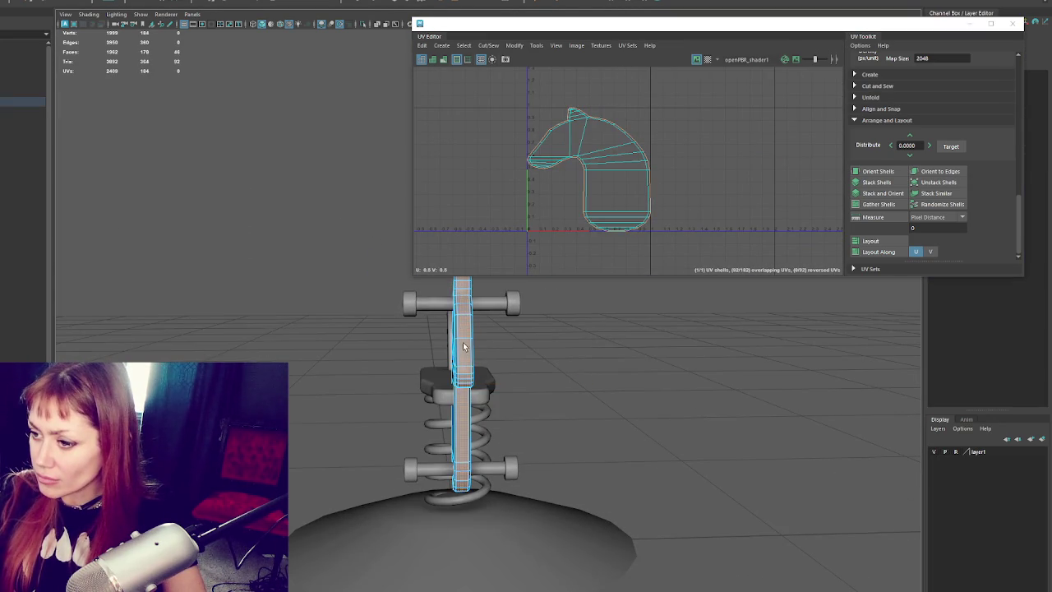
click(682, 131)
drag(680, 79, 496, 265)
shift+right_drag(615, 155, 678, 166)
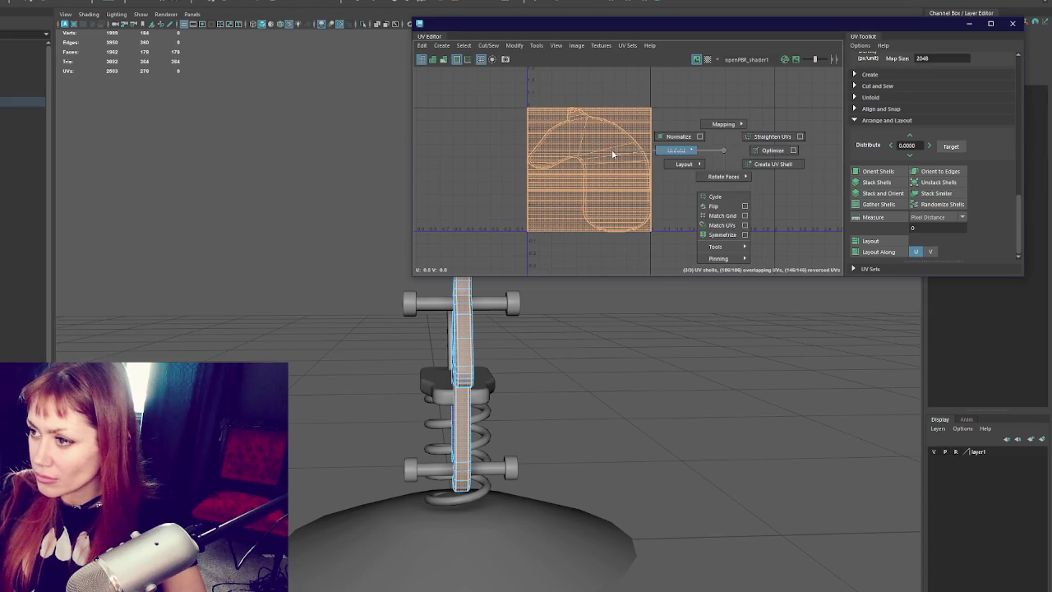
click(881, 194)
click(879, 171)
scroll(935, 136, up, 5)
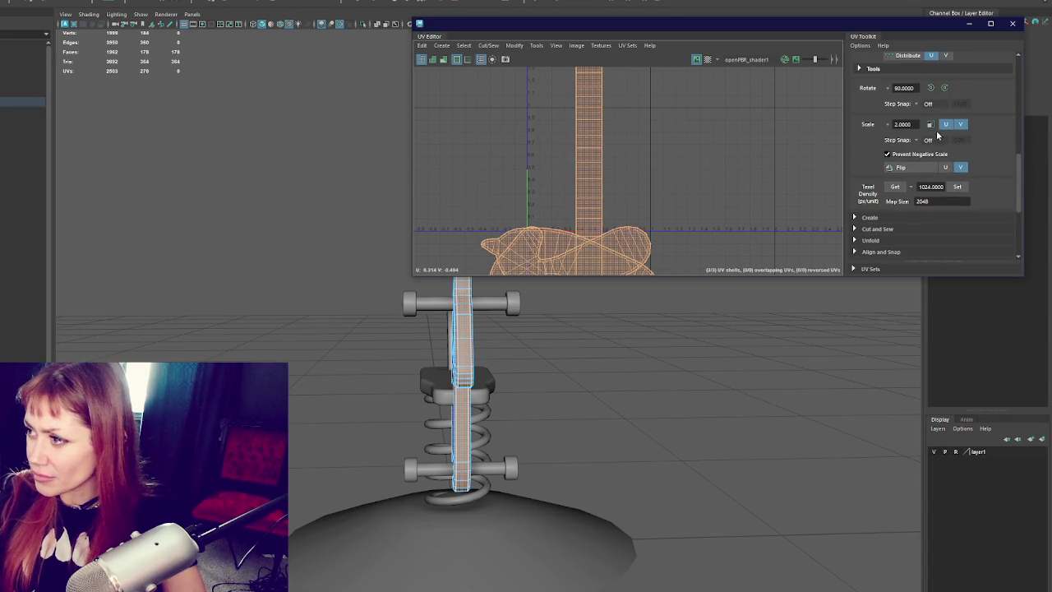
click(957, 186)
- Move the head shells out of the cluster and rotate the upper one to vertical
mouse_move(569, 258)
mouse_down()
mouse_move(563, 169)
mouse_move(557, 207)
mouse_up()
scroll(886, 204, down, 5)
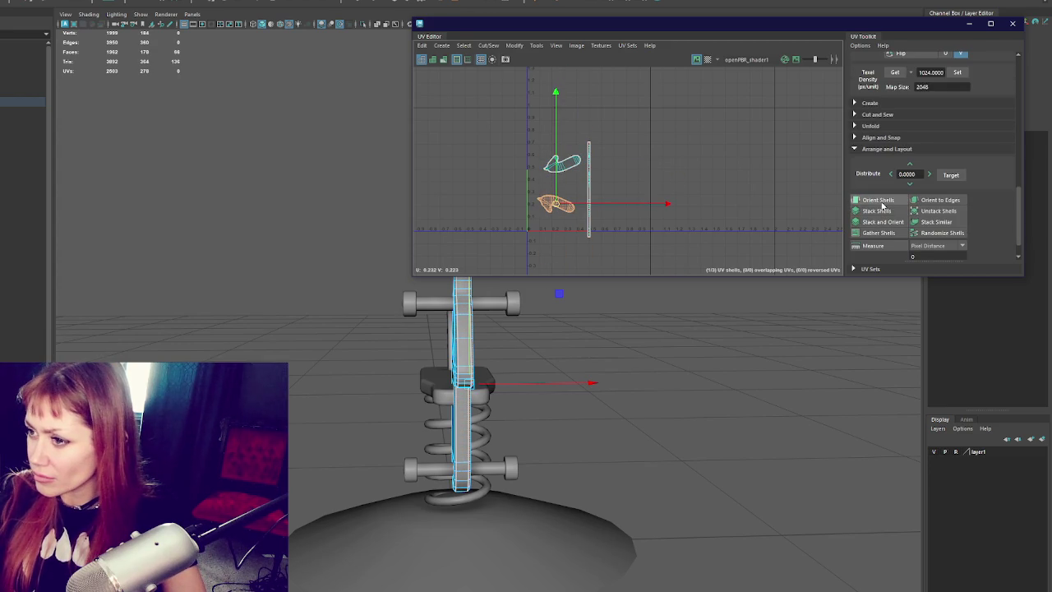
click(563, 164)
scroll(970, 197, up, 1)
scroll(962, 148, up, 4)
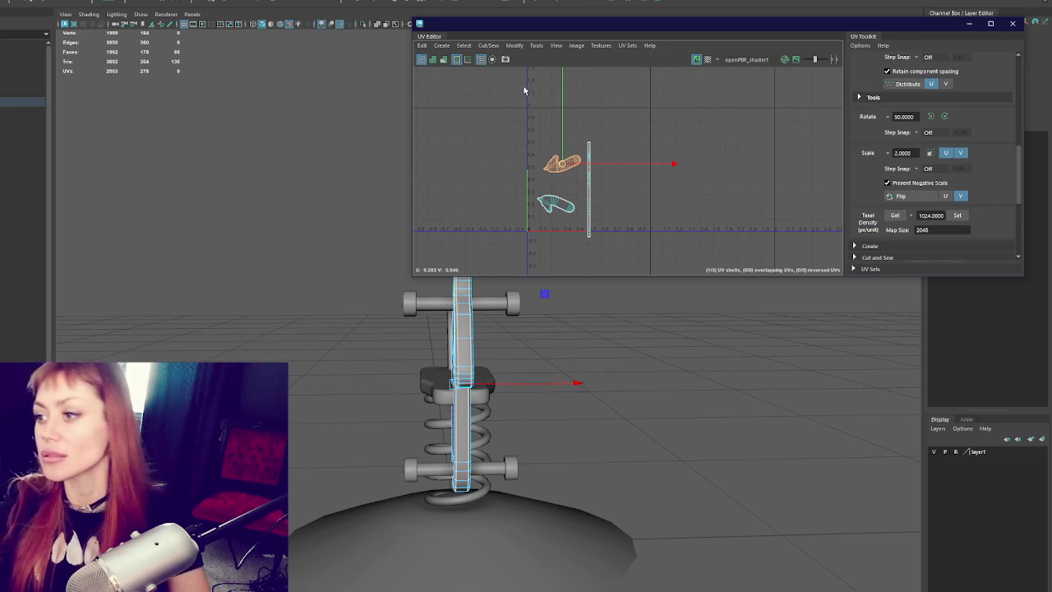
key(e)
drag(658, 112, 566, 277)
key(w)
- Rotate the lower head shell upright and move it beside the upper shell
click(559, 205)
key(e)
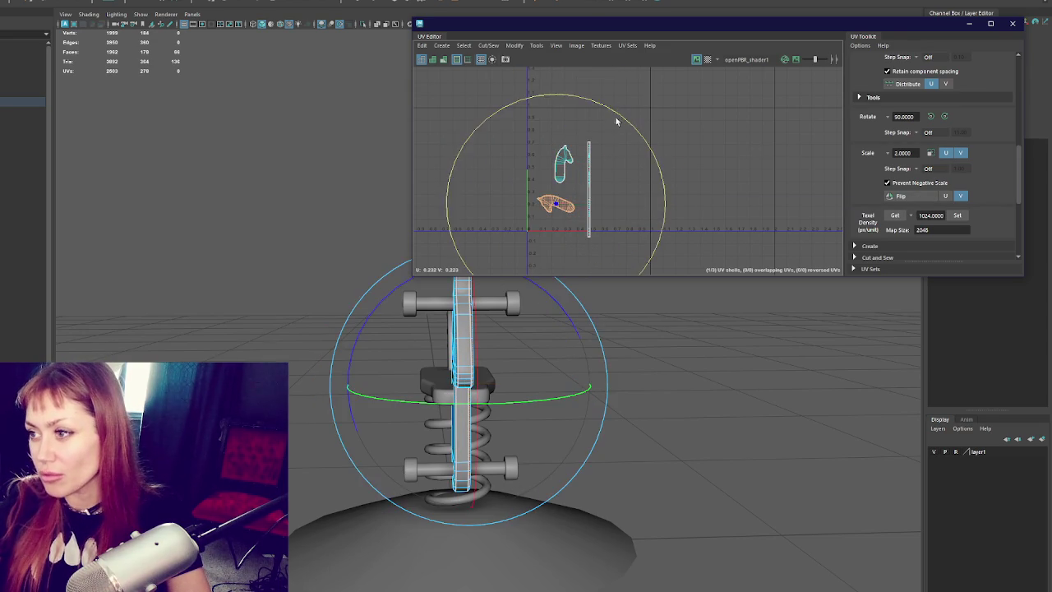
drag(616, 122, 664, 238)
key(w)
drag(554, 208, 544, 167)
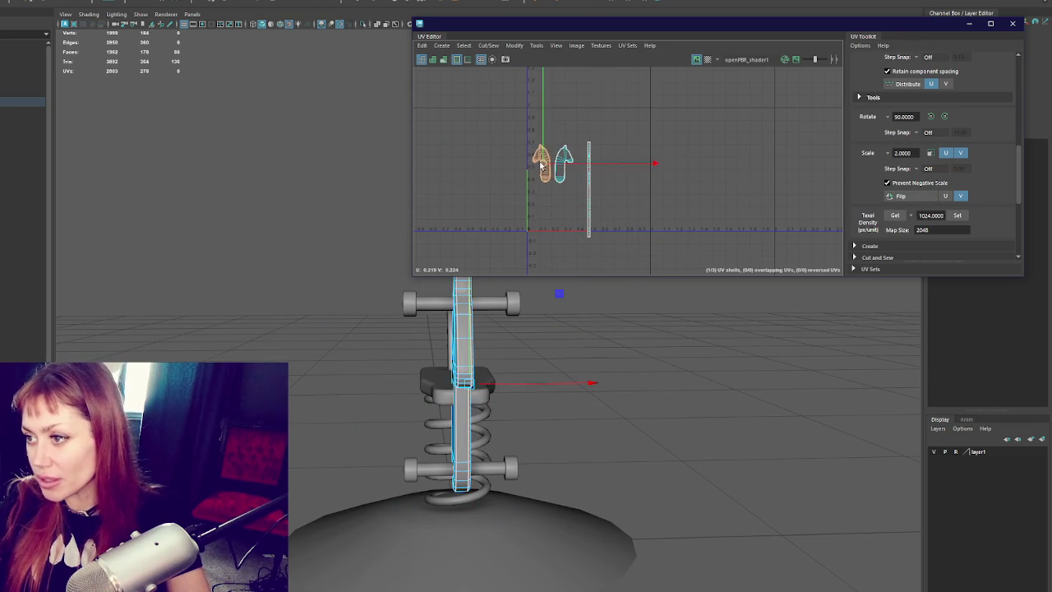
scroll(576, 184, up, 2)
scroll(577, 184, up, 2)
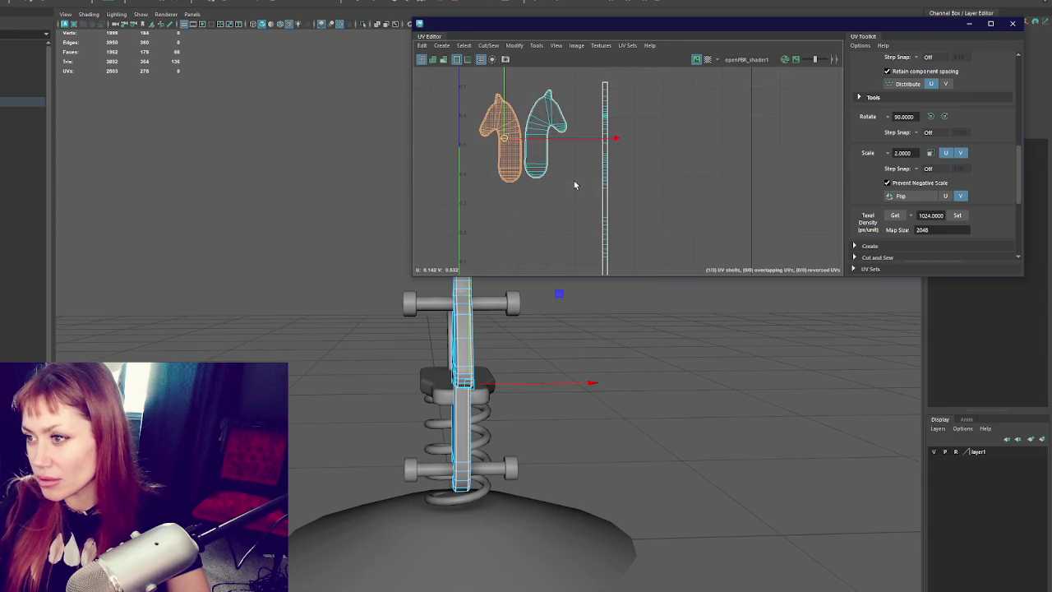
- Move both head shells down-left together
click(536, 164)
shift+click(515, 155)
drag(545, 133, 510, 221)
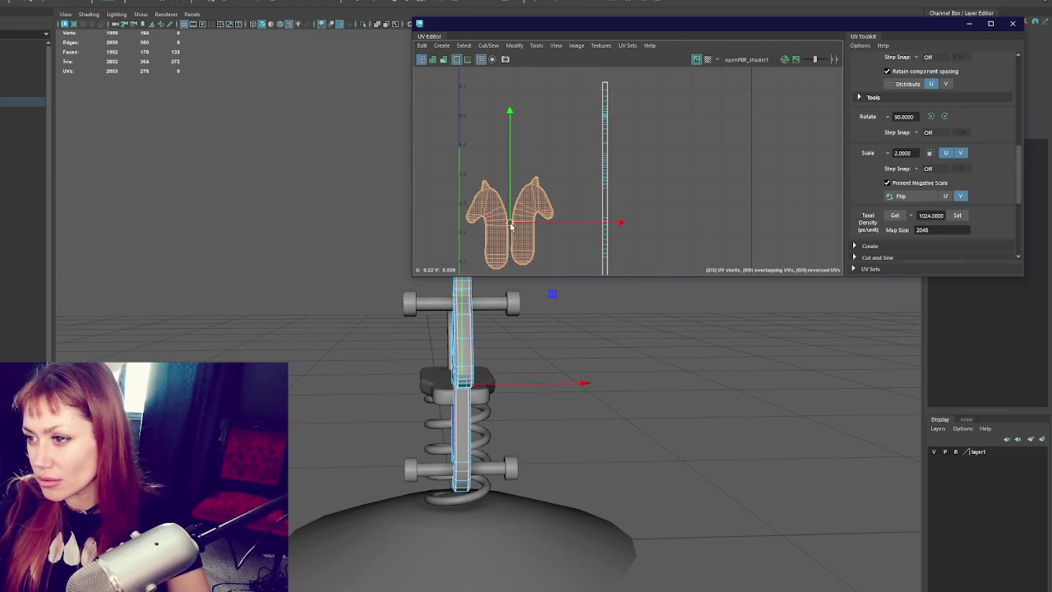
scroll(628, 185, down, 2)
- Switch the selection from the head shells to the tail fin piece
click(583, 171)
click(542, 209)
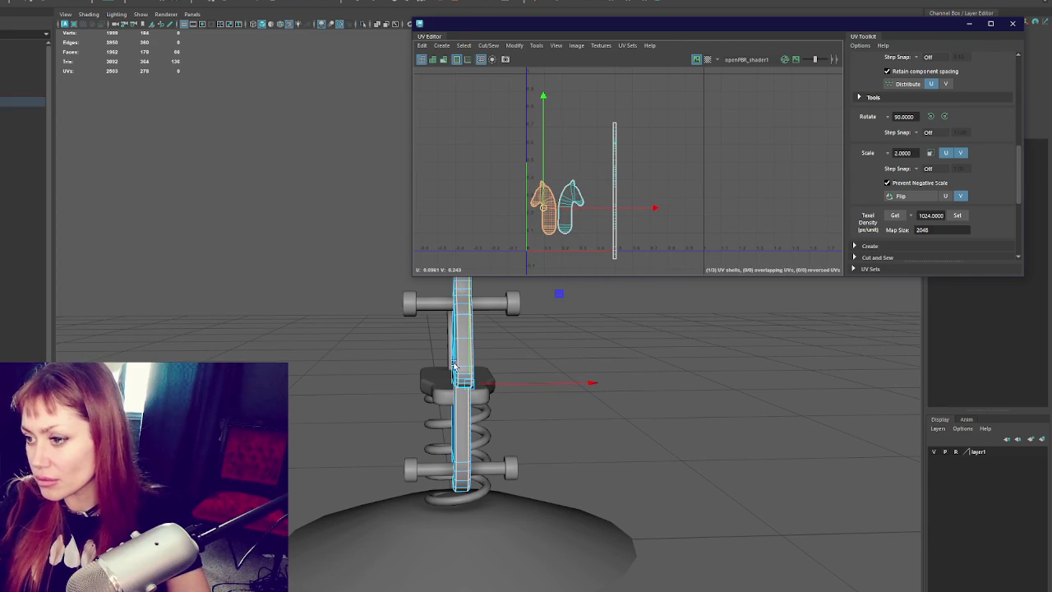
alt+drag(453, 365, 497, 355)
key(F8)
click(437, 341)
right_drag(680, 129, 680, 148)
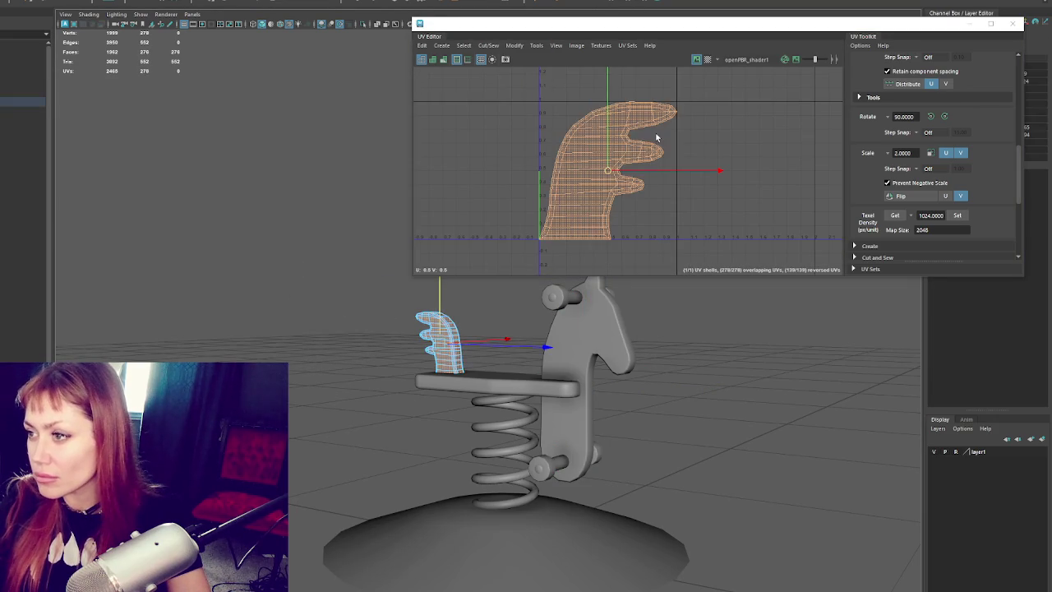
- Isolate the tail piece in wireframe view and split its UVs into separate shells
alt+drag(403, 355, 378, 357)
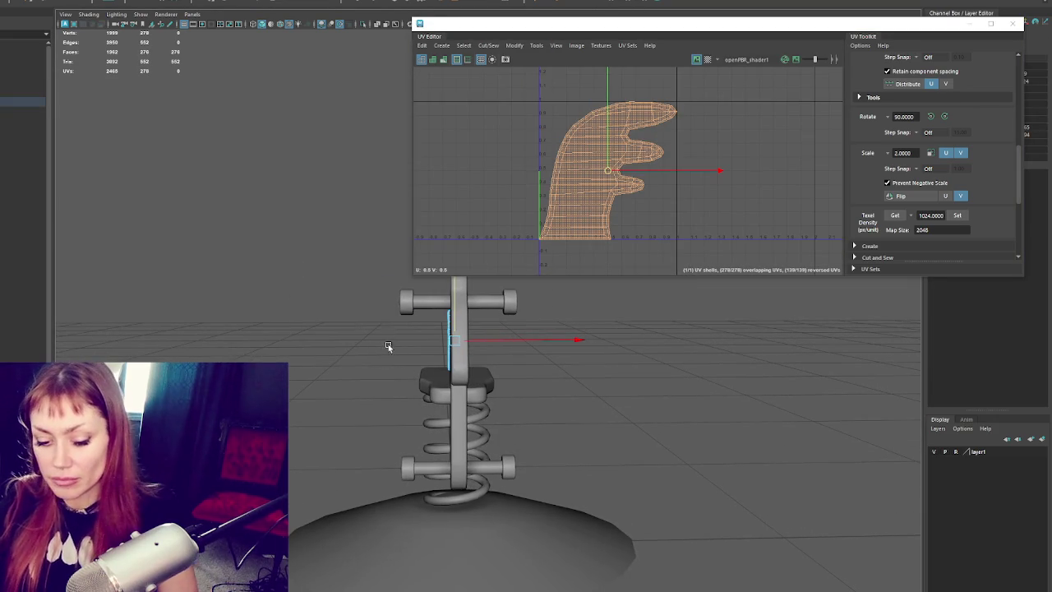
key(ctrl+1)
key(4)
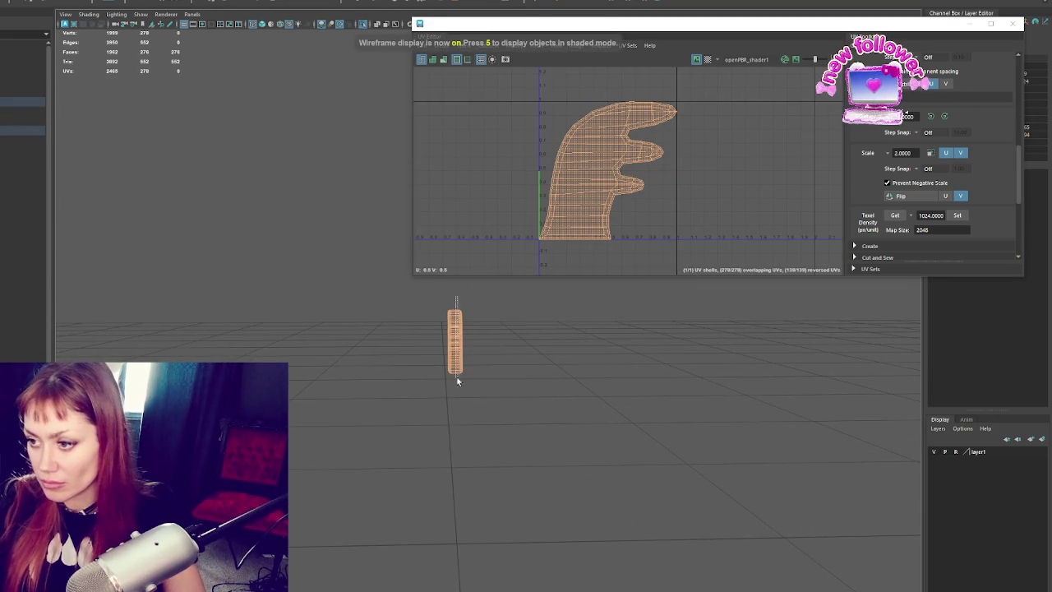
key(ctrl+z)
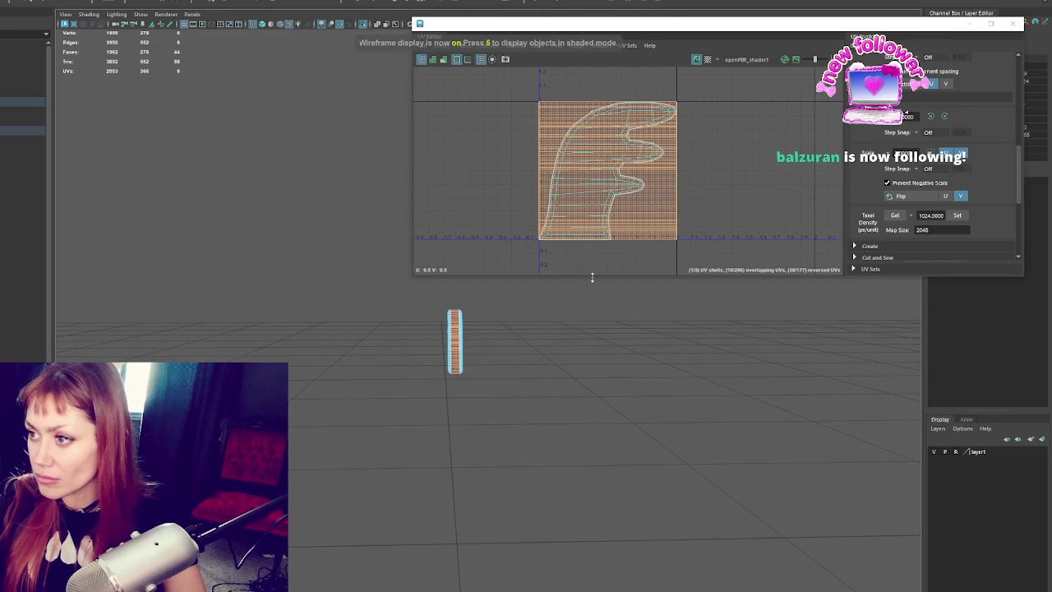
- Unfold and straighten the tail's shells, then move them just right of the 0–1 square
mouse_move(742, 163)
right_down()
mouse_move(742, 179)
mouse_move(747, 142)
mouse_move(716, 189)
right_up()
click(958, 215)
scroll(892, 204, down, 5)
click(882, 224)
mouse_move(612, 173)
mouse_down()
mouse_move(607, 191)
mouse_move(705, 158)
mouse_up()
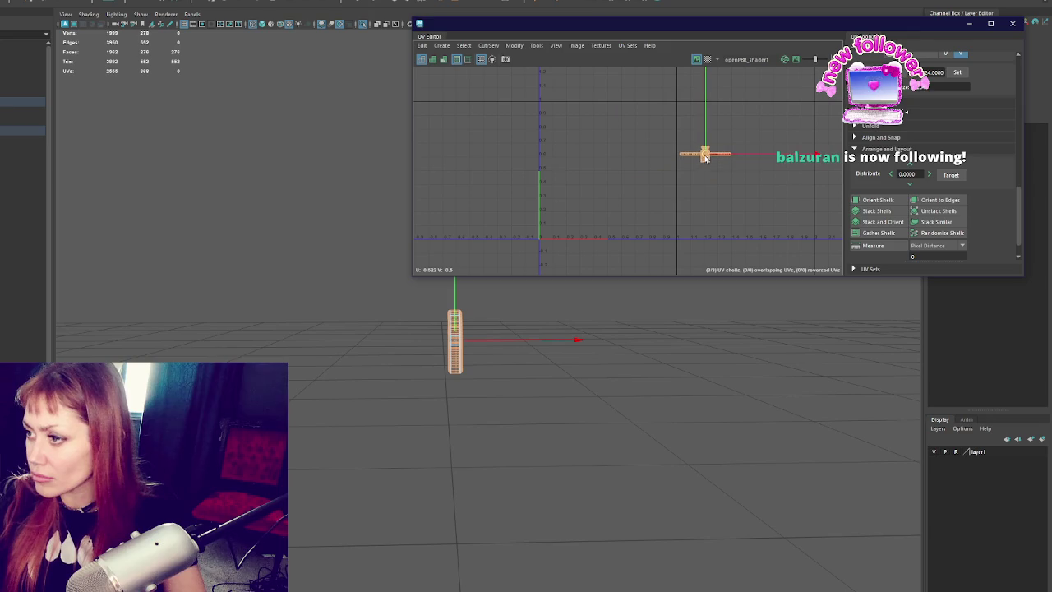
- Restore the full model and select the seat and all of its UVs
click(622, 188)
click(276, 151)
key(ctrl+1)
click(468, 331)
alt+drag(469, 331, 452, 345)
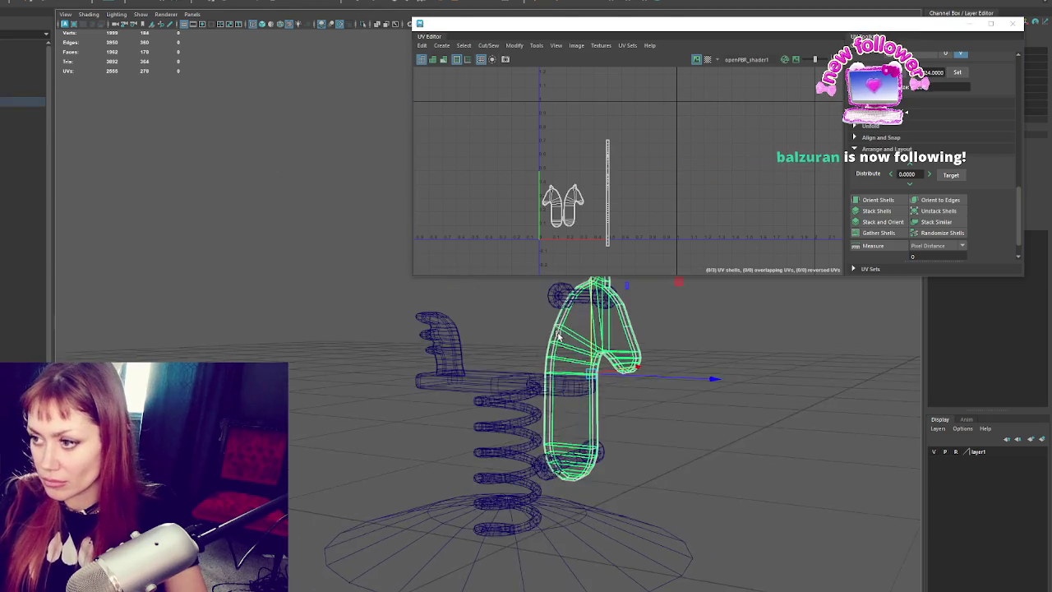
click(450, 346)
click(481, 382)
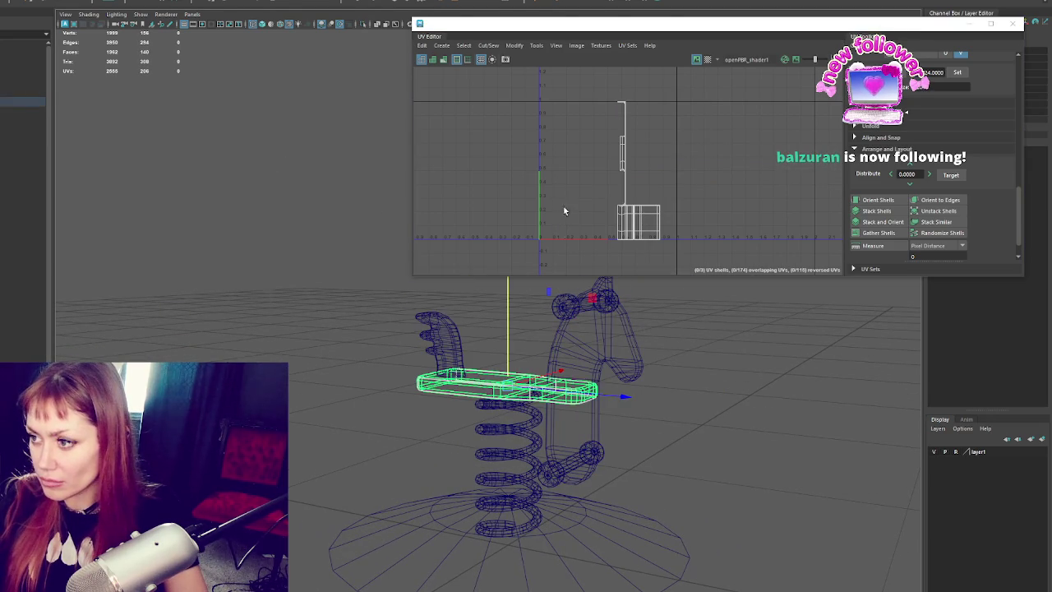
right_drag(540, 177, 559, 235)
drag(563, 107, 684, 188)
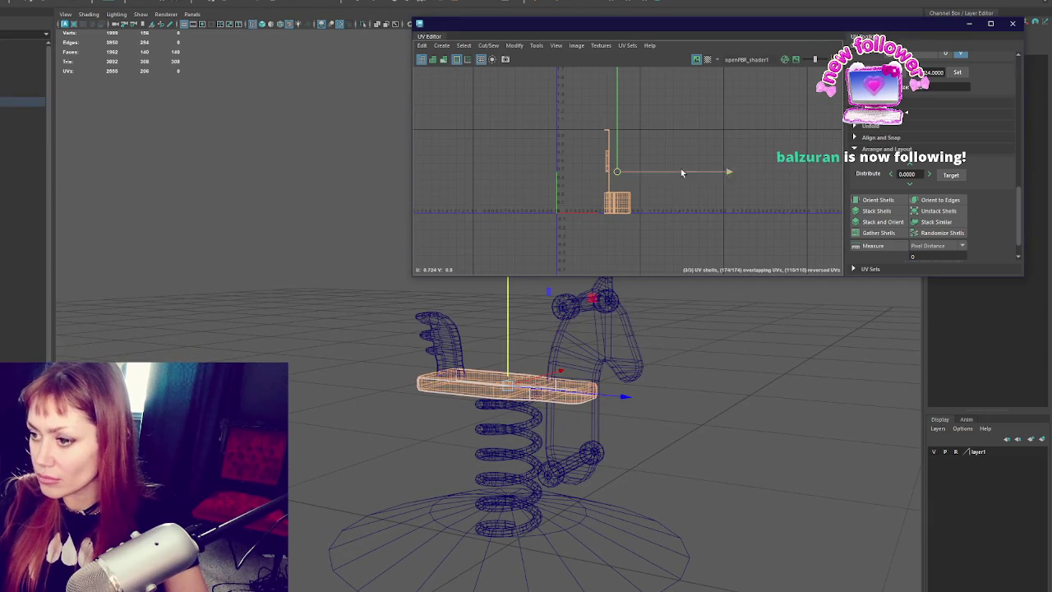
- Isolate the seat and cut its UVs along the chosen seam edges
alt+drag(625, 354, 554, 353)
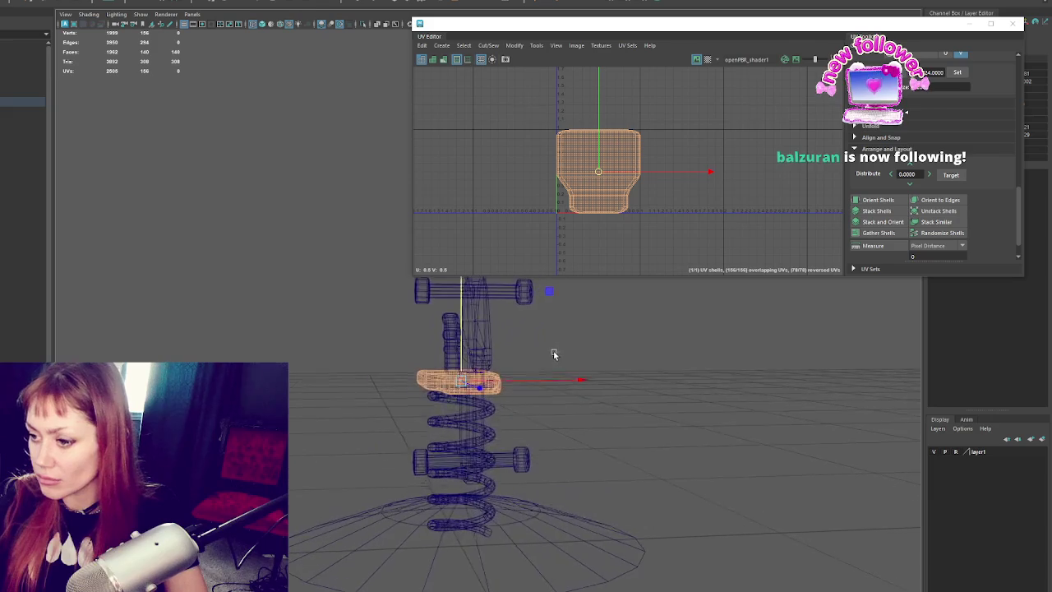
key(shift+i)
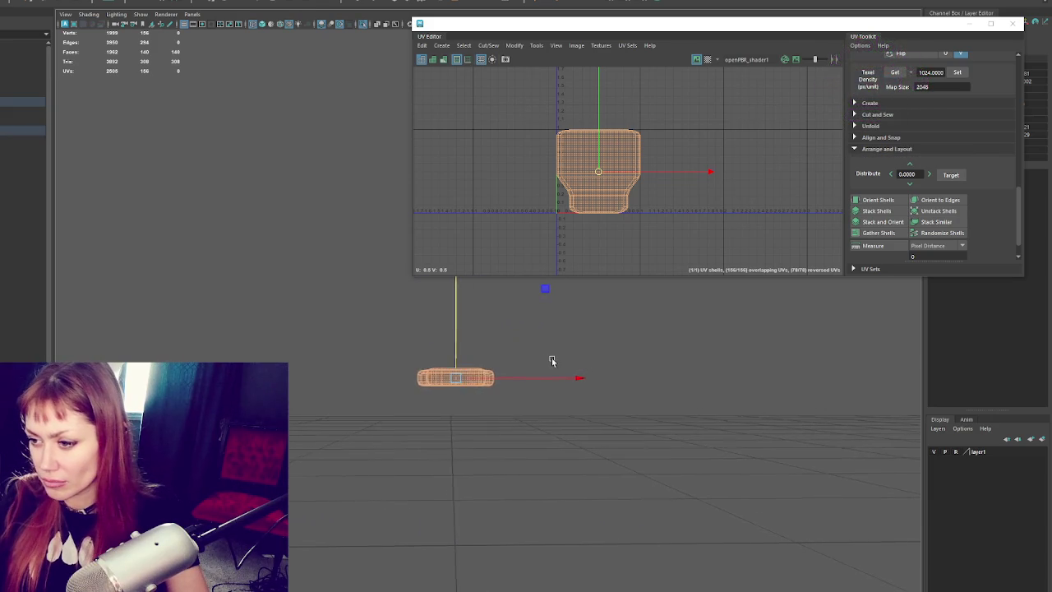
scroll(545, 370, up, 3)
key(q)
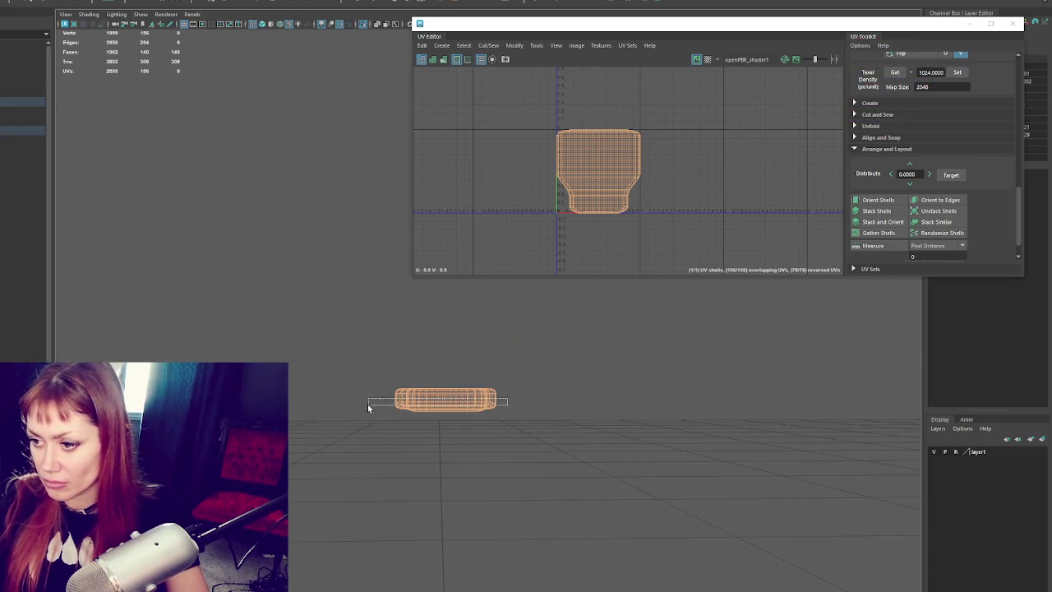
drag(369, 403, 356, 399)
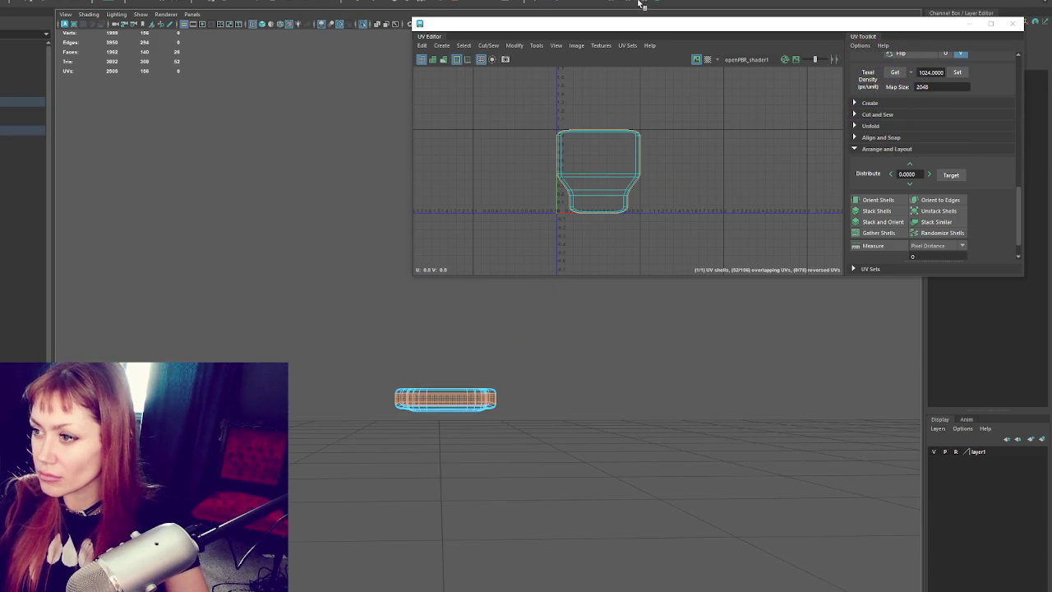
key(ctrl+z)
key(ctrl+z)
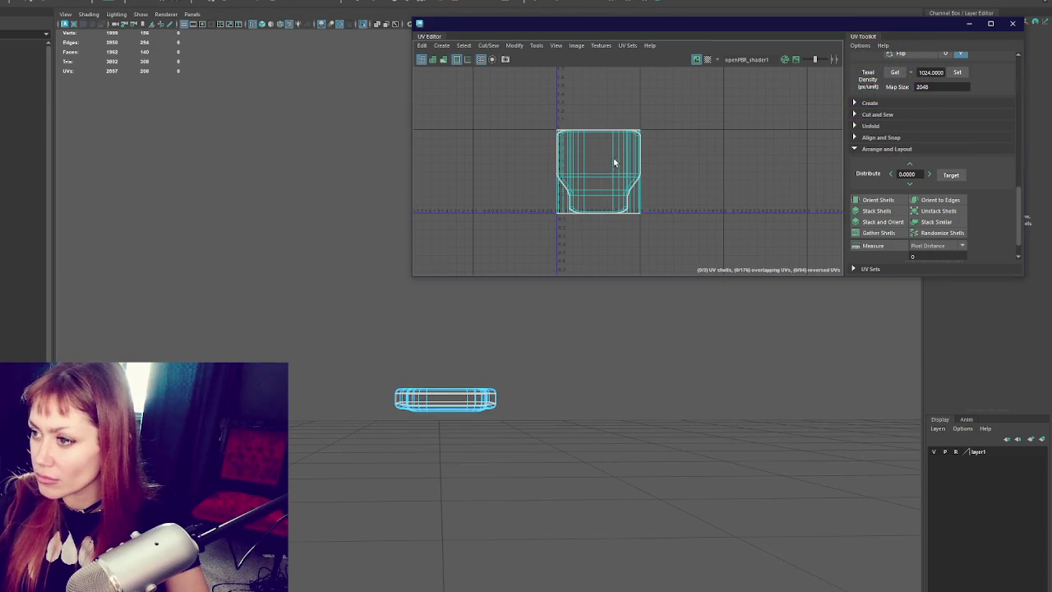
key(ctrl+z)
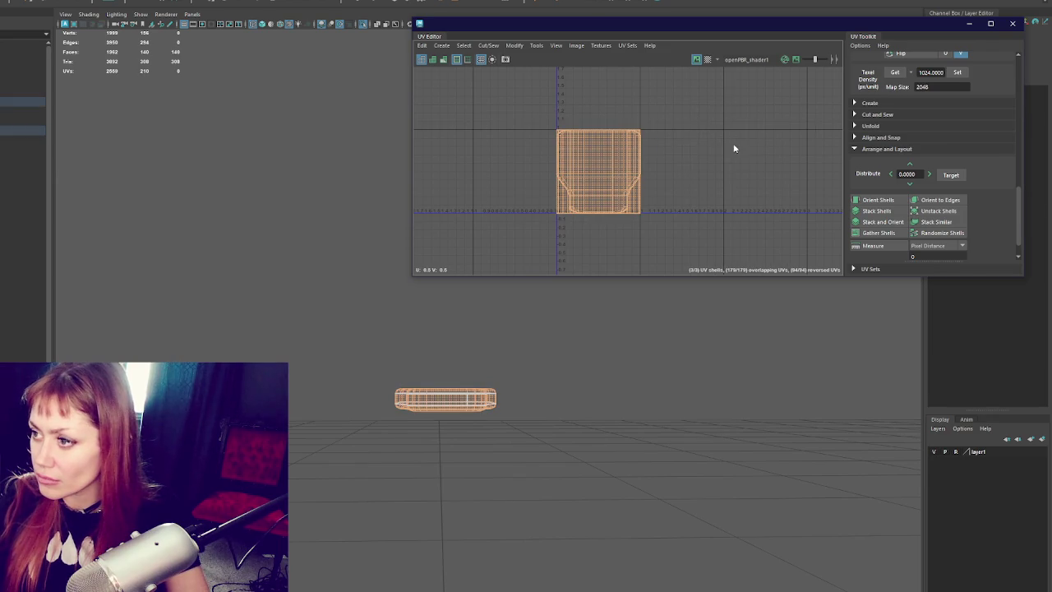
- Unfold and lay out the seat shells at the shared texel density, then select the whole assembly
shift+right_drag(734, 149, 481, 146)
click(875, 200)
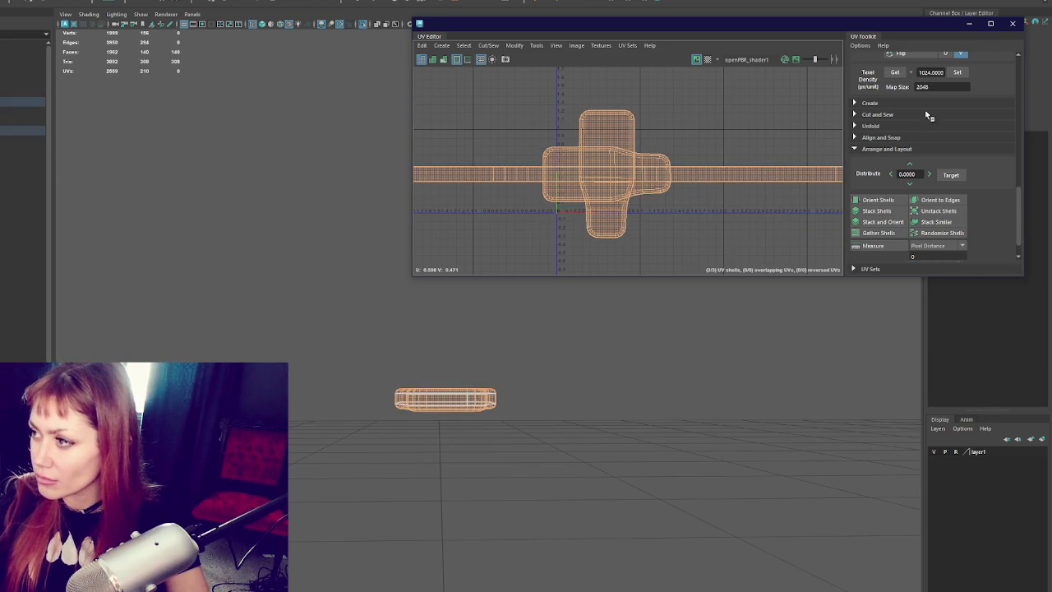
click(956, 72)
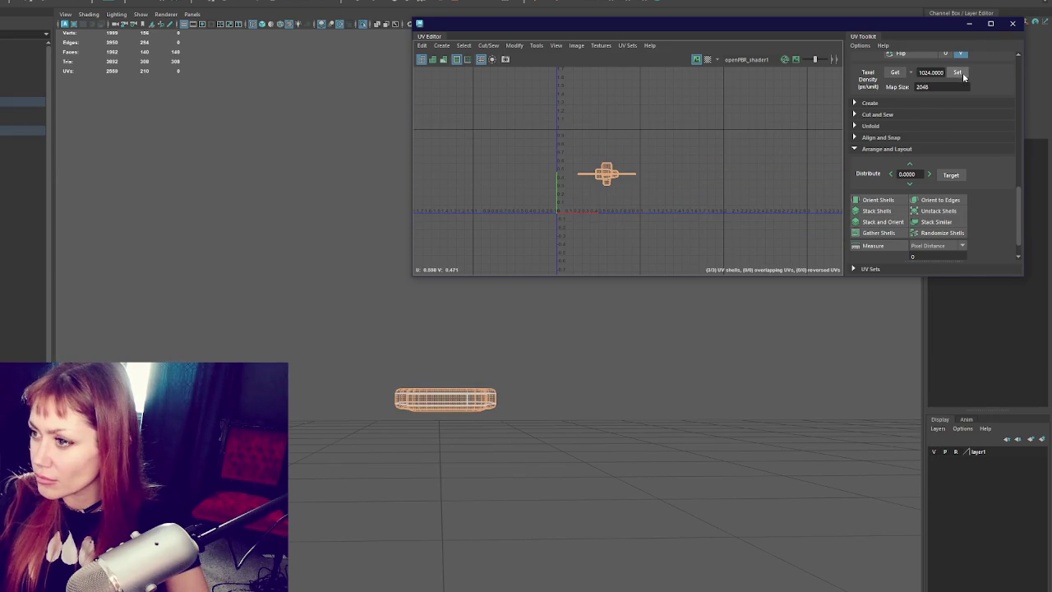
click(235, 199)
key(f)
drag(292, 261, 592, 487)
scroll(622, 227, up, 2)
scroll(622, 199, up, 1)
scroll(623, 199, up, 1)
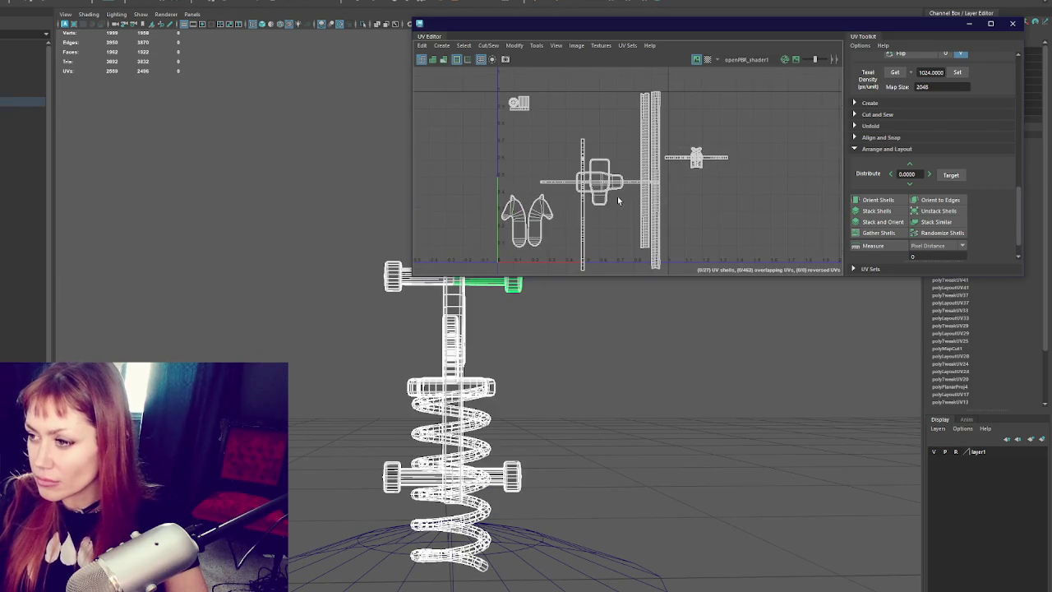
- Move the thin vertical UV strip beside the tall shell
click(582, 223)
drag(580, 207, 631, 206)
scroll(689, 202, up, 1)
scroll(689, 202, up, 1)
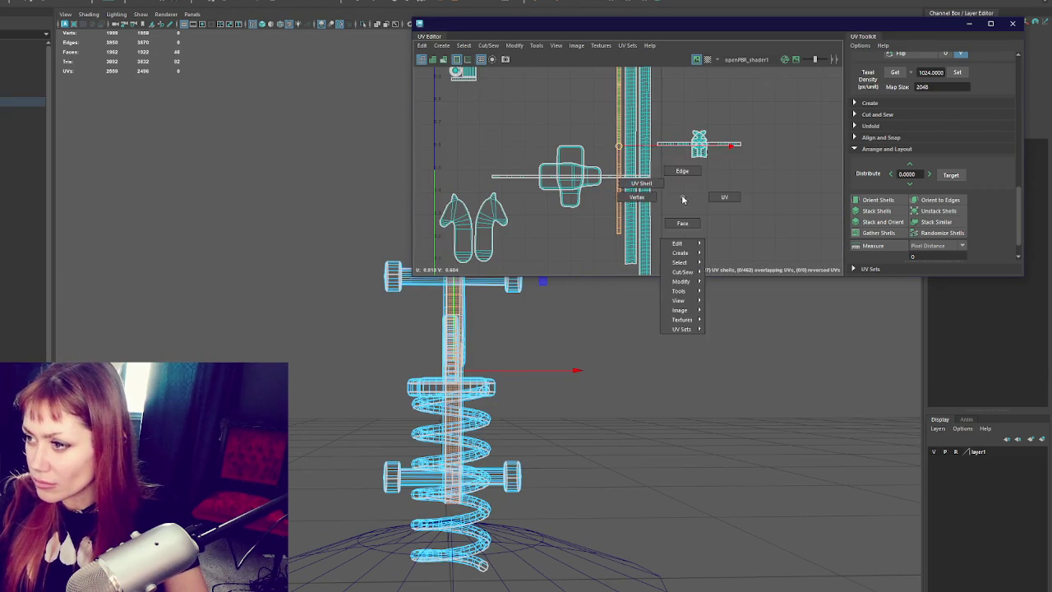
right_drag(688, 202, 649, 158)
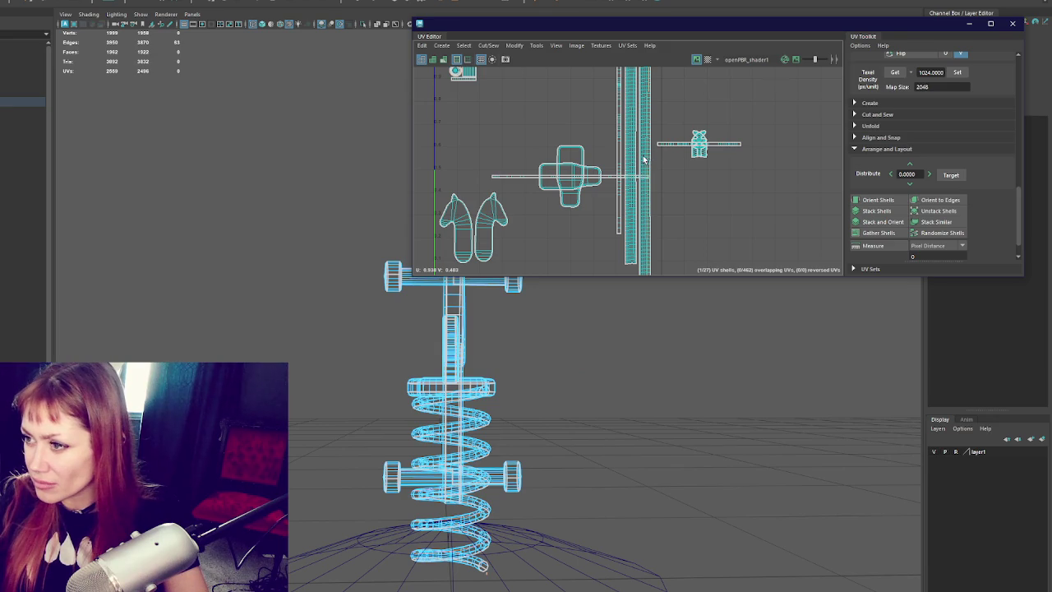
scroll(605, 181, down, 2)
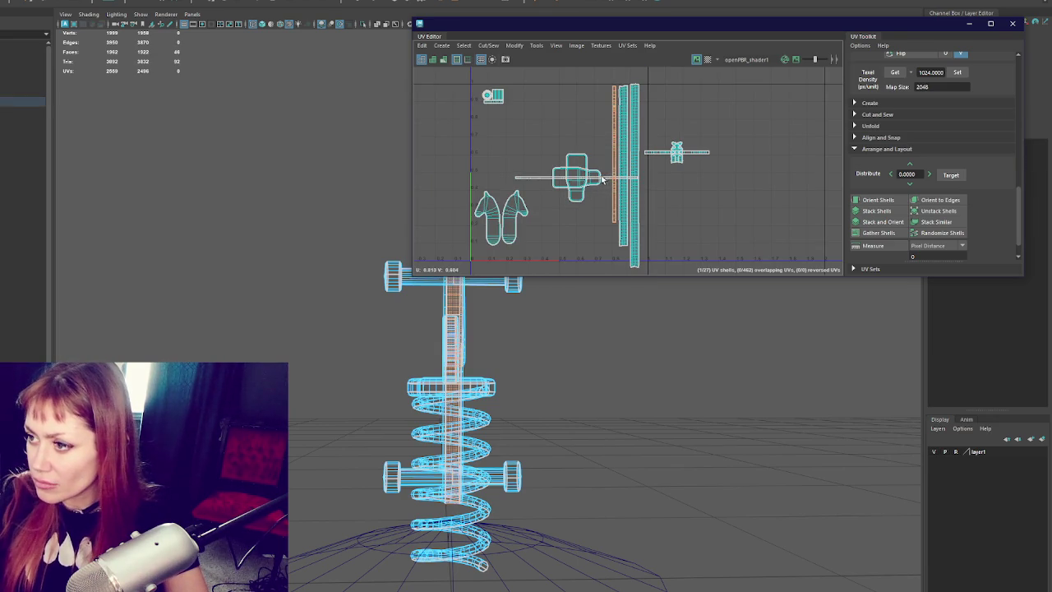
click(608, 182)
- Rotate the long horizontal strip 90° and move it and the small shell beside the long strips
click(606, 180)
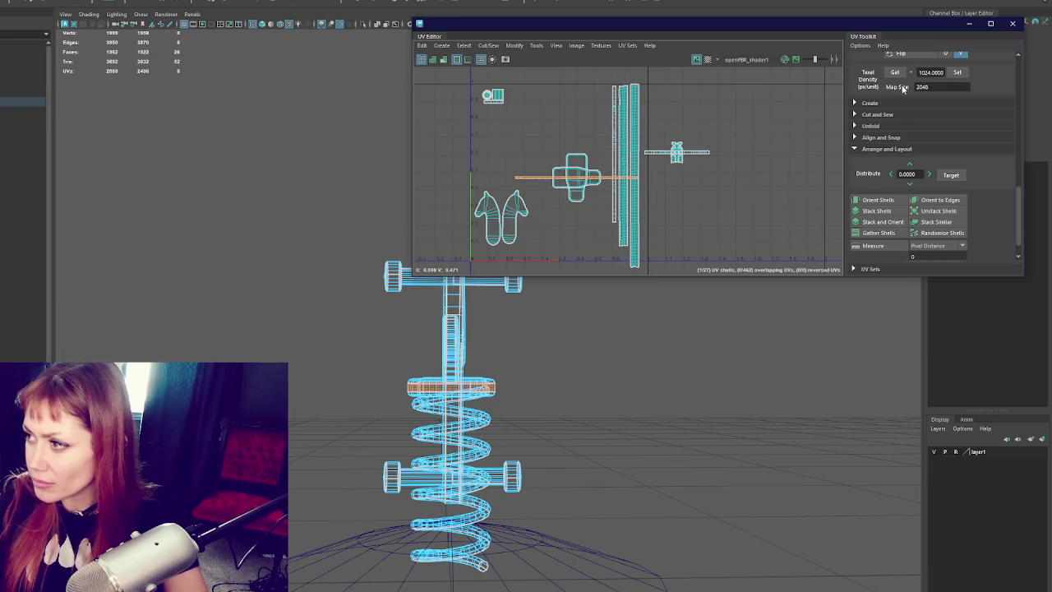
scroll(978, 74, up, 2)
scroll(934, 88, up, 3)
click(930, 116)
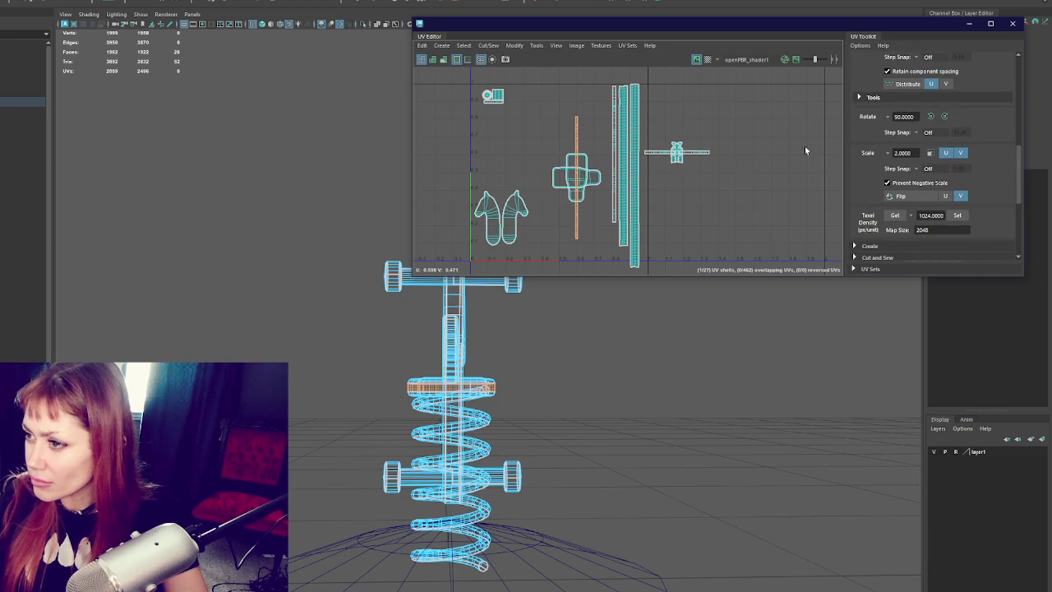
drag(576, 186, 609, 148)
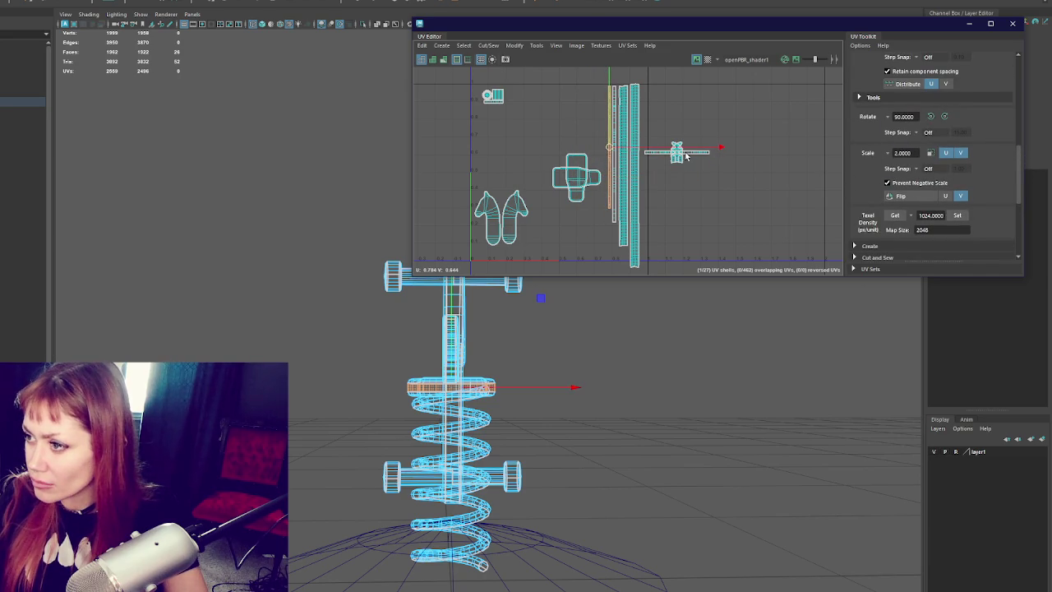
click(675, 154)
drag(680, 150, 637, 124)
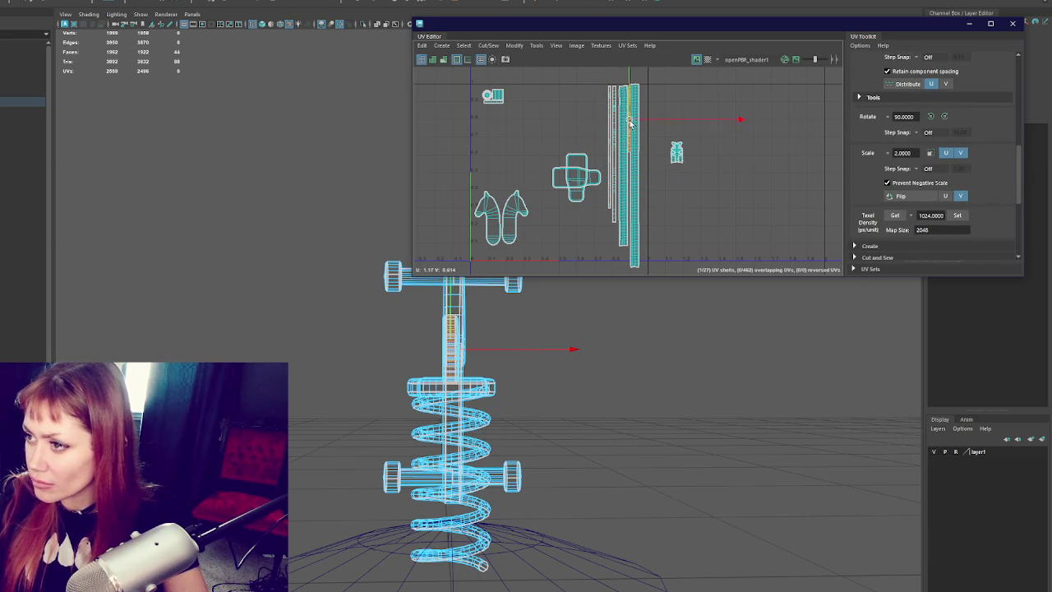
- Group the seat shells, small pieces and both horse body halves into one compact cluster
drag(573, 163, 540, 115)
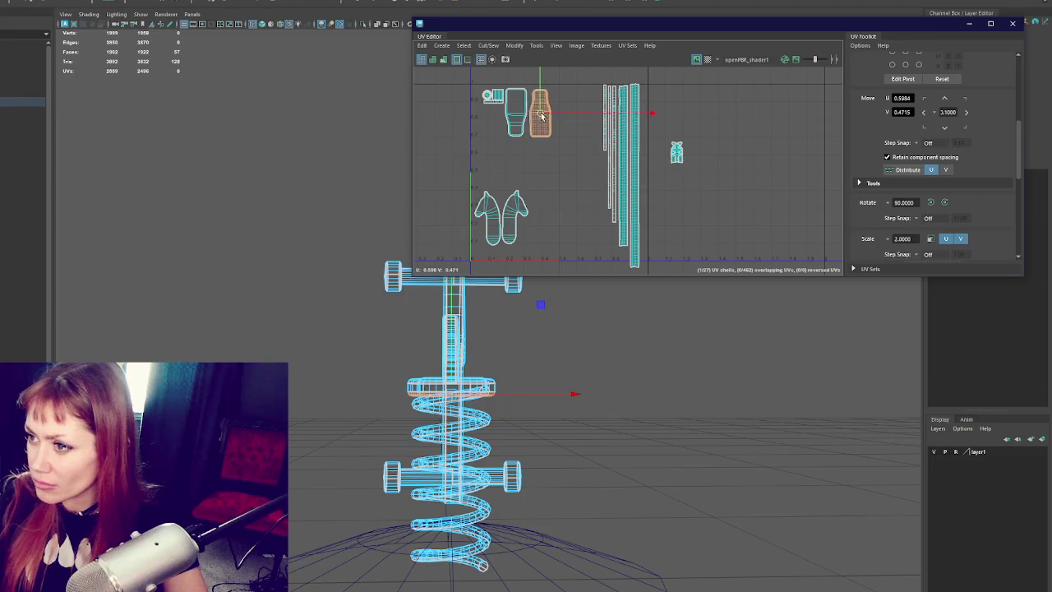
click(675, 153)
drag(676, 153, 564, 107)
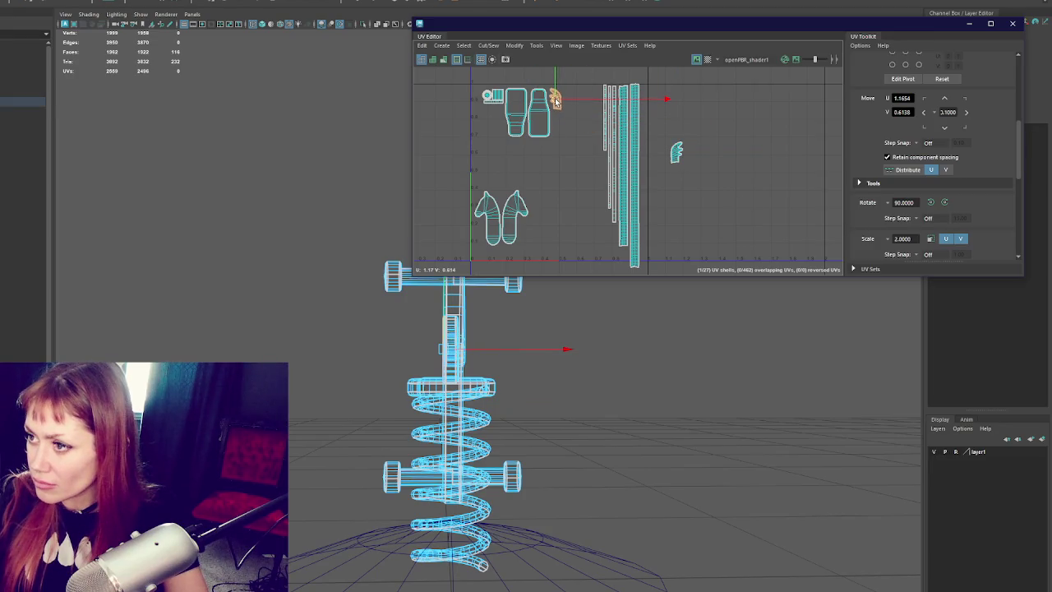
drag(496, 216, 507, 162)
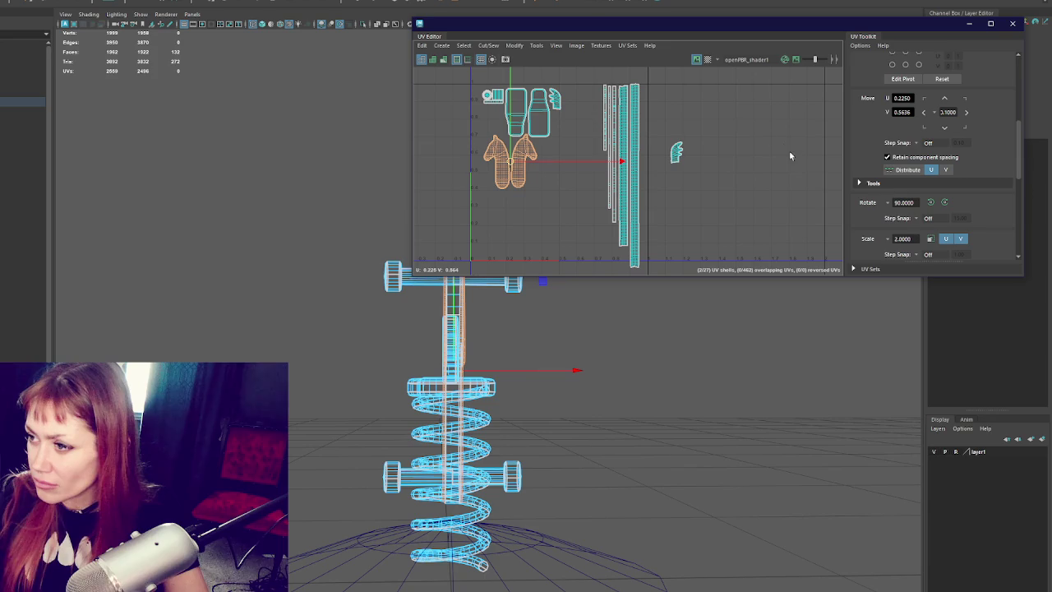
drag(659, 185, 677, 158)
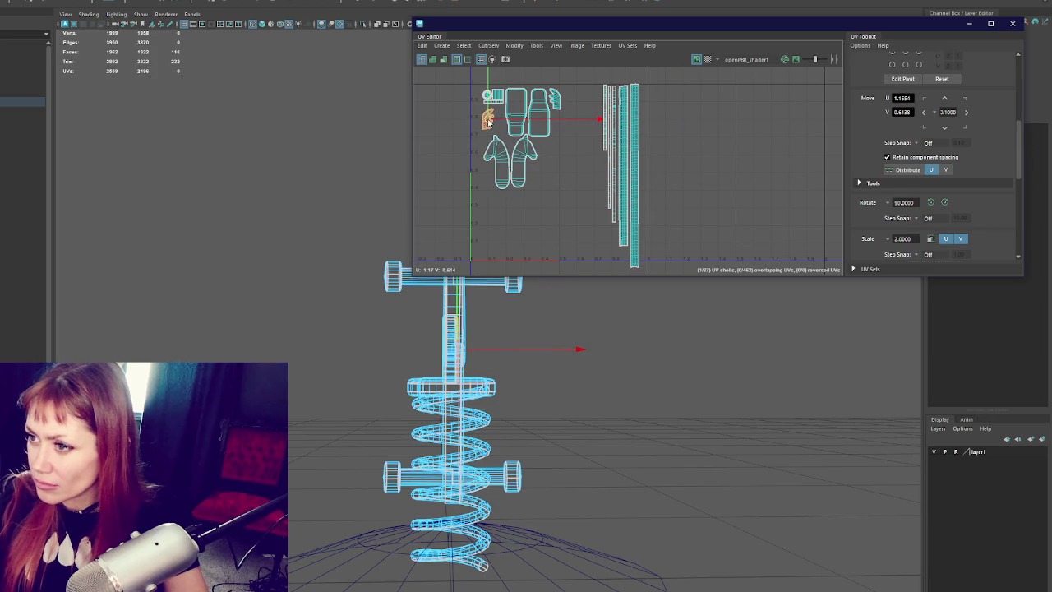
click(559, 103)
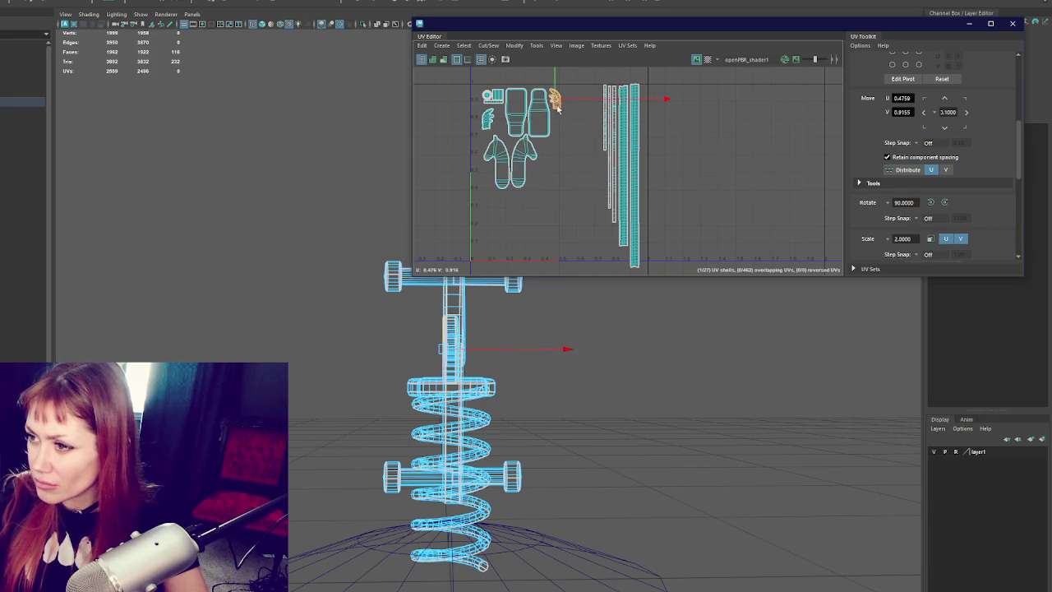
drag(554, 170, 535, 176)
- Select all the UV shells
drag(458, 71, 698, 258)
scroll(614, 174, up, 2)
scroll(614, 179, down, 2)
scroll(623, 200, down, 1)
scroll(597, 226, down, 1)
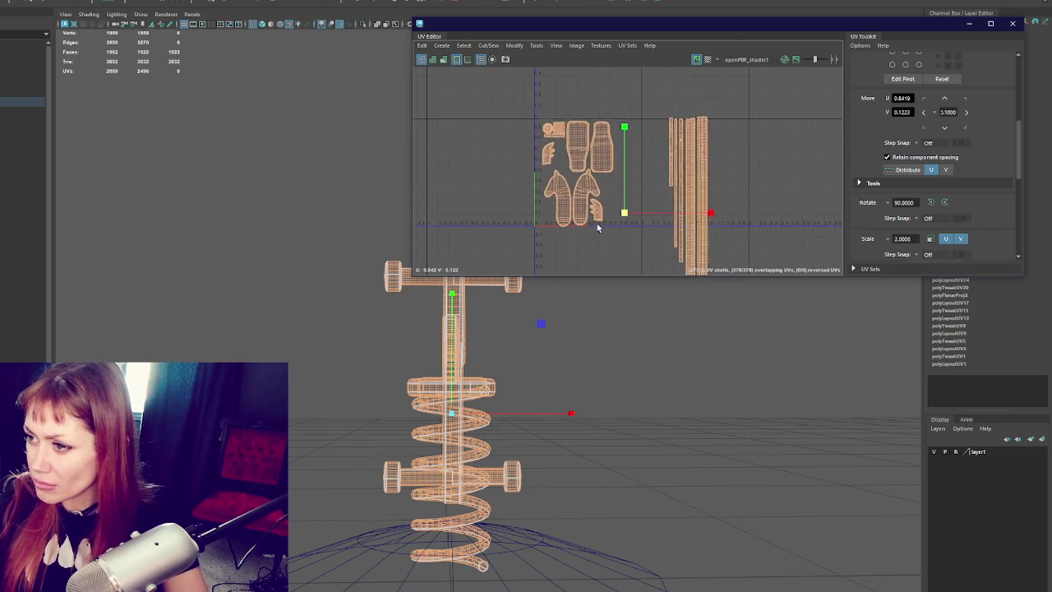
- Shift all shells left, then move the long strip and rightmost spring strip beside them
key(w)
drag(597, 226, 616, 209)
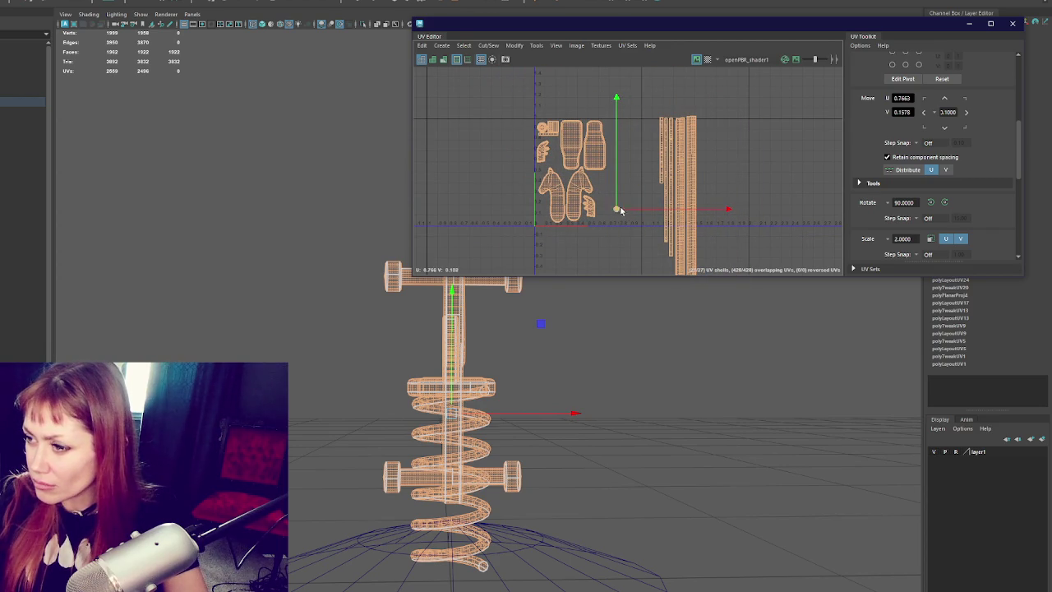
click(667, 167)
drag(662, 155, 612, 152)
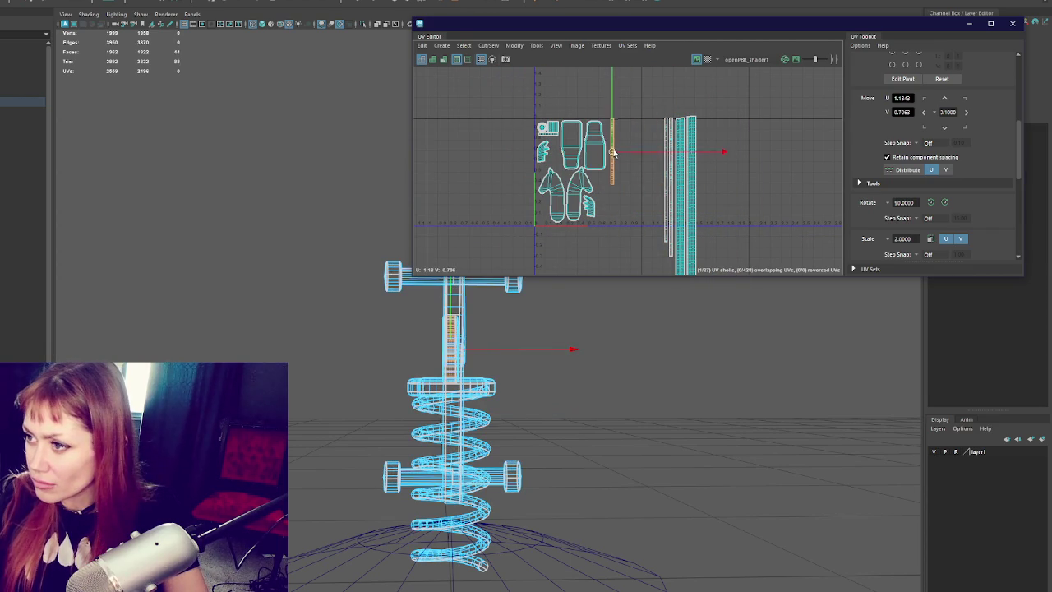
click(690, 179)
drag(692, 216, 631, 215)
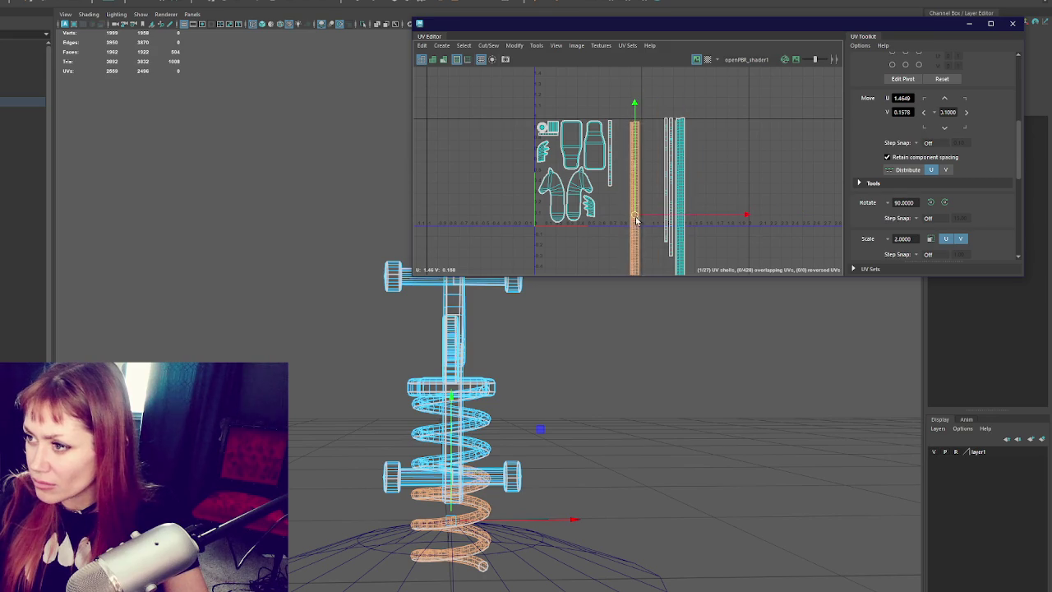
alt+middle_drag(636, 223, 602, 138)
- Cut the spring strip along an edge into two shells and lift the cut piece beside the other strip
right_drag(616, 160, 615, 197)
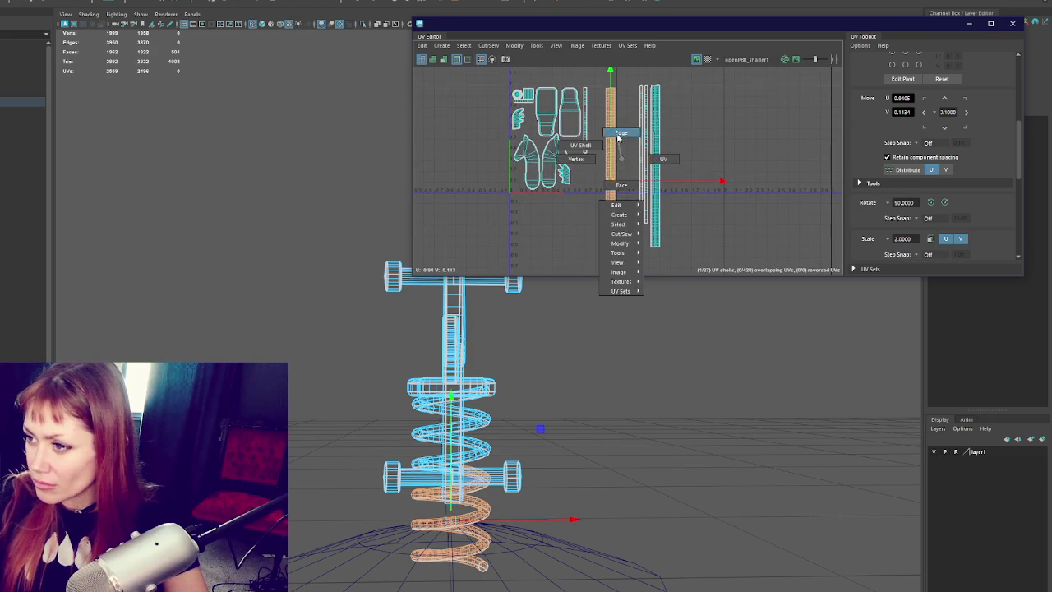
scroll(610, 186, up, 3)
click(607, 181)
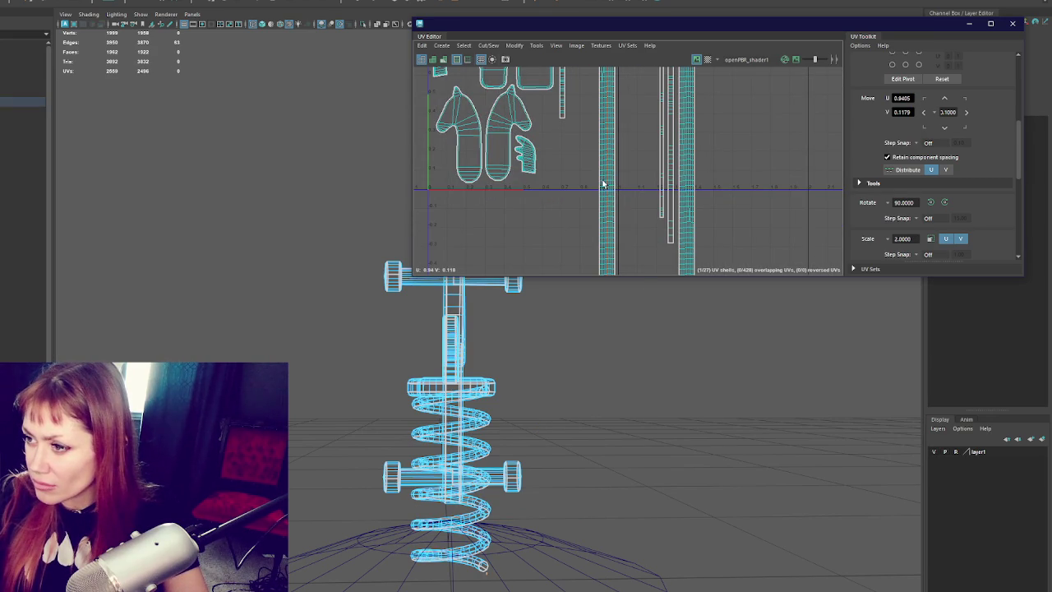
right_drag(624, 171, 625, 197)
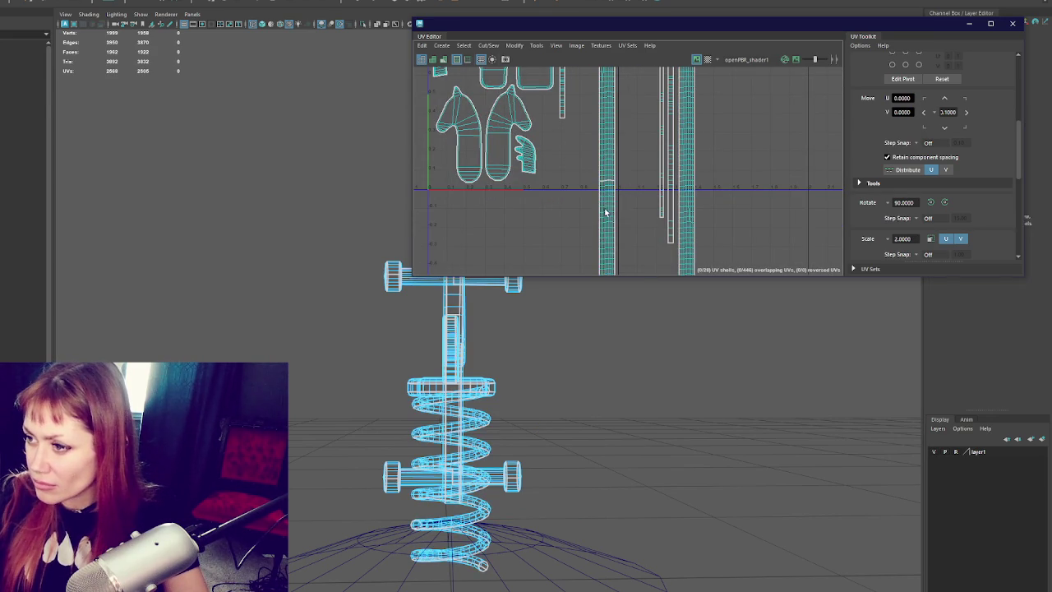
scroll(640, 206, down, 2)
drag(619, 245, 608, 129)
alt+middle_drag(608, 129, 609, 186)
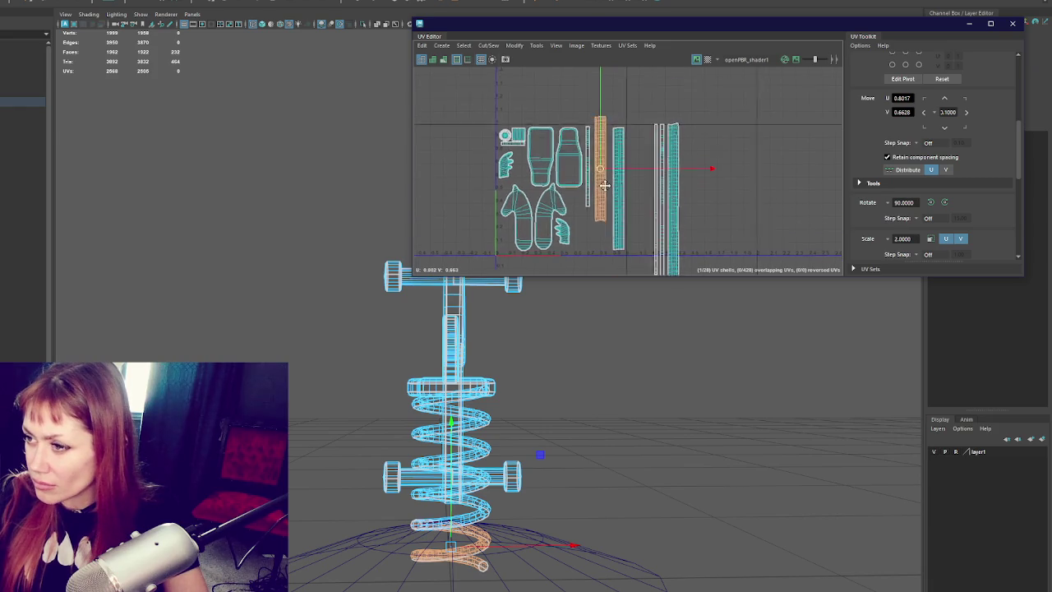
drag(608, 186, 608, 189)
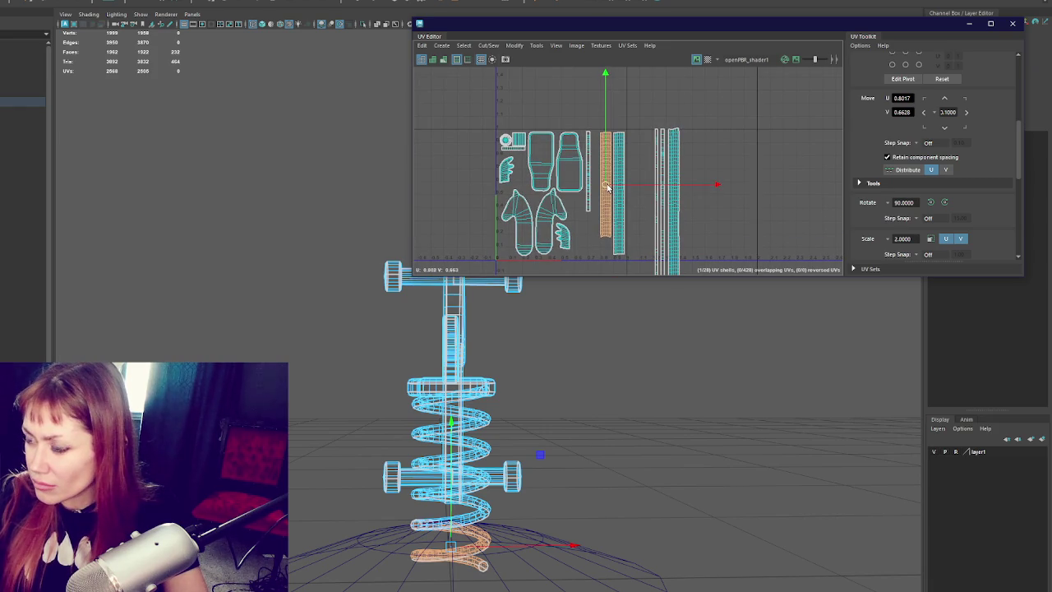
- Select every UV shell, lay them out with Ctrl+L, and move them up and left
scroll(688, 179, down, 2)
drag(650, 258, 521, 122)
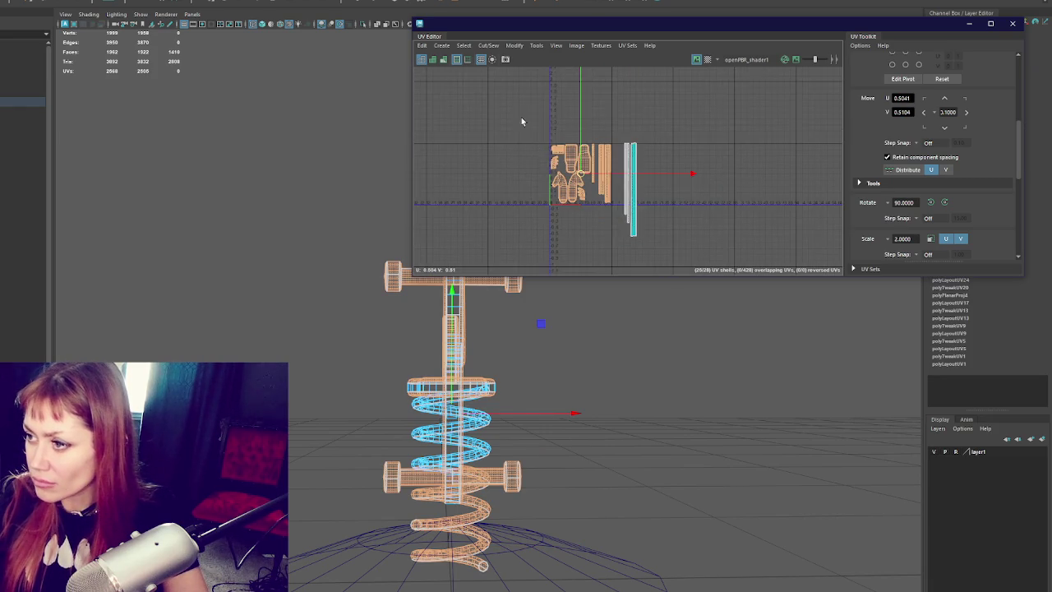
scroll(656, 218, up, 2)
key(ctrl+l)
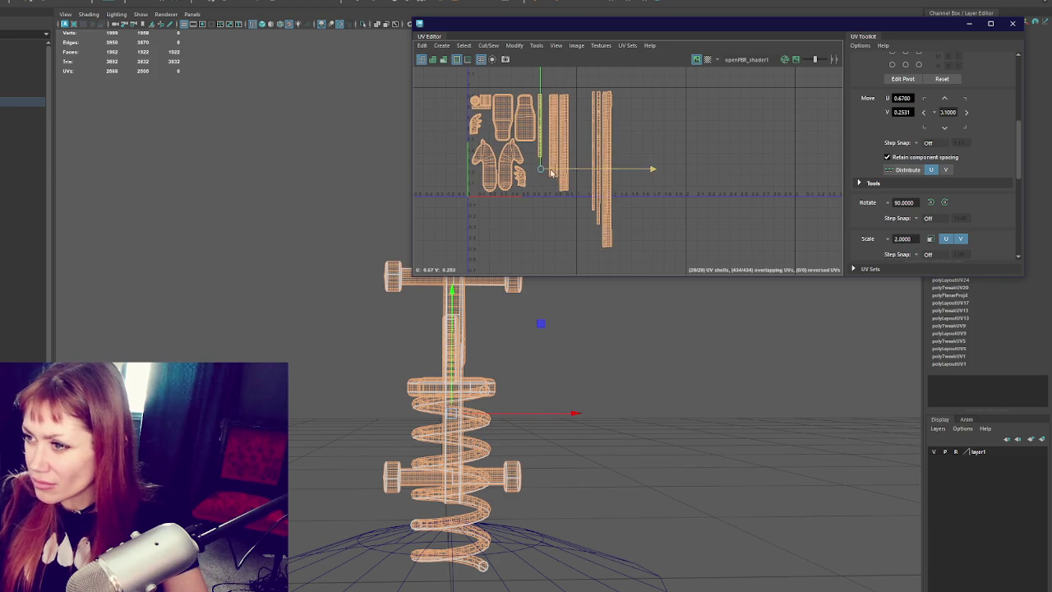
scroll(555, 185, up, 2)
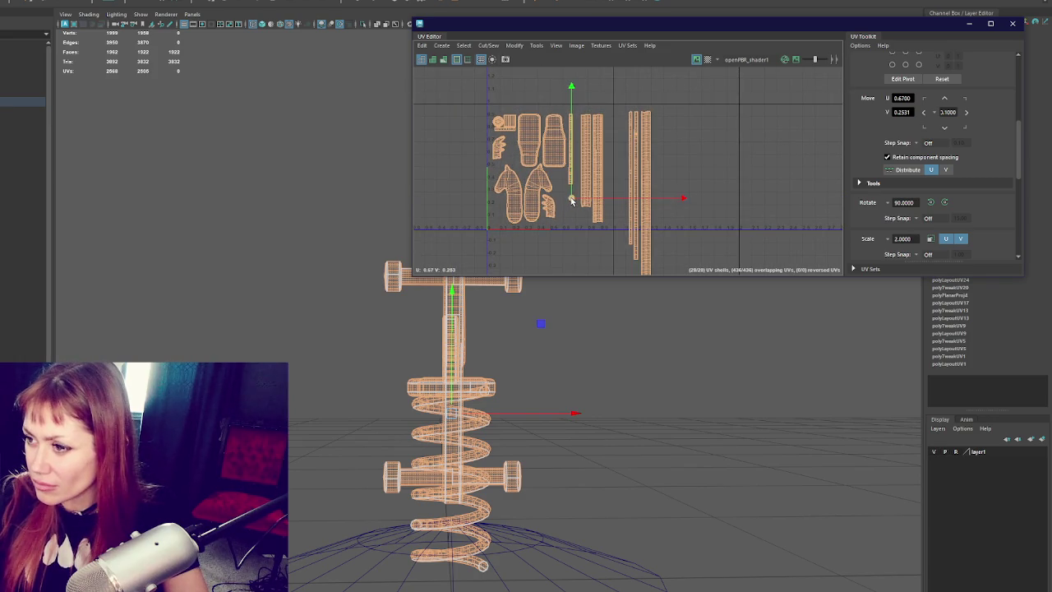
drag(571, 200, 568, 191)
click(654, 173)
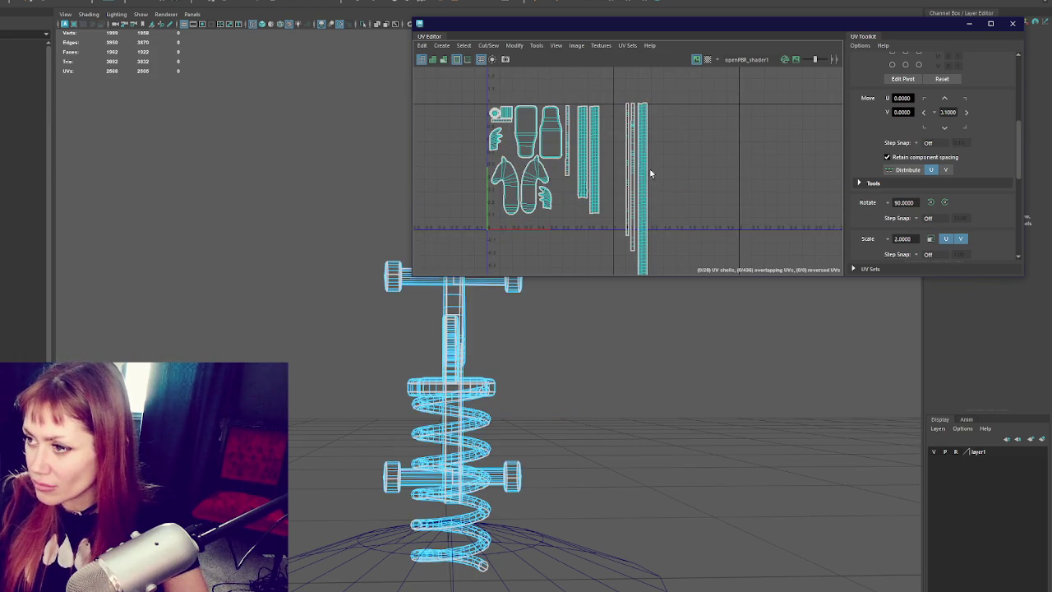
- Rotate the thin strip shell 90° to horizontal and lay it along the bottom
click(567, 160)
click(932, 203)
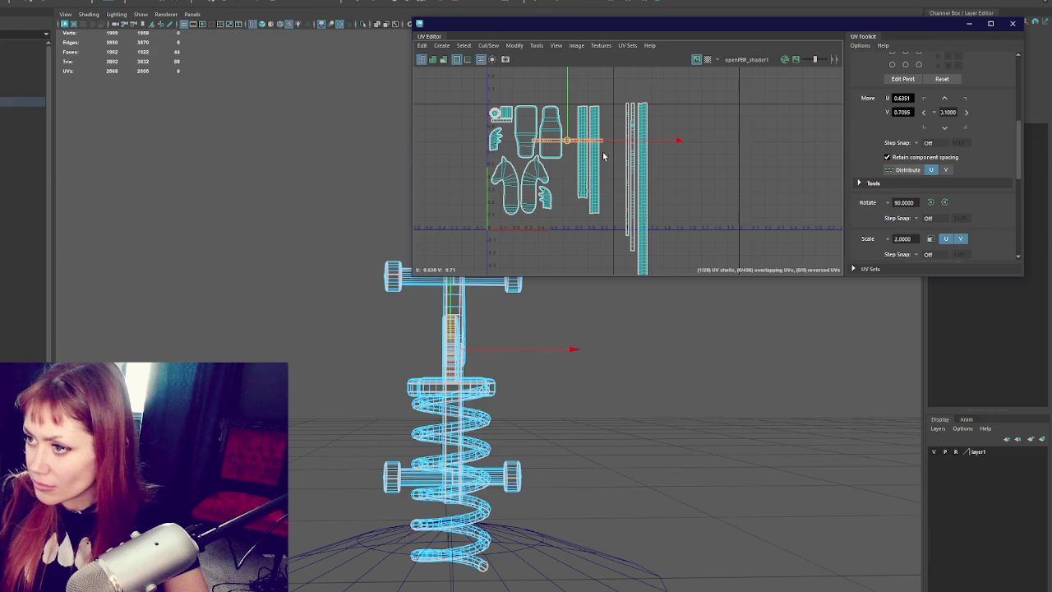
drag(567, 140, 522, 226)
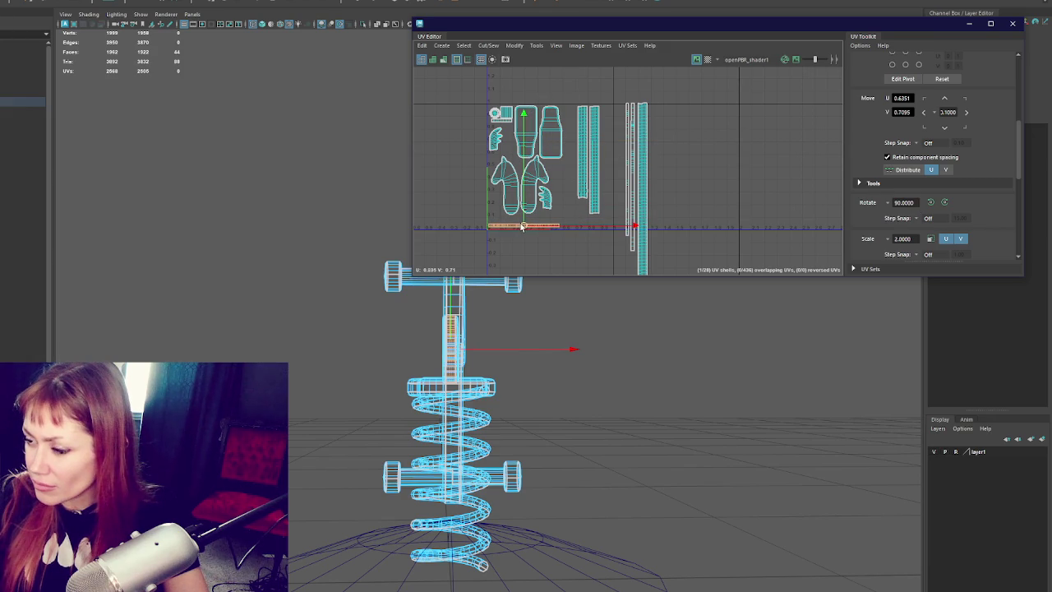
- Cut the tall vertical strip along its UV edges into a separate shell
click(641, 181)
right_click(682, 222)
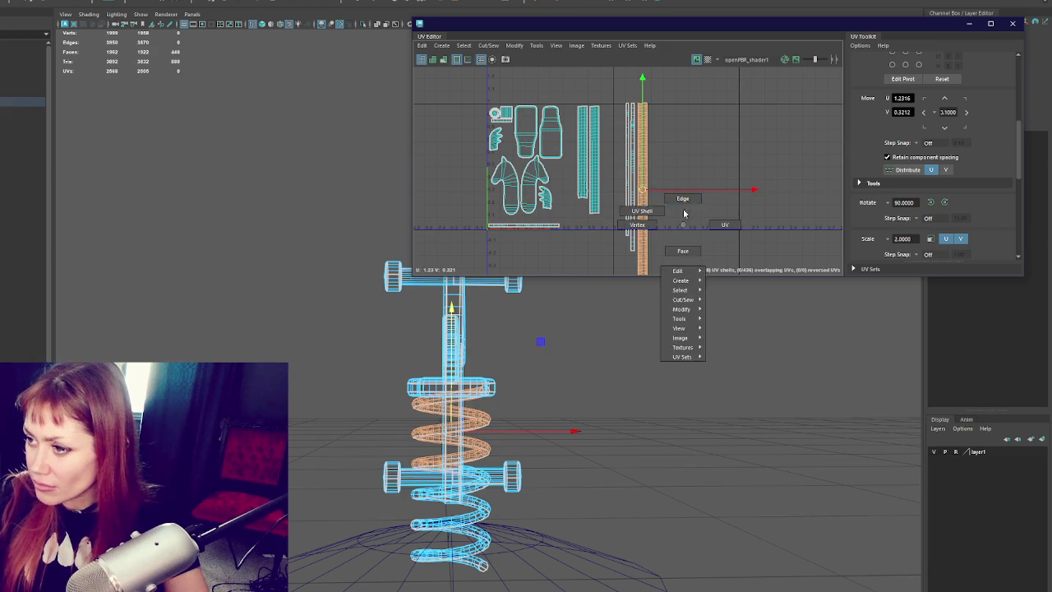
click(667, 218)
scroll(668, 217, up, 2)
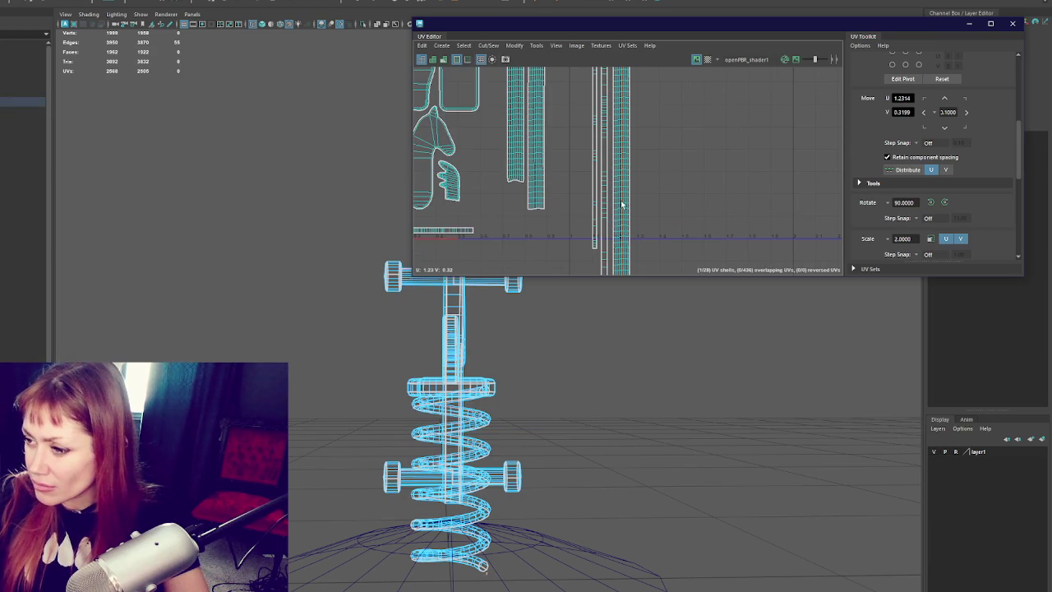
scroll(620, 197, up, 2)
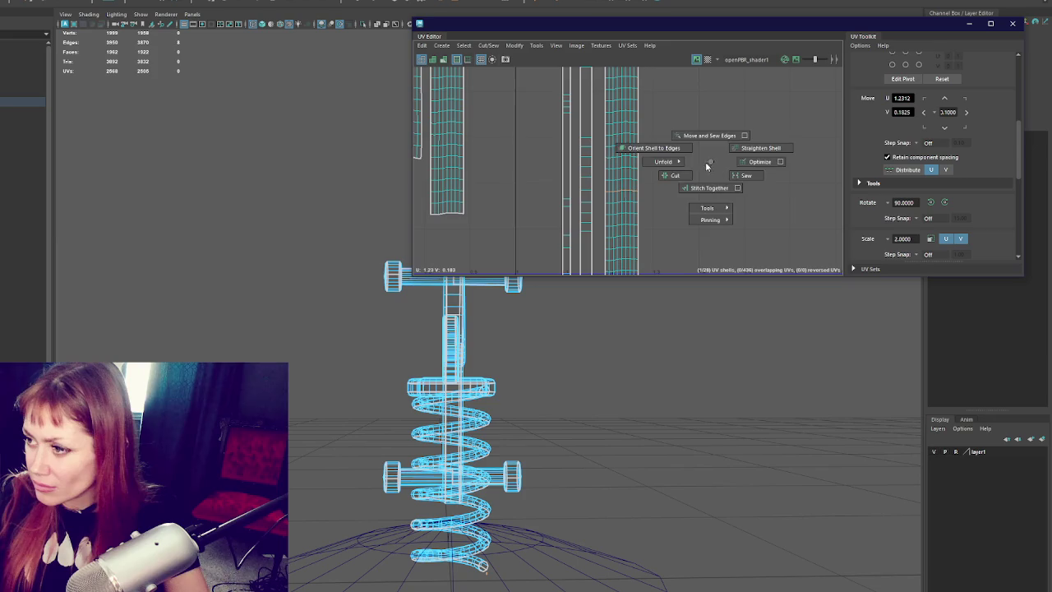
right_drag(622, 195, 681, 175)
scroll(682, 176, down, 3)
- Move the short lower-right strip shell beside the other long strips
click(665, 164)
key(w)
click(622, 165)
click(664, 247)
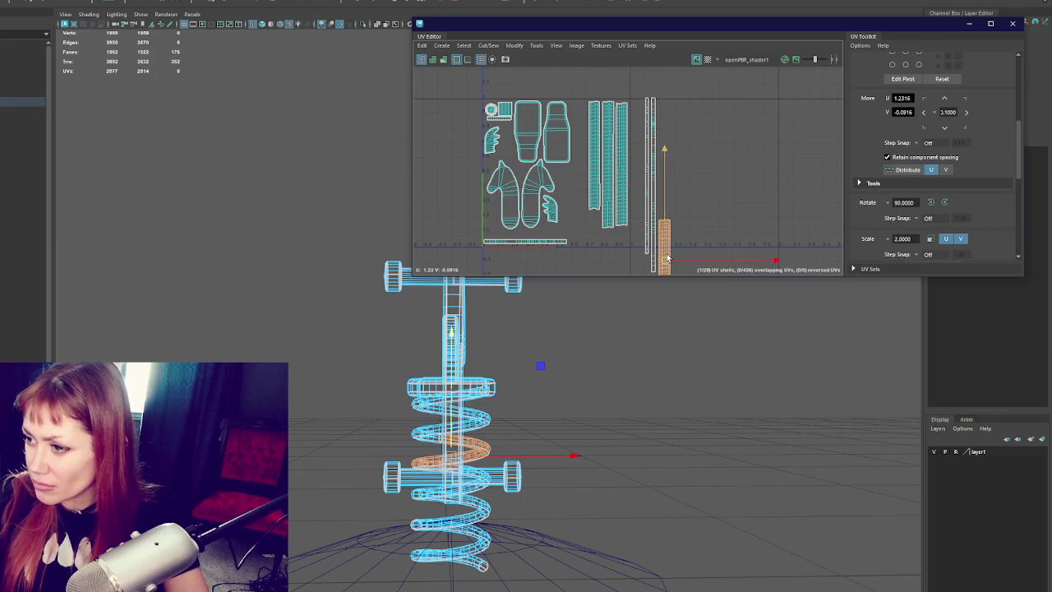
drag(661, 205, 580, 143)
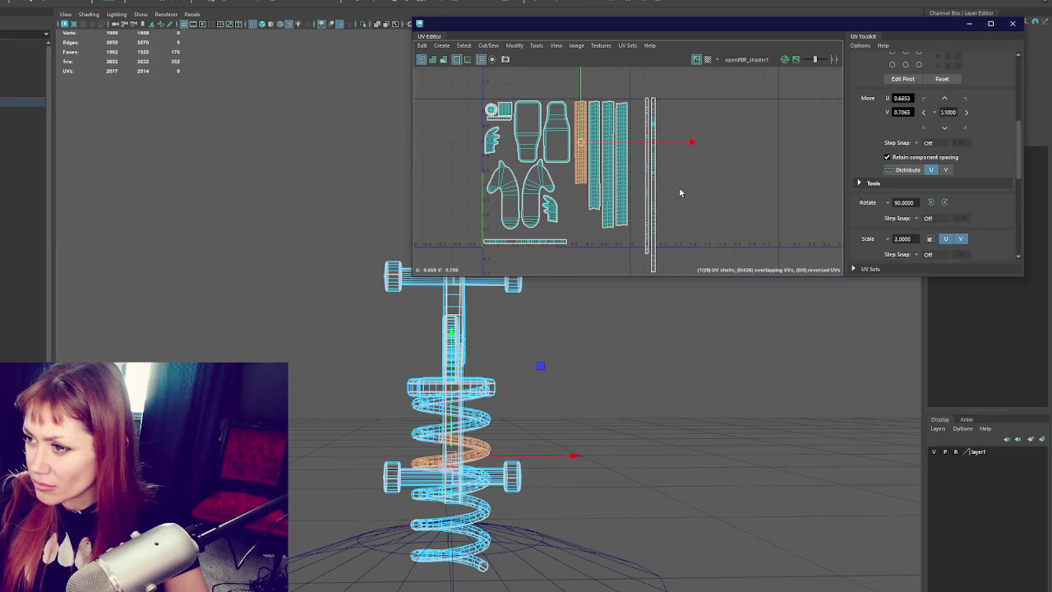
- Rotate the thin right-hand strips 90° and move them below the other shells
right_drag(656, 188, 650, 176)
scroll(691, 188, up, 3)
click(624, 167)
click(624, 168)
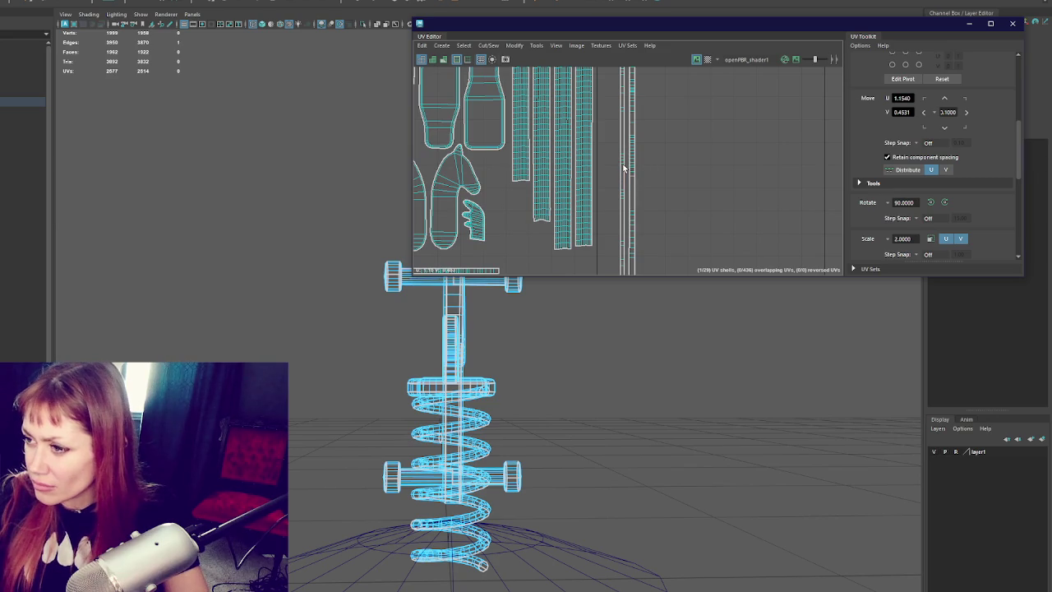
key(ctrl+z)
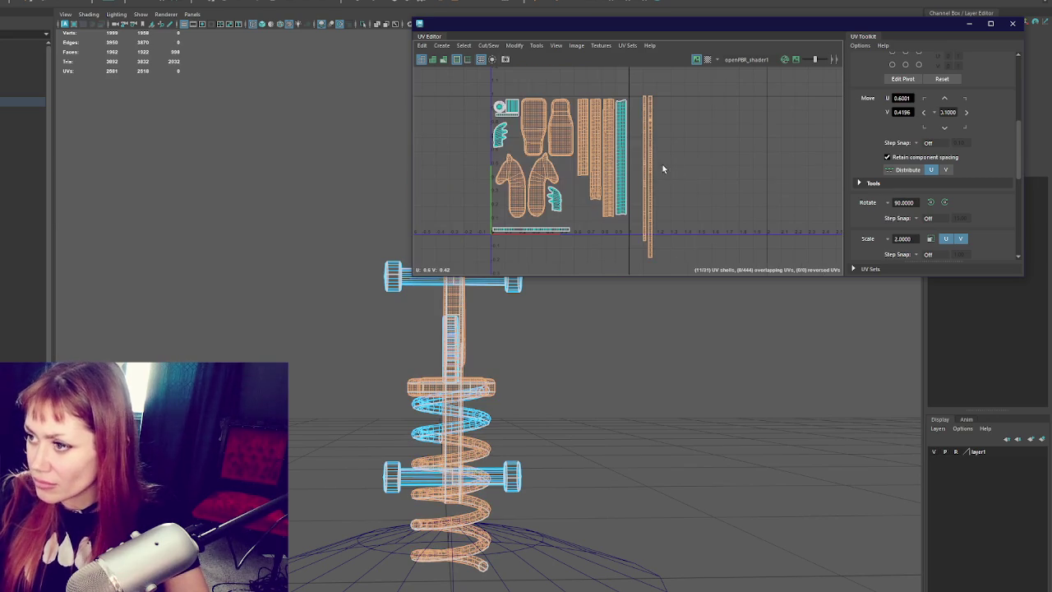
drag(638, 99, 693, 267)
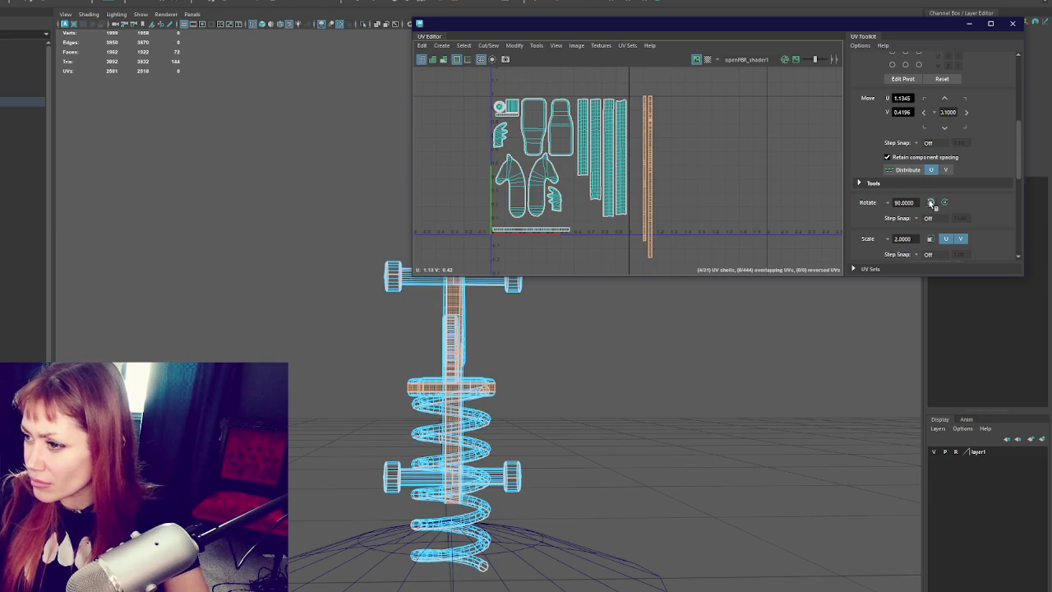
click(931, 203)
mouse_move(652, 180)
mouse_down()
mouse_move(581, 245)
mouse_move(533, 223)
mouse_move(604, 235)
mouse_move(523, 216)
mouse_up()
scroll(584, 246, up, 1)
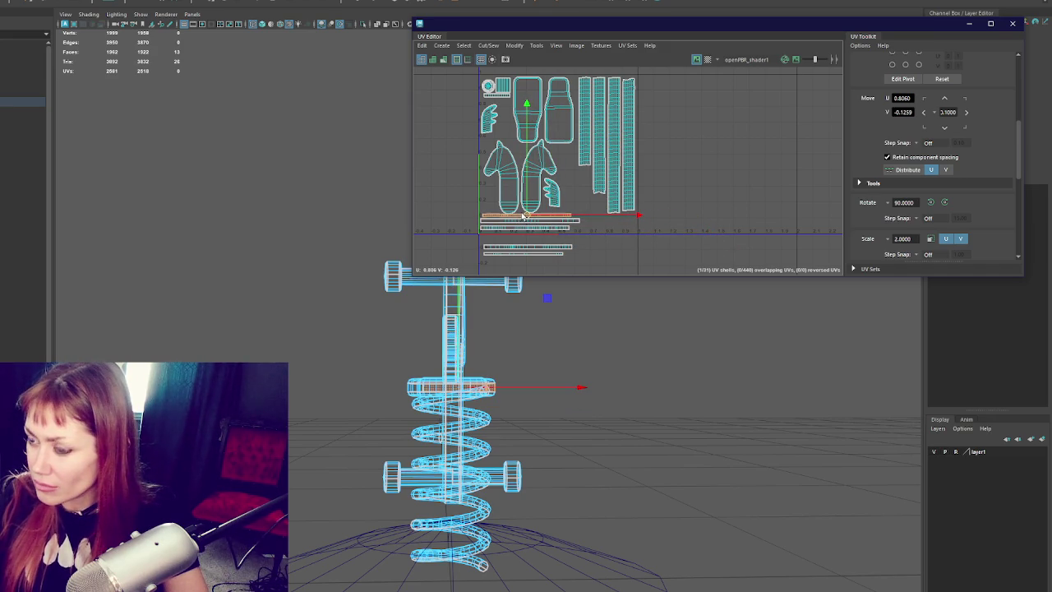
- Nudge the left and right horse shells and the small feather shell slightly upward
click(513, 187)
mouse_move(509, 181)
mouse_down()
mouse_move(502, 168)
mouse_move(579, 182)
mouse_up()
click(553, 189)
click(530, 175)
double_click(530, 180)
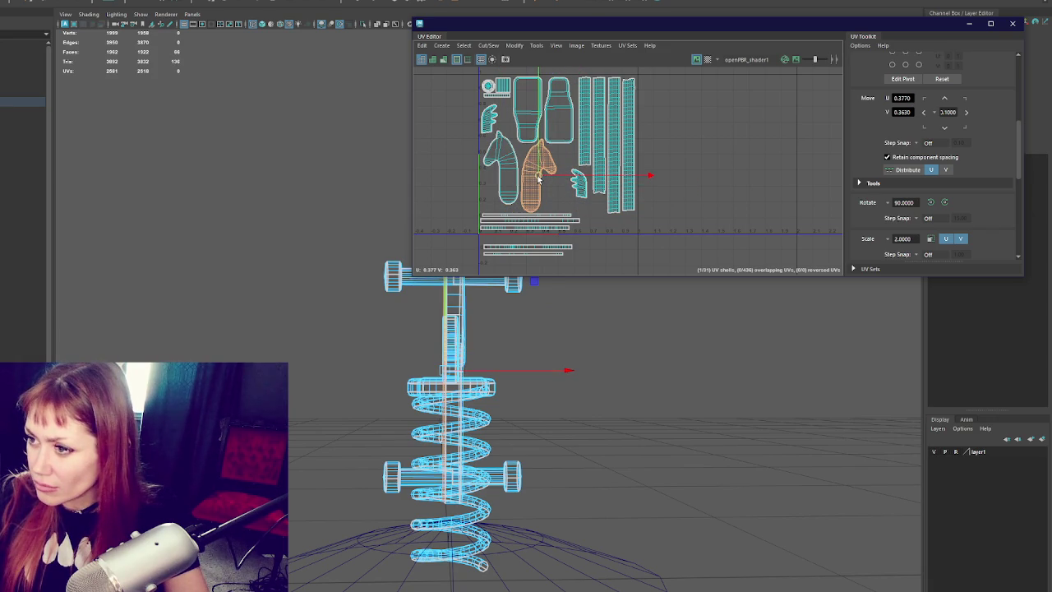
drag(539, 178, 539, 174)
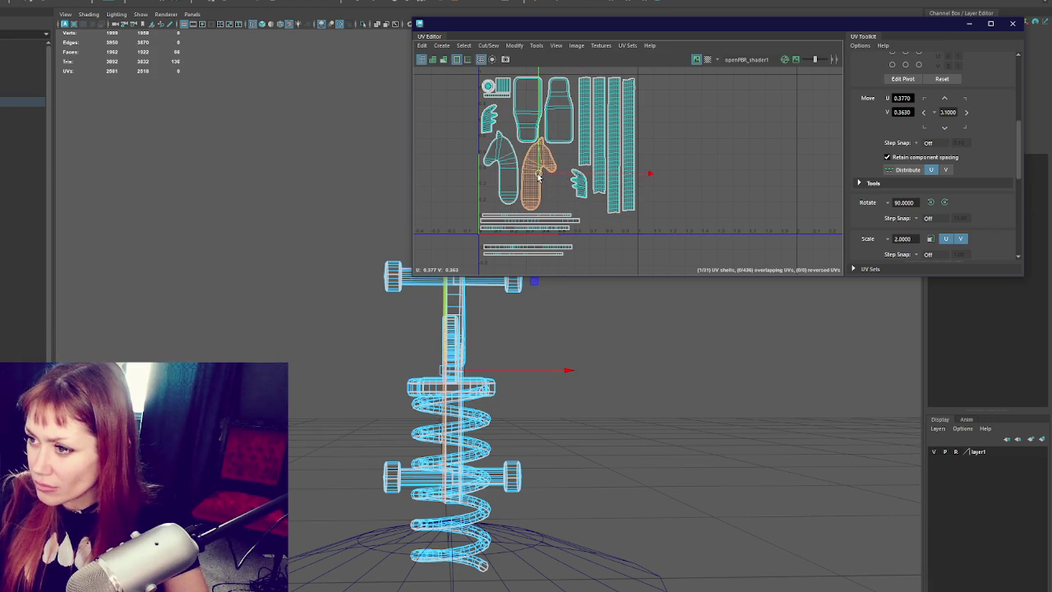
- Move the upper thin strip shell into place alongside the other strips
double_click(551, 248)
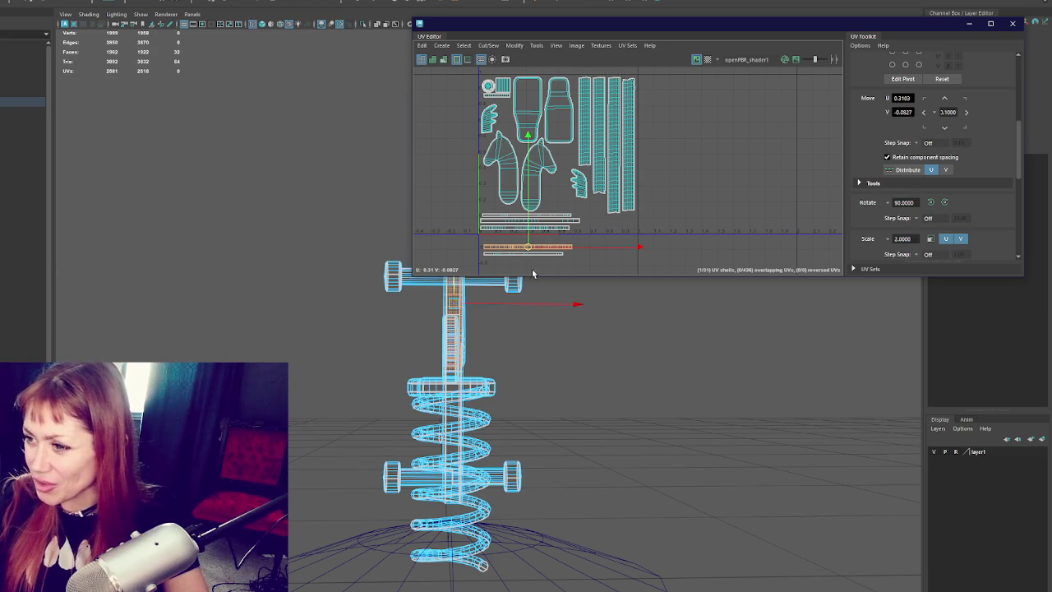
mouse_move(530, 252)
mouse_down()
mouse_move(528, 214)
mouse_move(606, 186)
mouse_move(595, 232)
mouse_move(649, 238)
mouse_up()
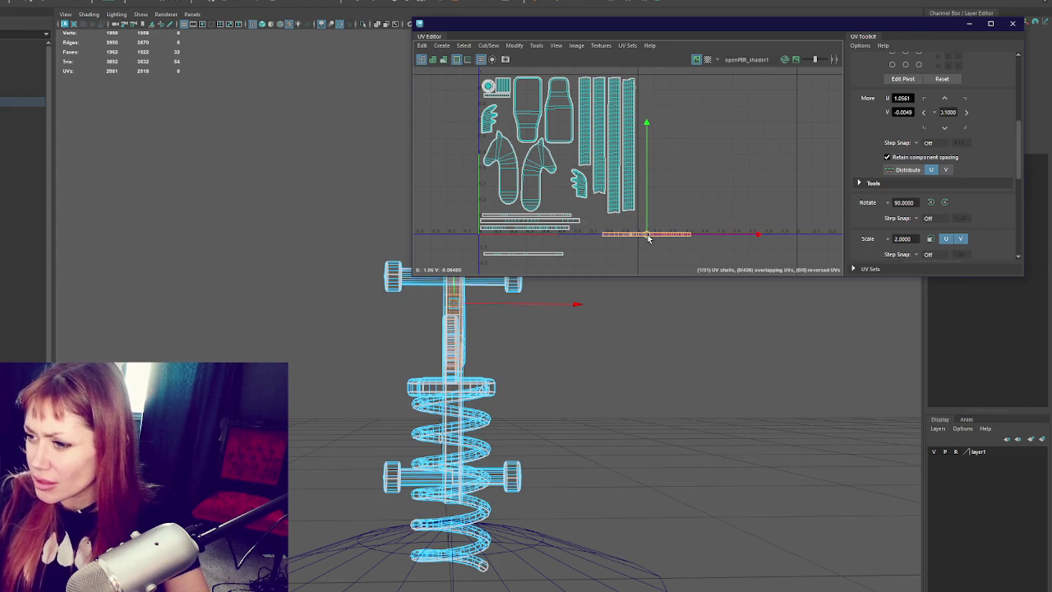
scroll(630, 237, up, 3)
click(546, 209)
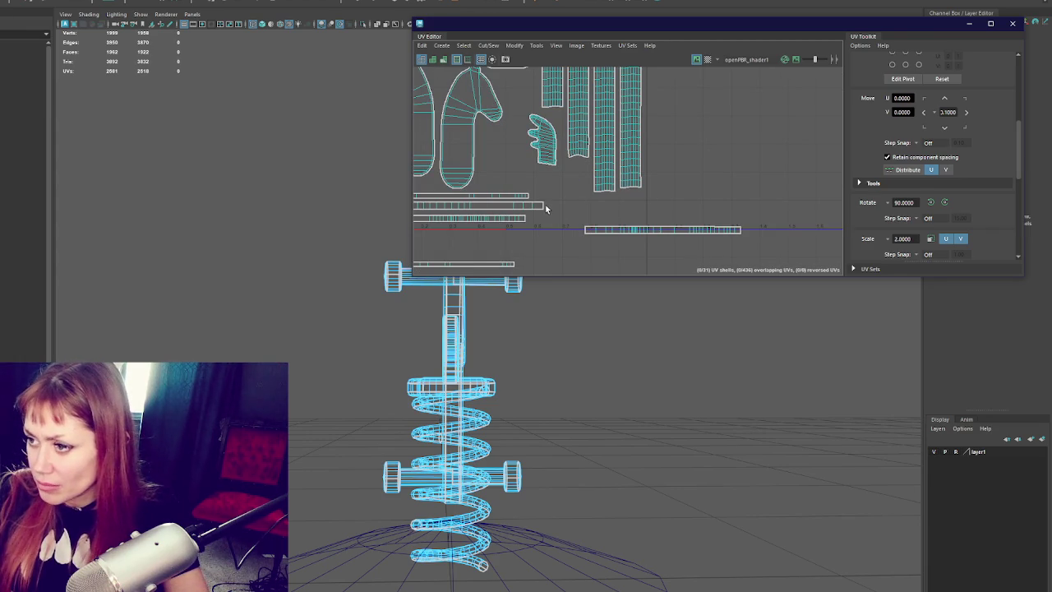
- Sew the strip shells together, unfold the bent result straight, and move it down-left
alt+middle_drag(541, 207, 616, 200)
mouse_move(594, 185)
shift+right_down()
mouse_move(619, 197)
mouse_move(606, 195)
shift+right_up()
click(685, 210)
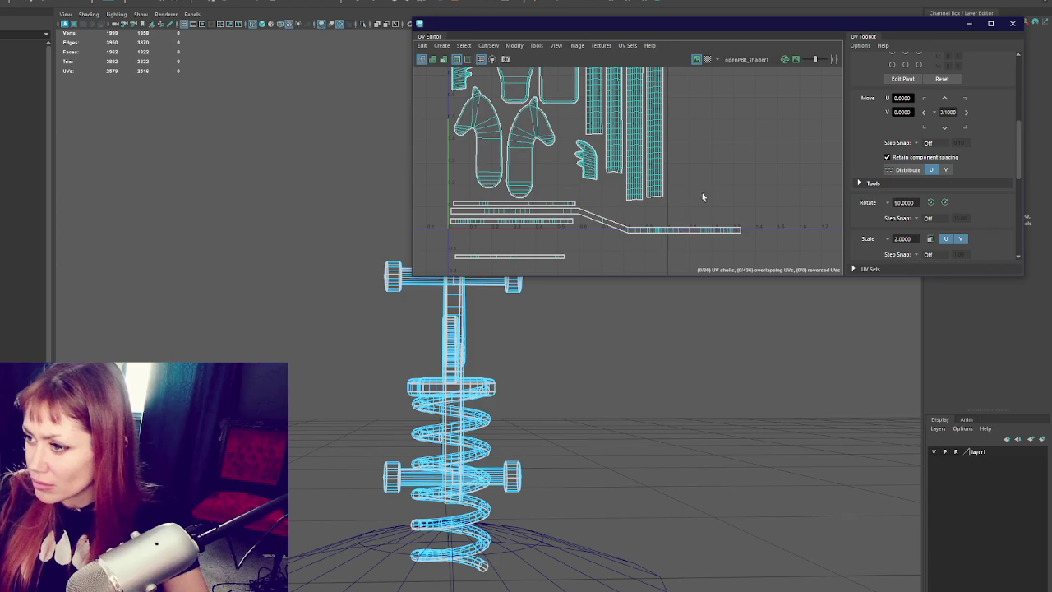
click(678, 236)
shift+right_click(748, 175)
click(699, 171)
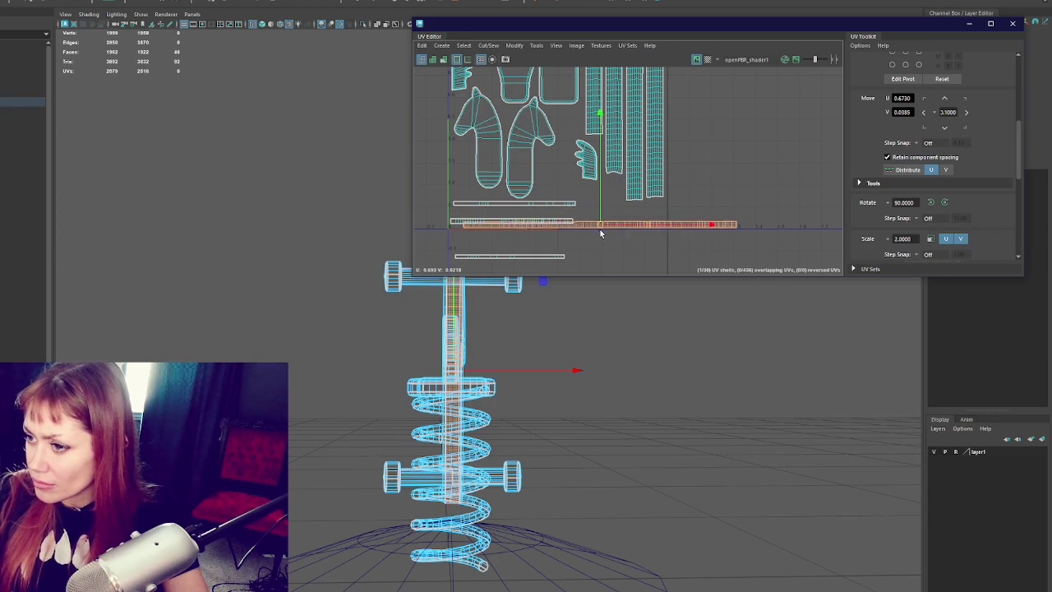
drag(600, 232, 587, 237)
click(685, 230)
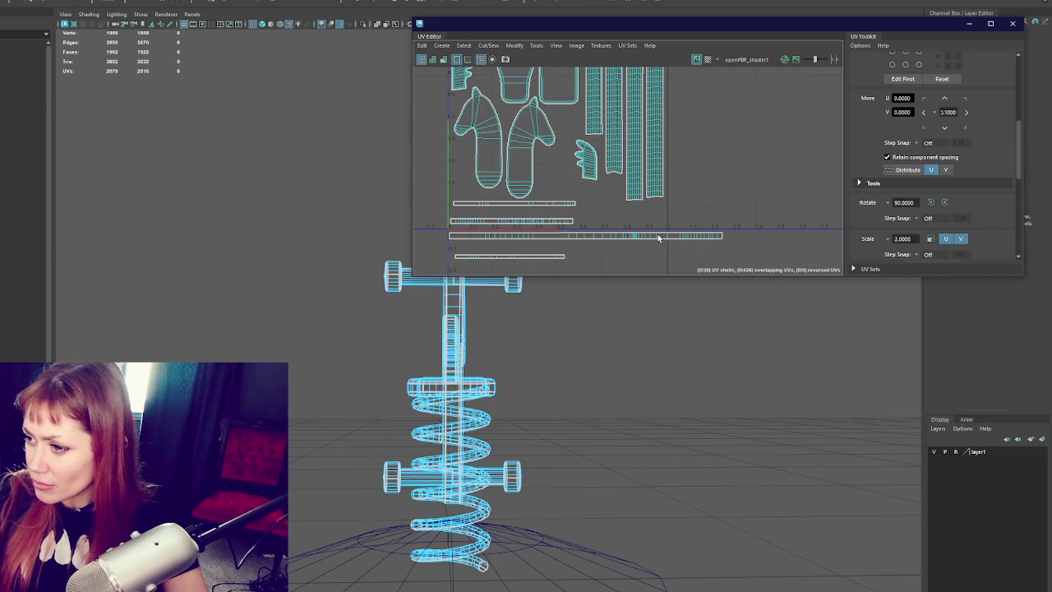
- Move each cut piece of the long strip and the bottom strip up beside the other shells
drag(658, 236, 632, 255)
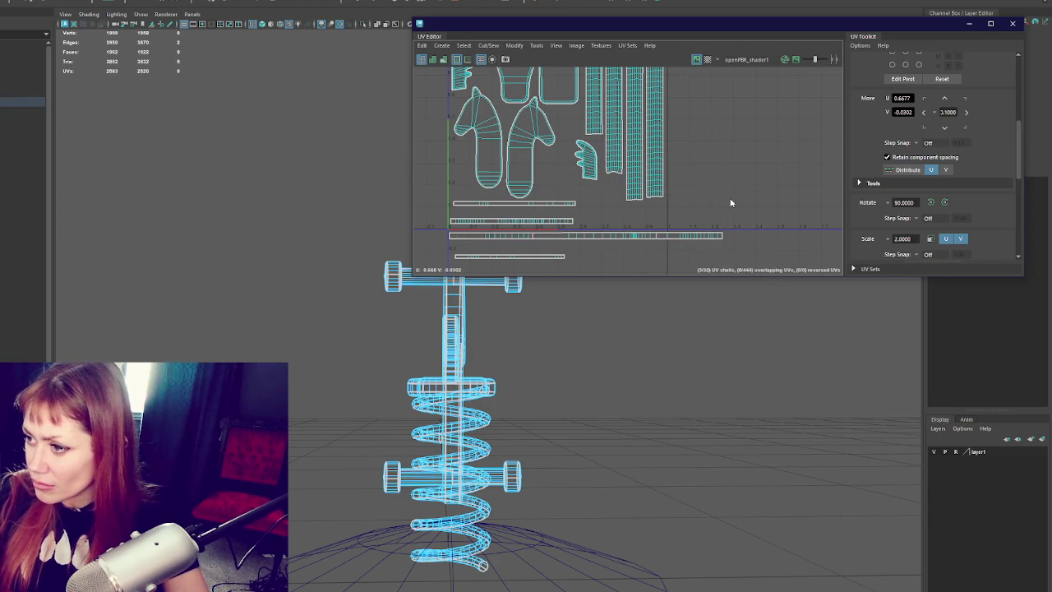
click(697, 234)
mouse_move(650, 231)
mouse_down()
mouse_move(483, 195)
mouse_move(573, 188)
mouse_up()
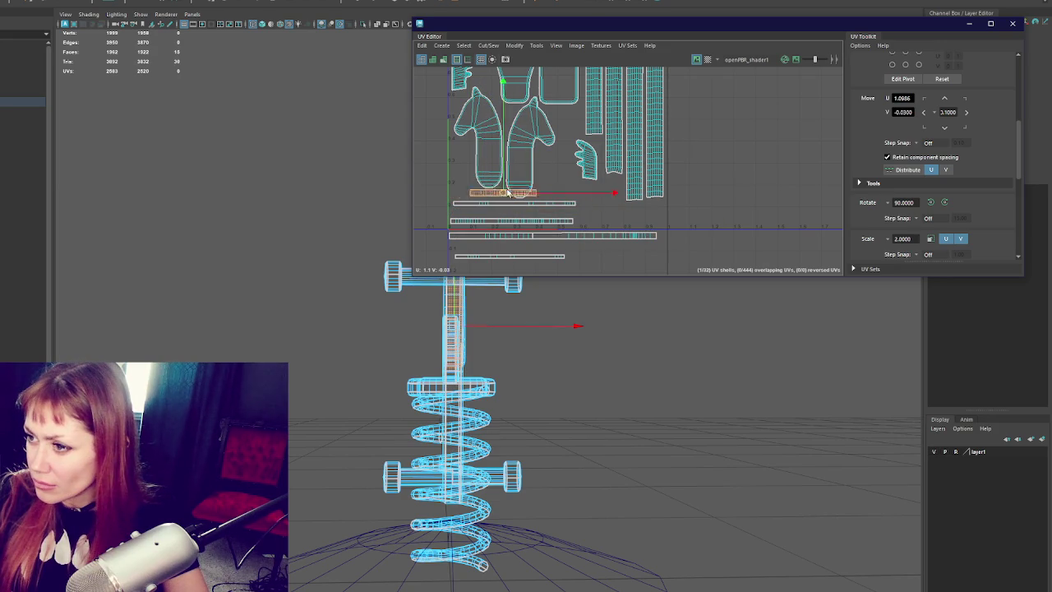
click(526, 235)
drag(526, 234, 604, 194)
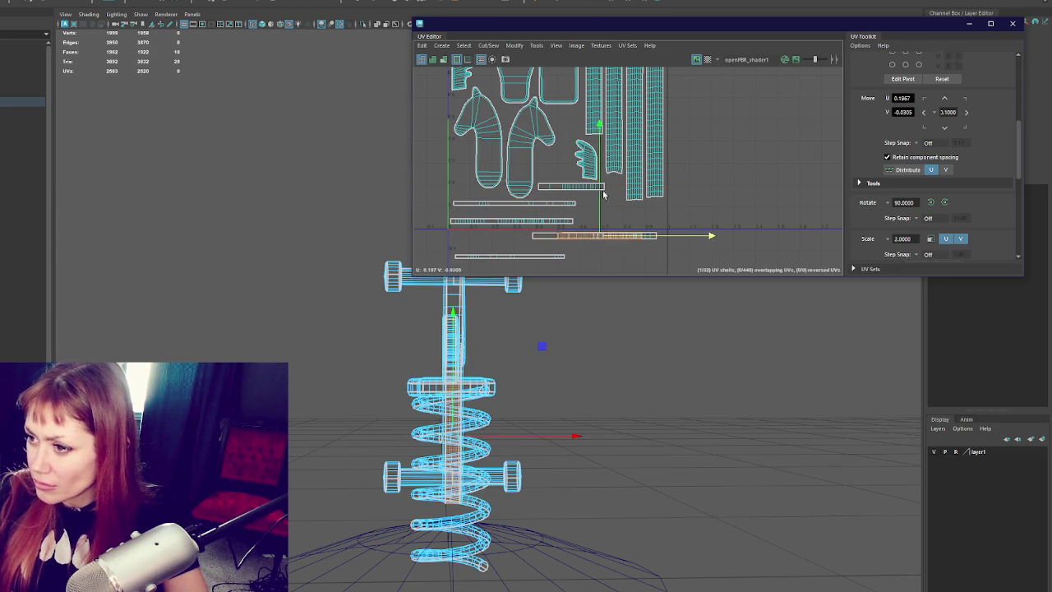
drag(594, 236, 578, 195)
click(589, 235)
drag(590, 236, 512, 213)
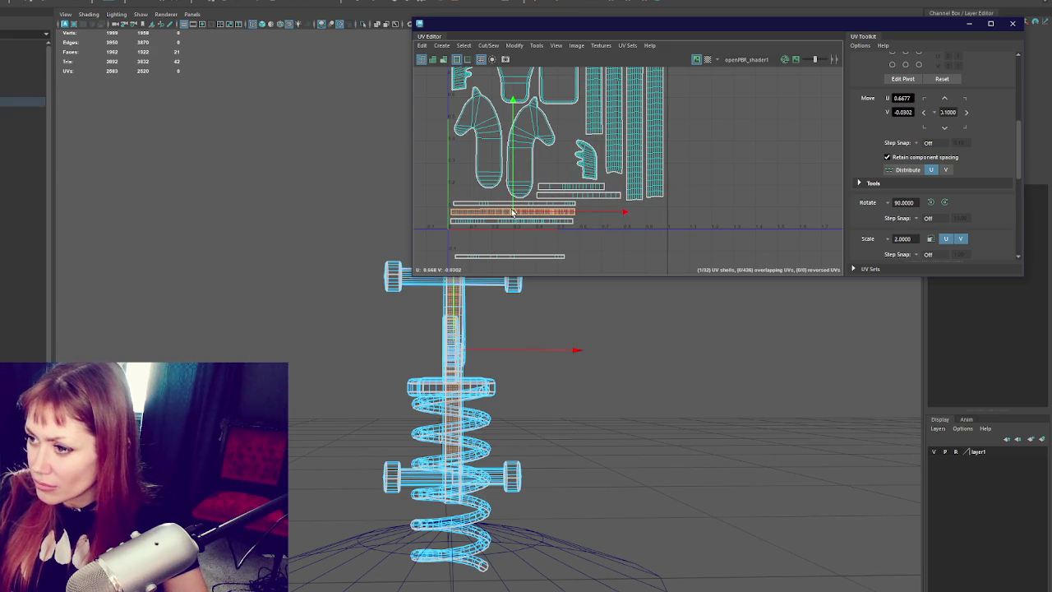
click(524, 256)
mouse_move(525, 256)
mouse_down()
mouse_move(612, 229)
mouse_move(573, 251)
mouse_up()
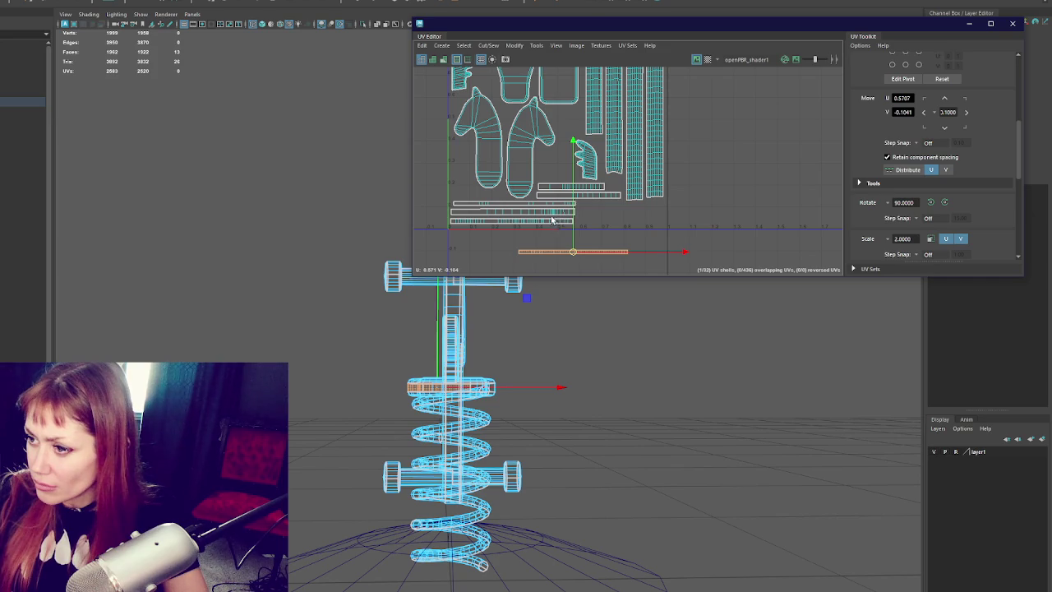
click(551, 224)
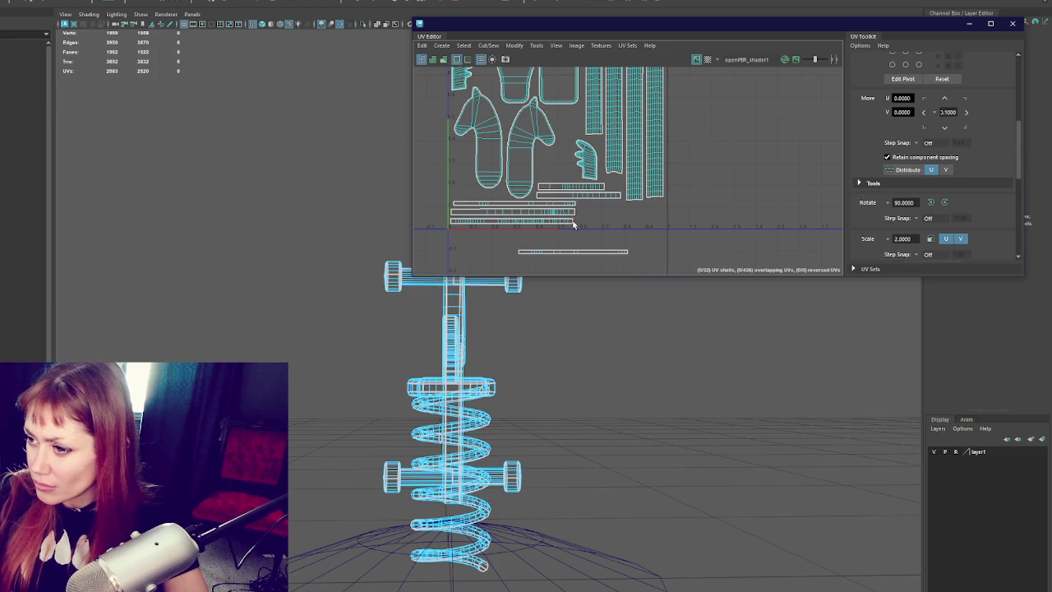
- Select two strip shells and sew them into one shell
click(574, 223)
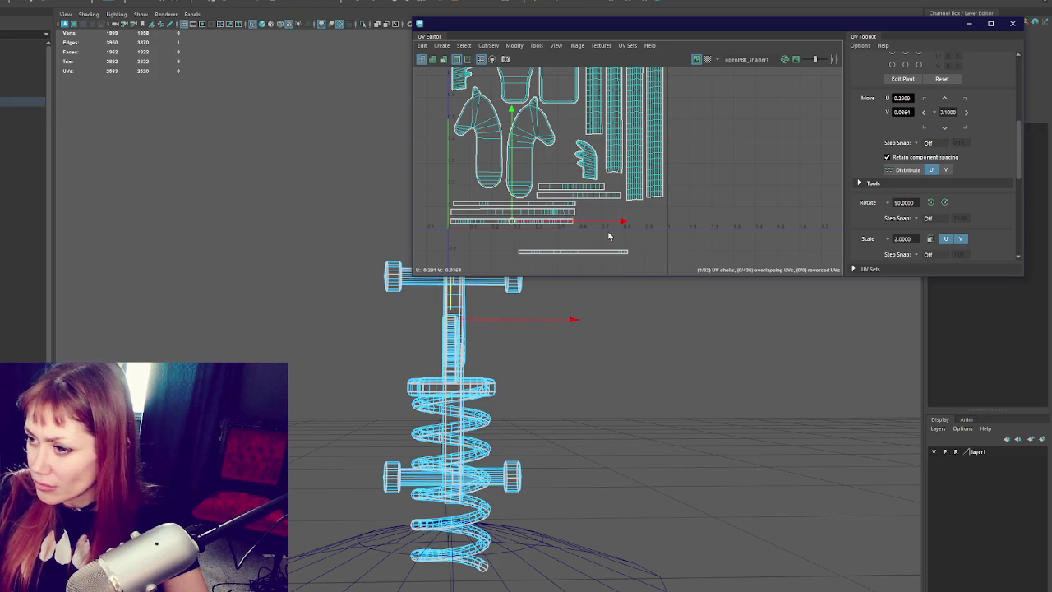
shift+click(520, 255)
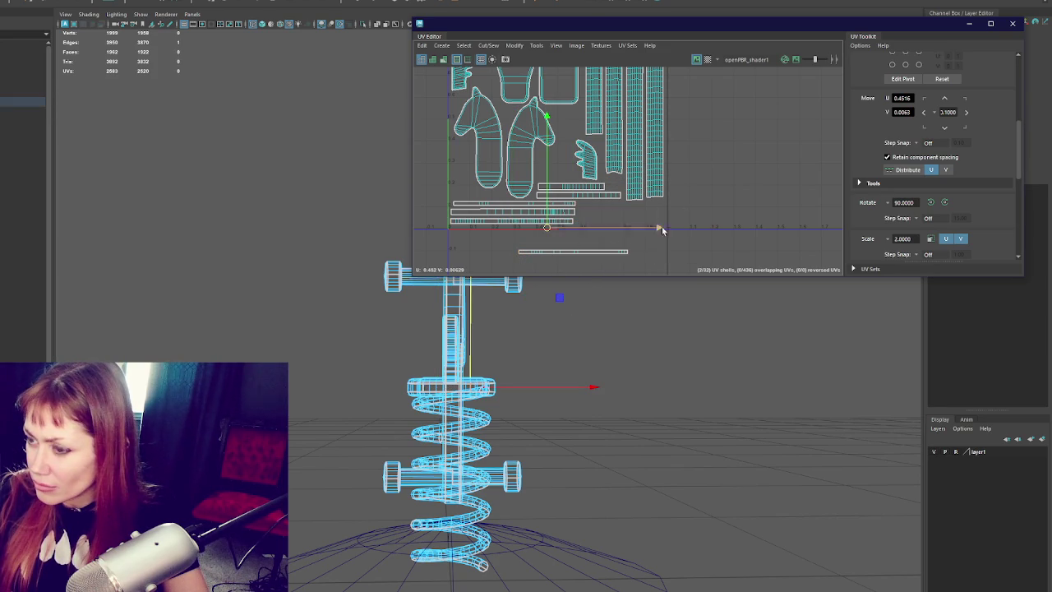
mouse_move(699, 184)
shift+right_down()
mouse_move(610, 225)
mouse_move(600, 271)
shift+right_up()
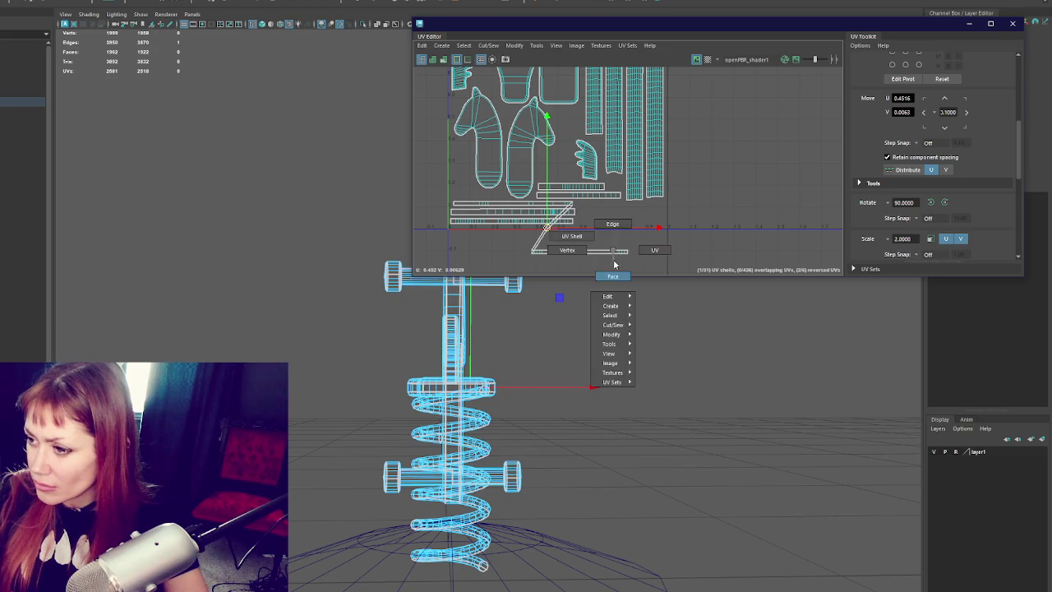
- Straighten the zigzag sewn strip with Straighten UVs and move it down
mouse_move(760, 202)
shift+right_down()
mouse_move(715, 210)
mouse_move(723, 222)
shift+right_up()
click(575, 235)
click(637, 240)
key(w)
drag(540, 229, 550, 248)
right_click(659, 220)
right_drag(659, 220, 600, 255)
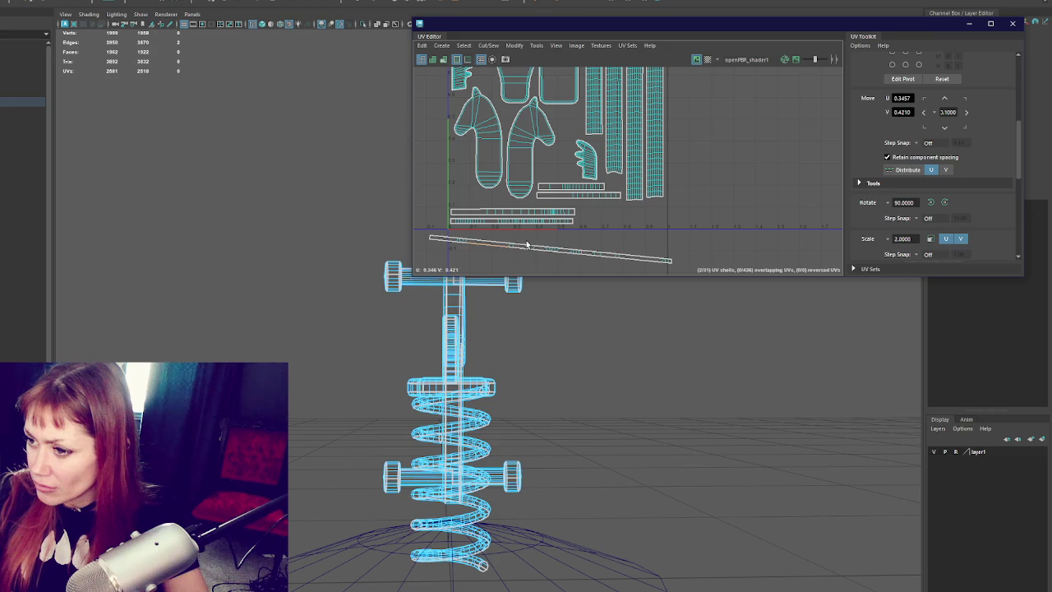
- Unfold the long strip shell and set it to the shared texel density
click(653, 250)
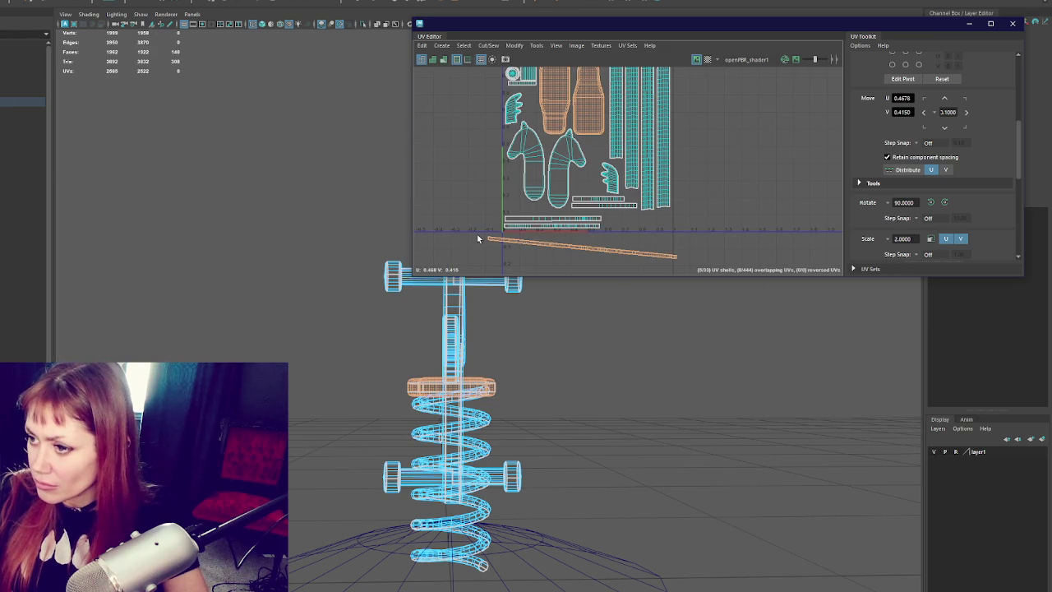
click(477, 233)
mouse_move(740, 216)
shift+right_down()
mouse_move(661, 224)
mouse_move(695, 219)
shift+right_up()
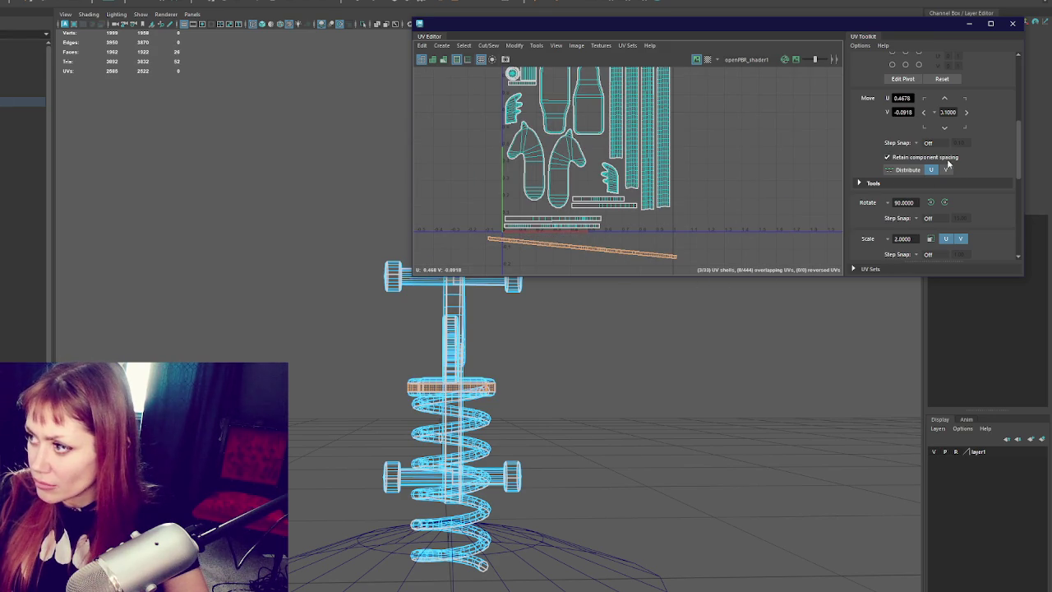
scroll(922, 236, down, 3)
click(958, 188)
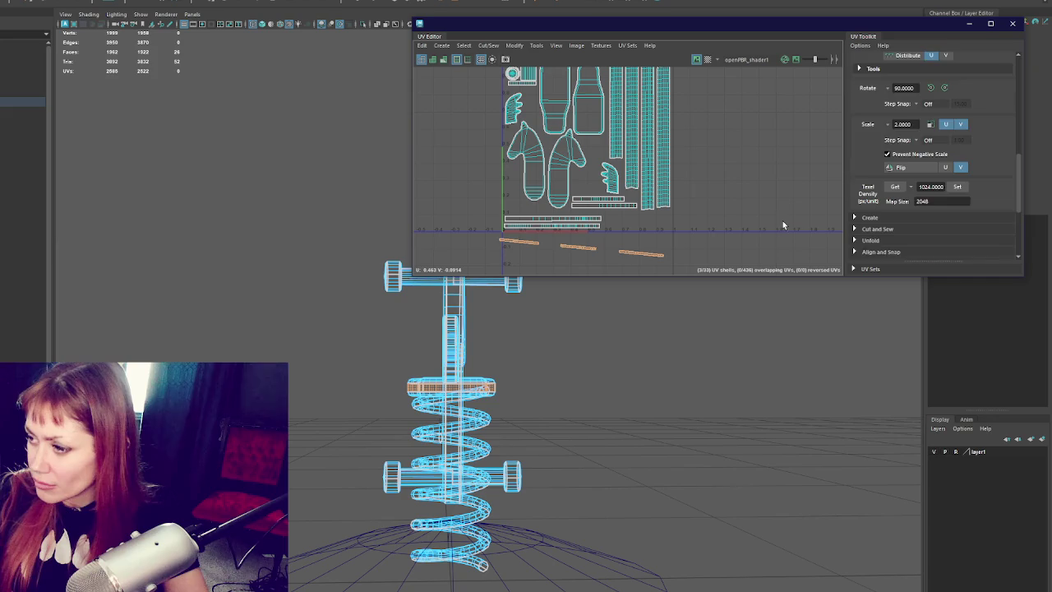
- Orient the strip shells horizontally with Orient Shells, then run Layout on all shells
scroll(904, 206, down, 3)
click(887, 120)
click(878, 171)
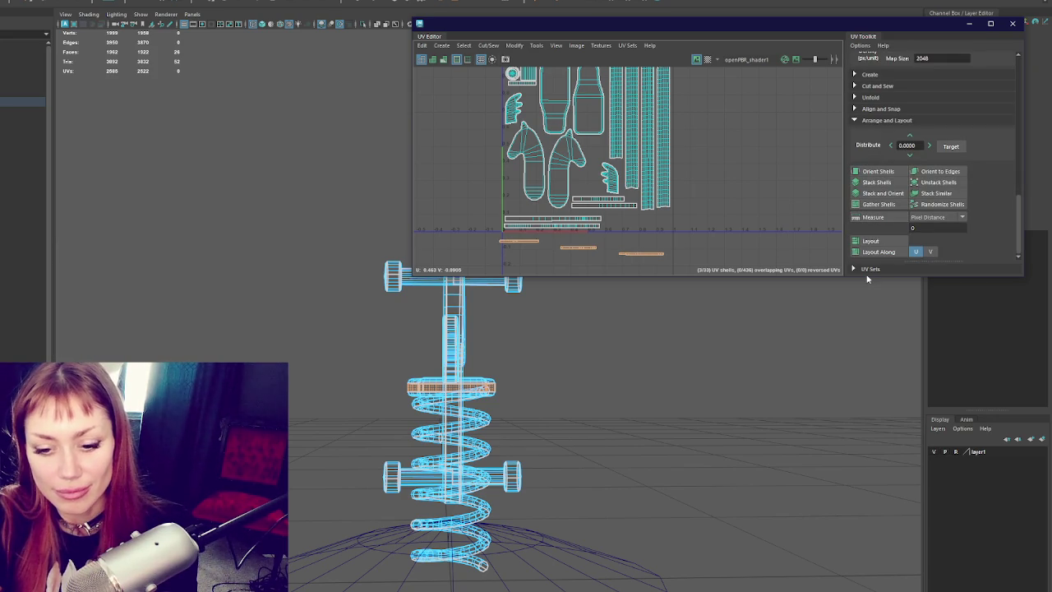
click(868, 279)
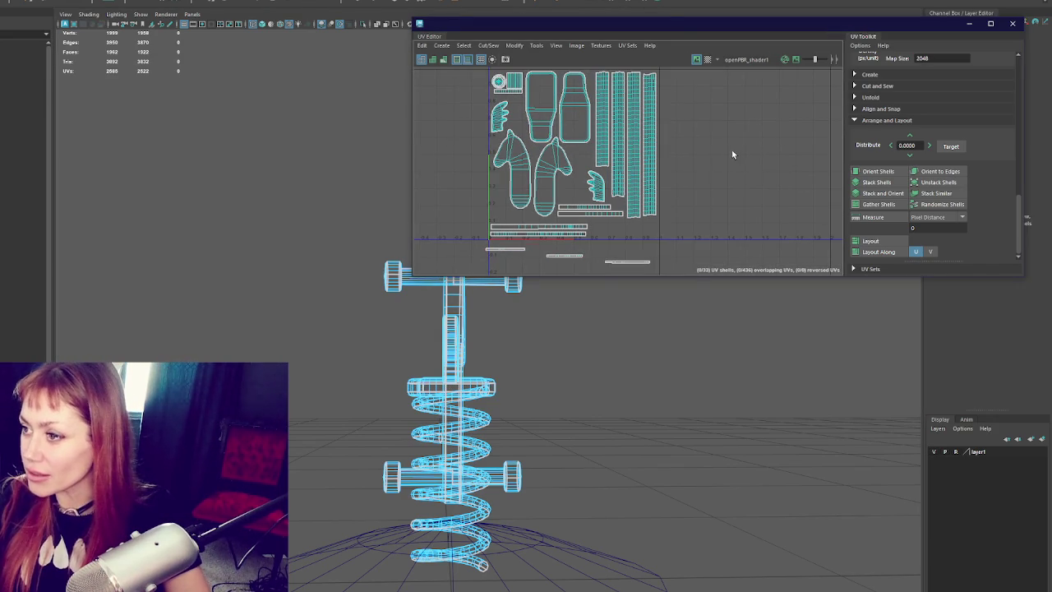
click(601, 133)
- Move the stray thin strip shell up into the 0–1 tile
scroll(693, 135, down, 2)
scroll(678, 130, up, 3)
scroll(699, 133, down, 1)
right_drag(702, 136, 540, 240)
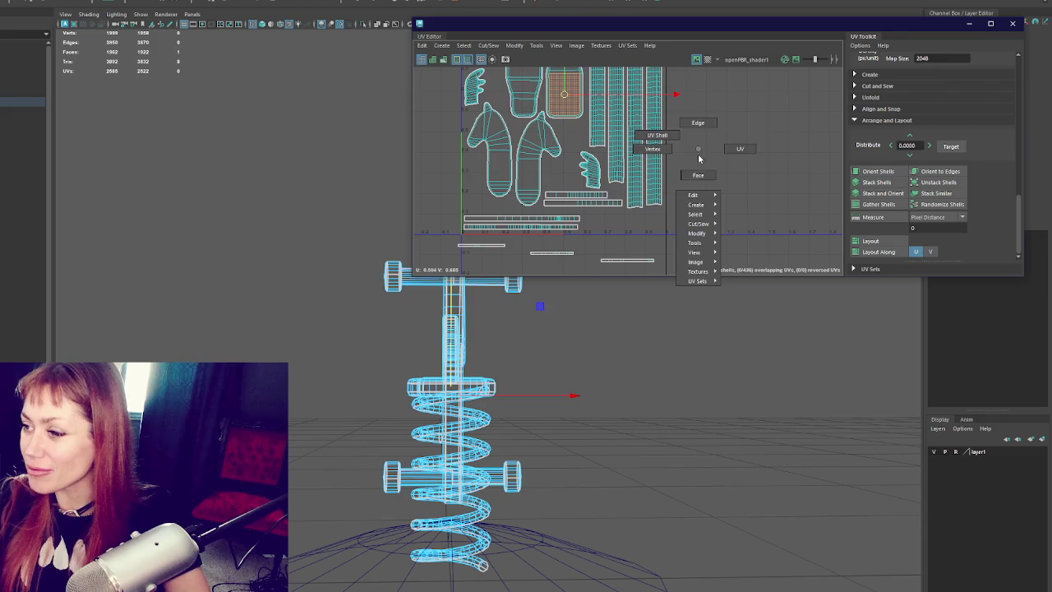
click(642, 266)
click(637, 261)
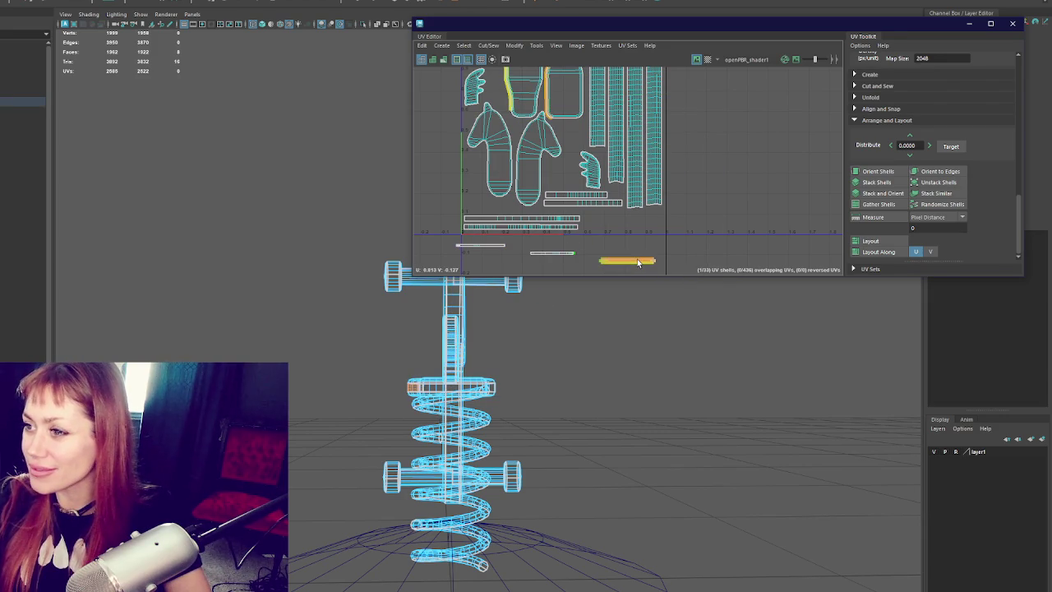
mouse_move(628, 264)
mouse_down()
mouse_move(711, 230)
mouse_move(633, 231)
mouse_up()
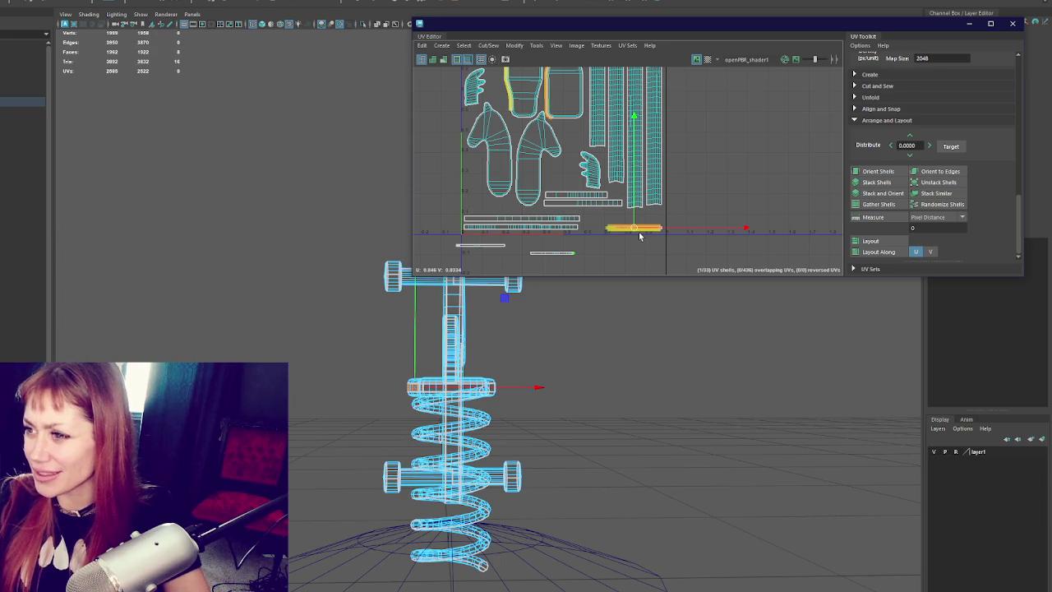
- Move the small shell and long thin shell above the other strips inside the tile
scroll(639, 237, up, 2)
scroll(640, 235, up, 2)
scroll(649, 231, up, 2)
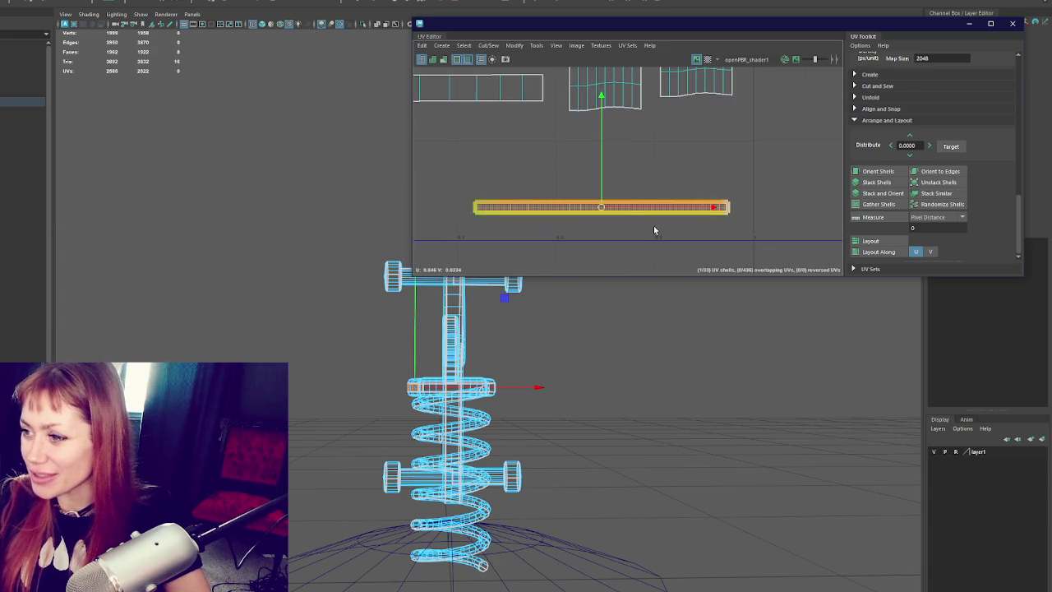
scroll(625, 230, down, 2)
scroll(631, 233, down, 2)
scroll(586, 218, down, 1)
click(586, 218)
drag(588, 219, 703, 185)
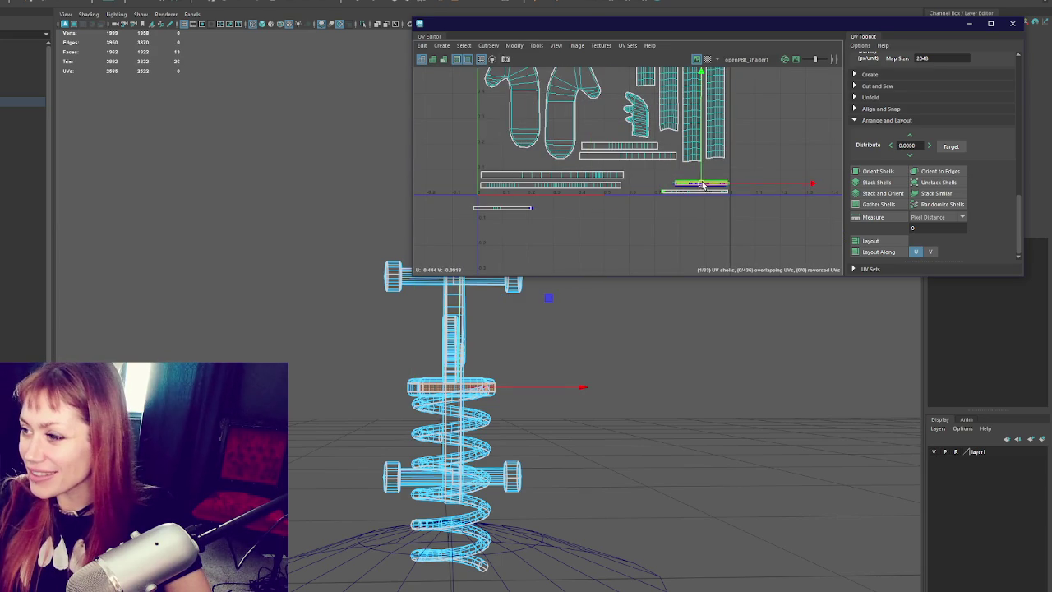
click(510, 207)
drag(509, 207, 511, 166)
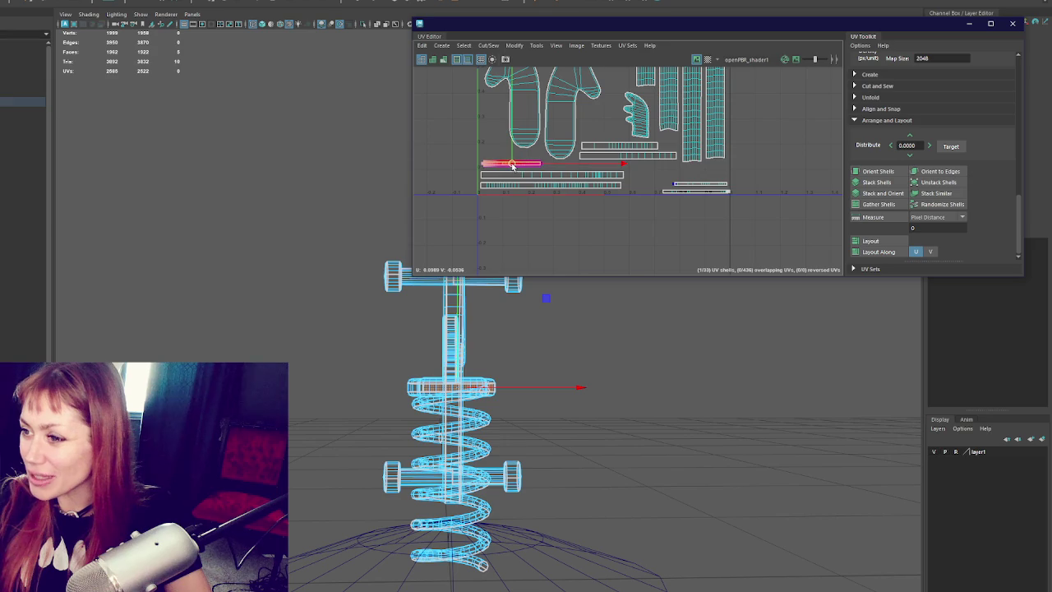
alt+middle_drag(511, 165, 503, 210)
drag(720, 231, 686, 131)
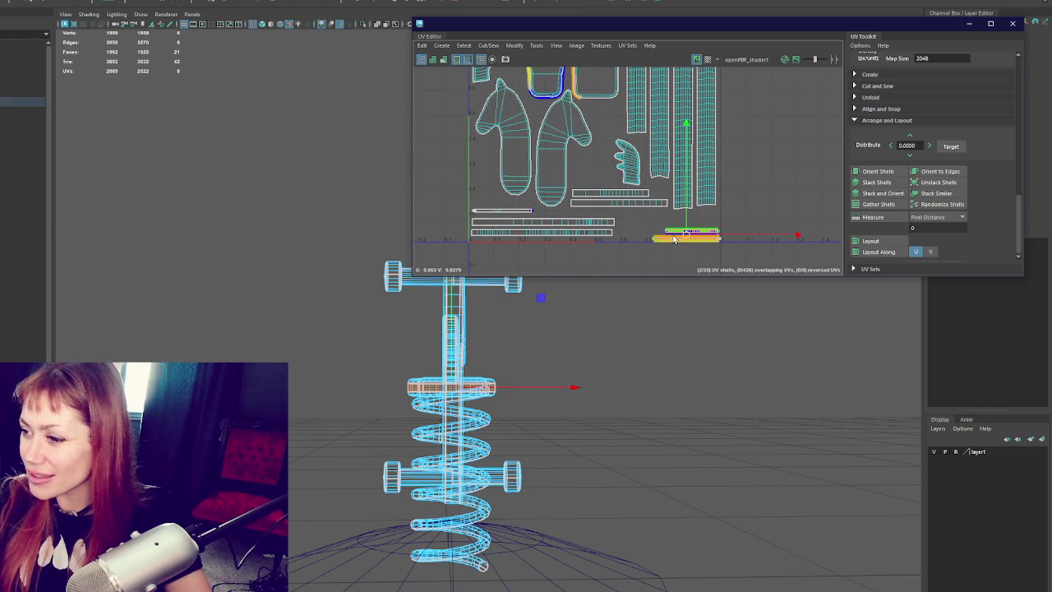
alt+middle_drag(636, 150, 635, 200)
scroll(637, 200, down, 2)
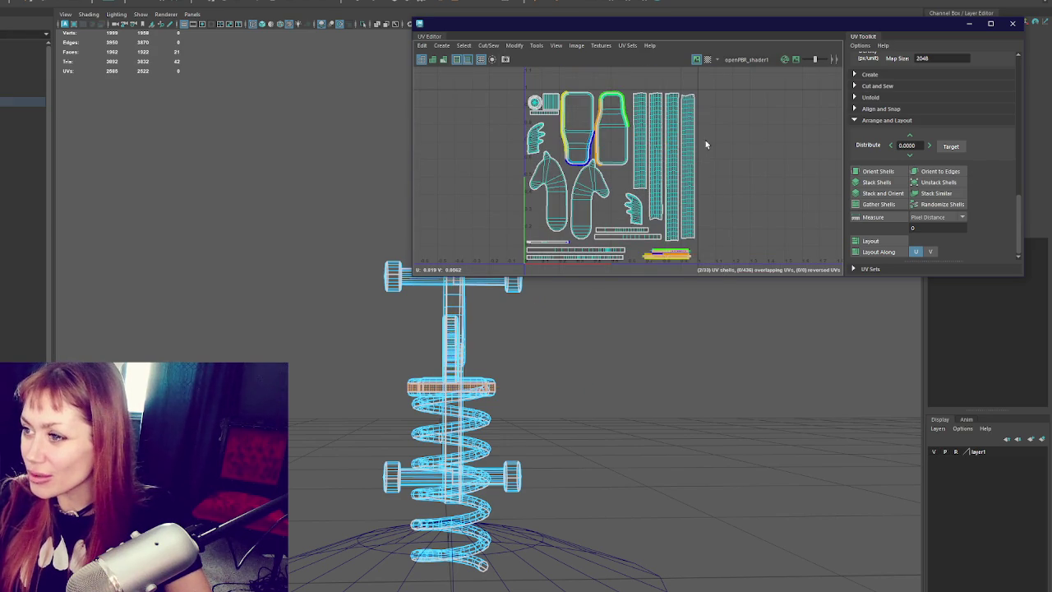
click(738, 123)
scroll(681, 155, up, 2)
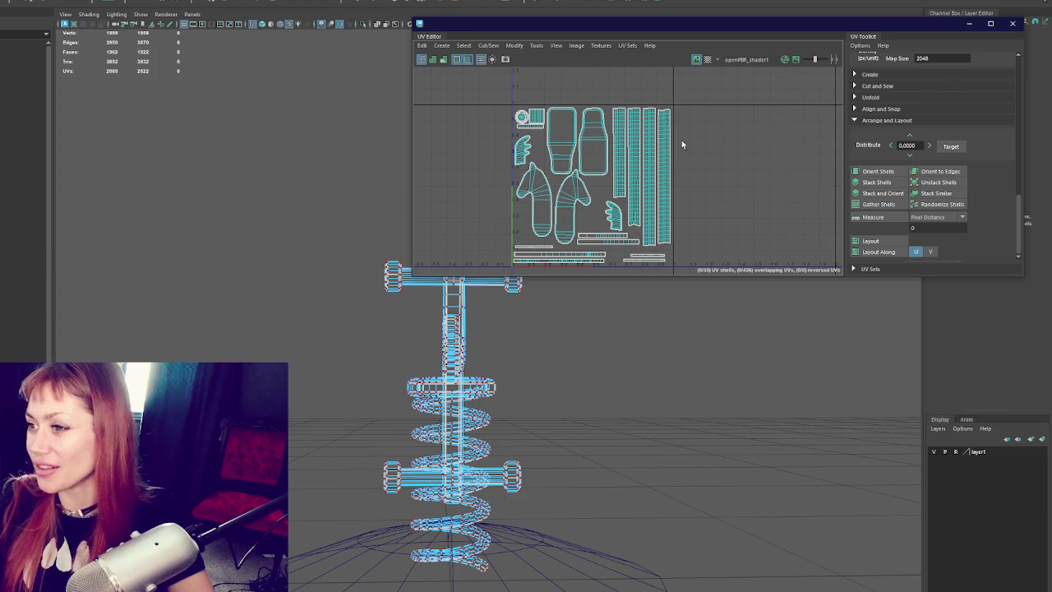
- Lower the thin strip below the square shell and rerun Layout with Ctrl+L
scroll(583, 159, up, 2)
scroll(580, 163, up, 2)
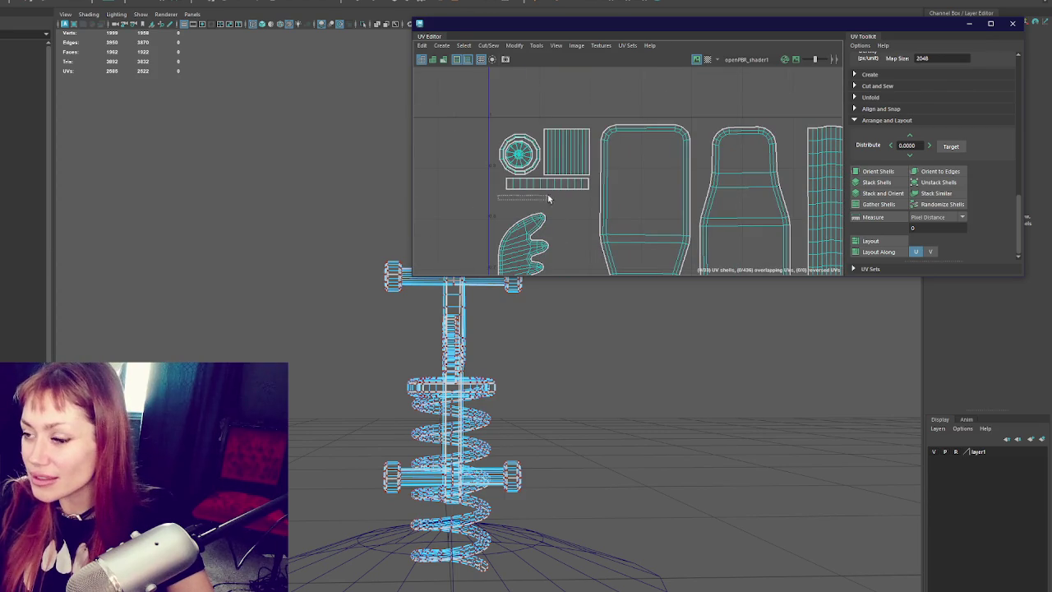
drag(524, 200, 567, 183)
right_drag(547, 182, 543, 165)
drag(496, 197, 573, 183)
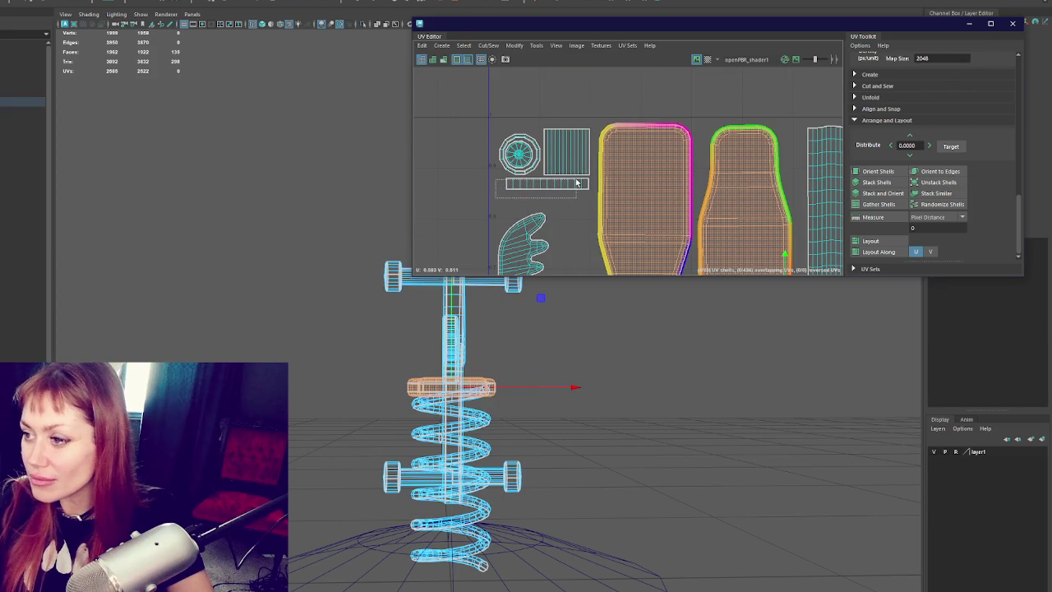
drag(543, 107, 544, 118)
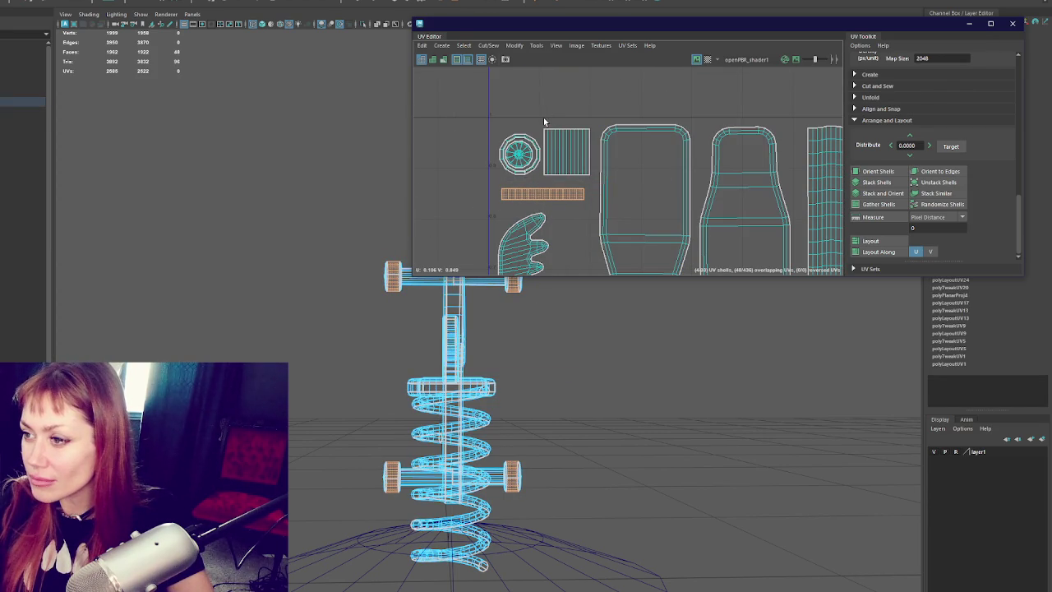
click(518, 153)
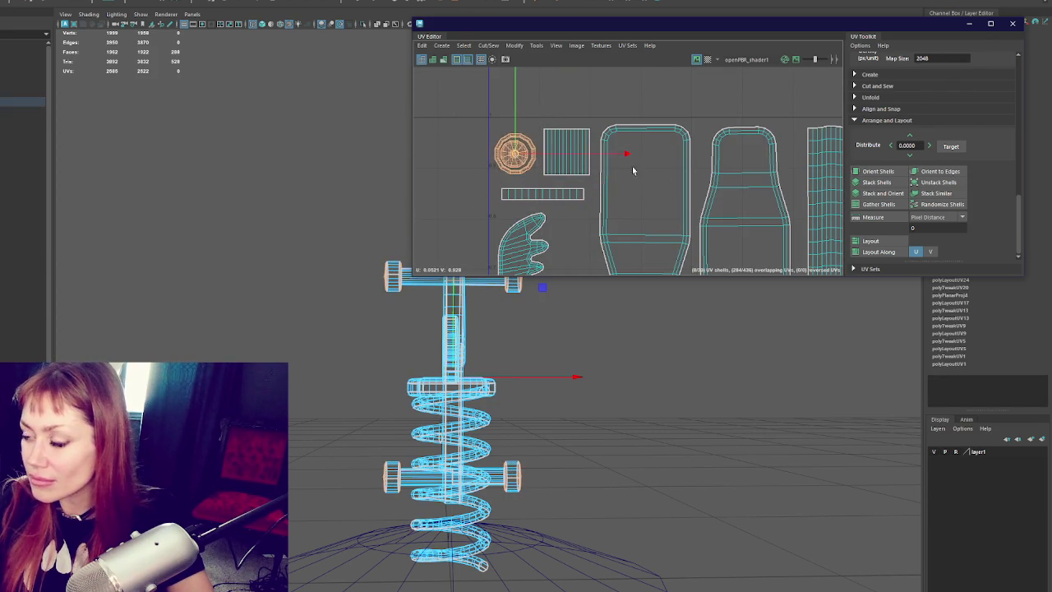
key(ctrl+l)
- Close the UV Editor and orbit around the finished spring rocking horse
click(688, 126)
click(1013, 23)
click(375, 124)
alt+drag(457, 151, 563, 219)
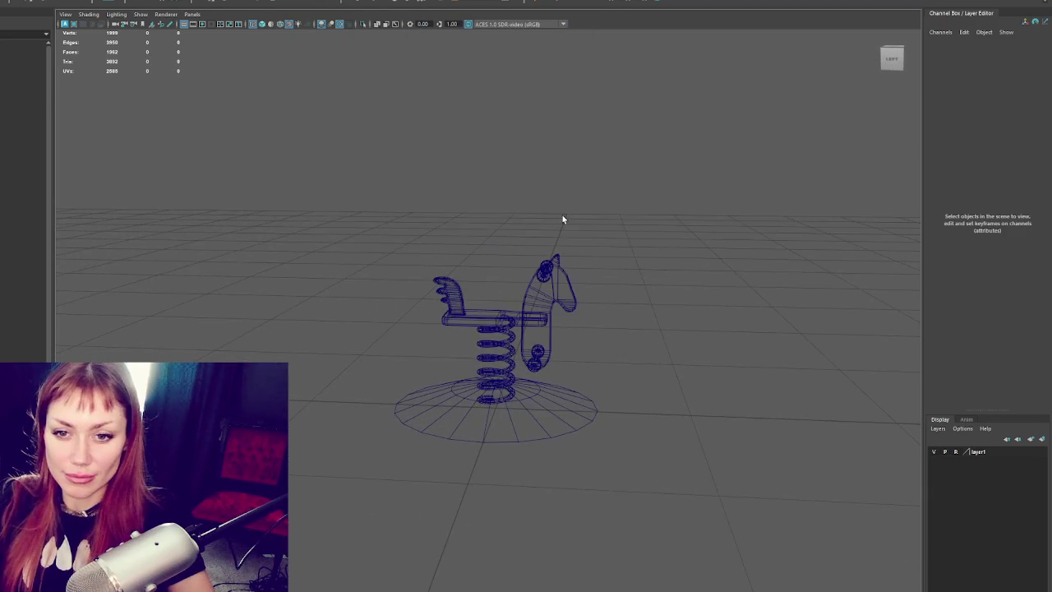
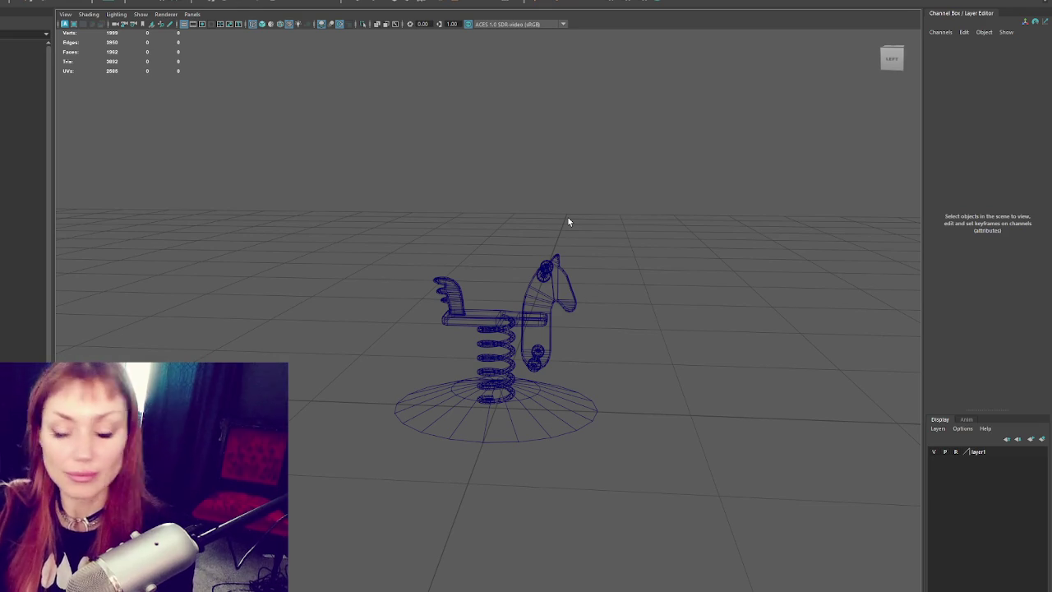
- Lower the base disc's centre vertices slightly
click(589, 405)
alt+drag(589, 404, 679, 289)
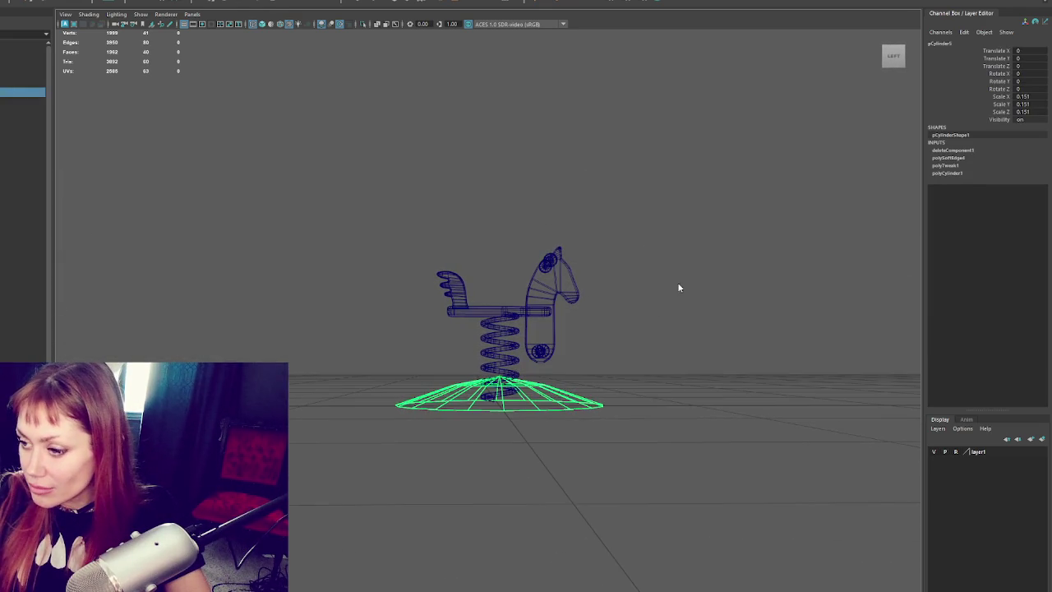
key(F9)
drag(573, 340, 403, 401)
key(w)
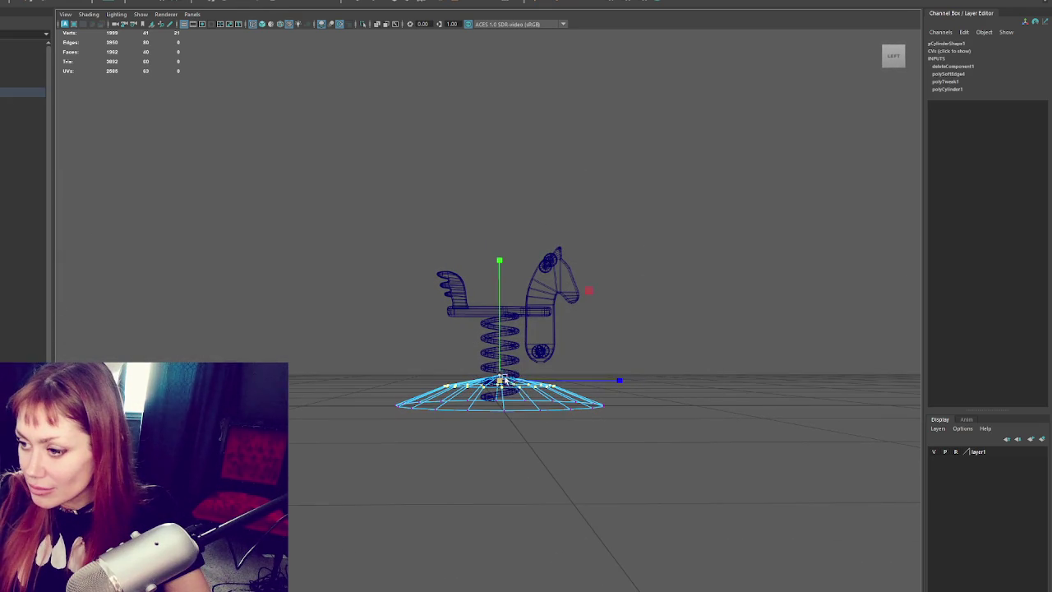
drag(500, 383, 501, 387)
- Delete the base's history, freeze its scale to 1, and rename it MoundOfDirt
key(F8)
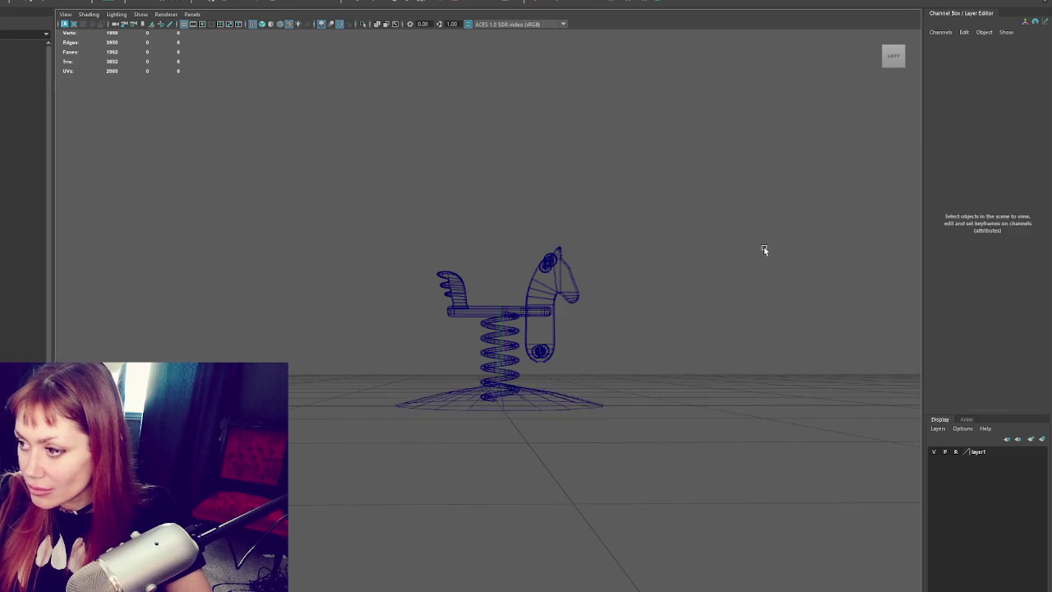
alt+drag(765, 244, 555, 400)
key(alt+shift+d)
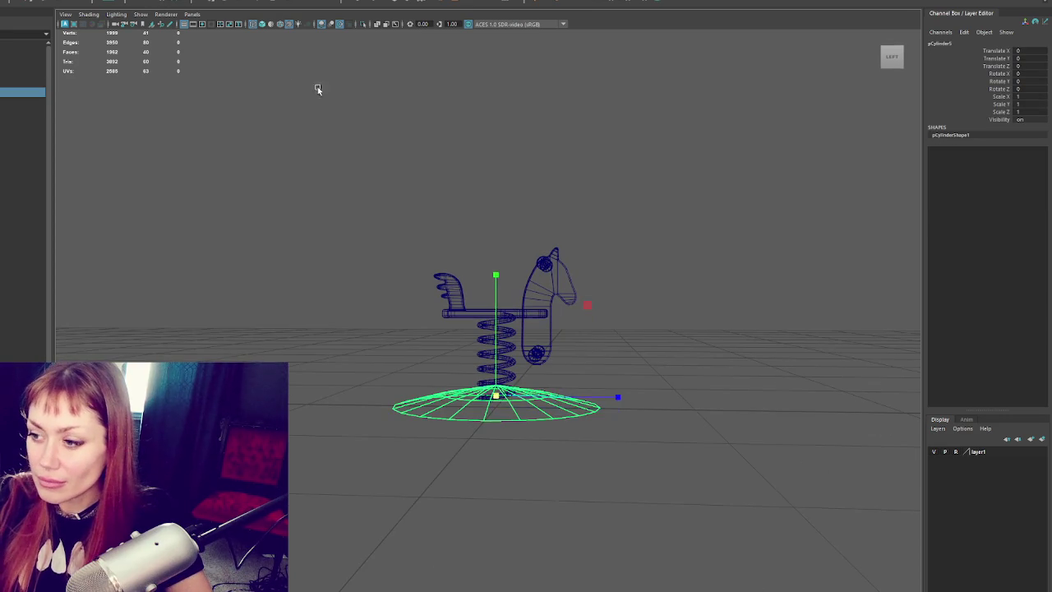
alt+drag(327, 134, 6, 107)
double_click(8, 92)
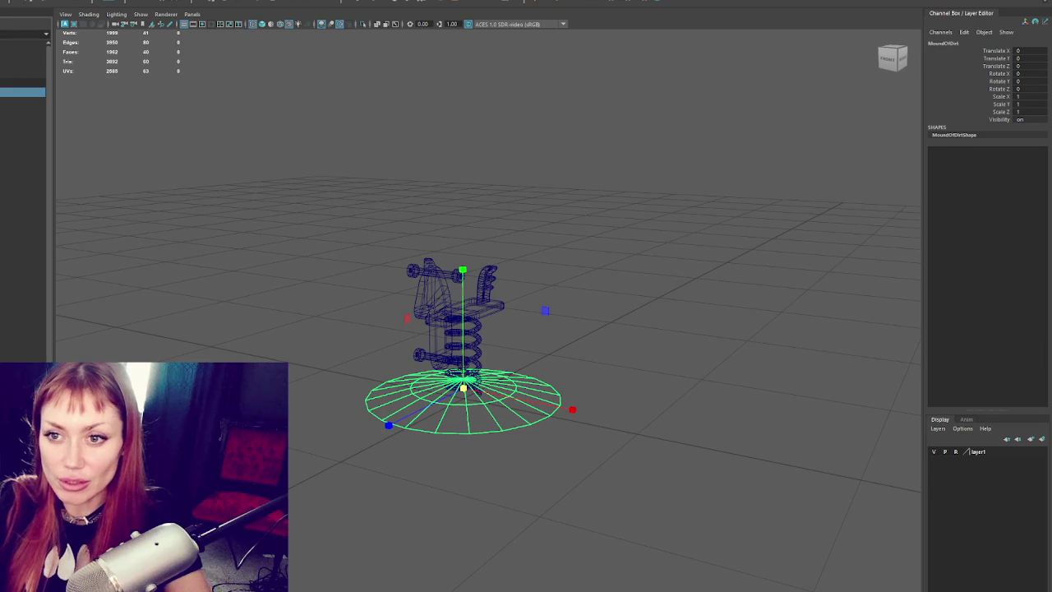
- Select the horse model and orbit in for a low side view
drag(293, 164, 481, 335)
alt+drag(582, 322, 43, 33)
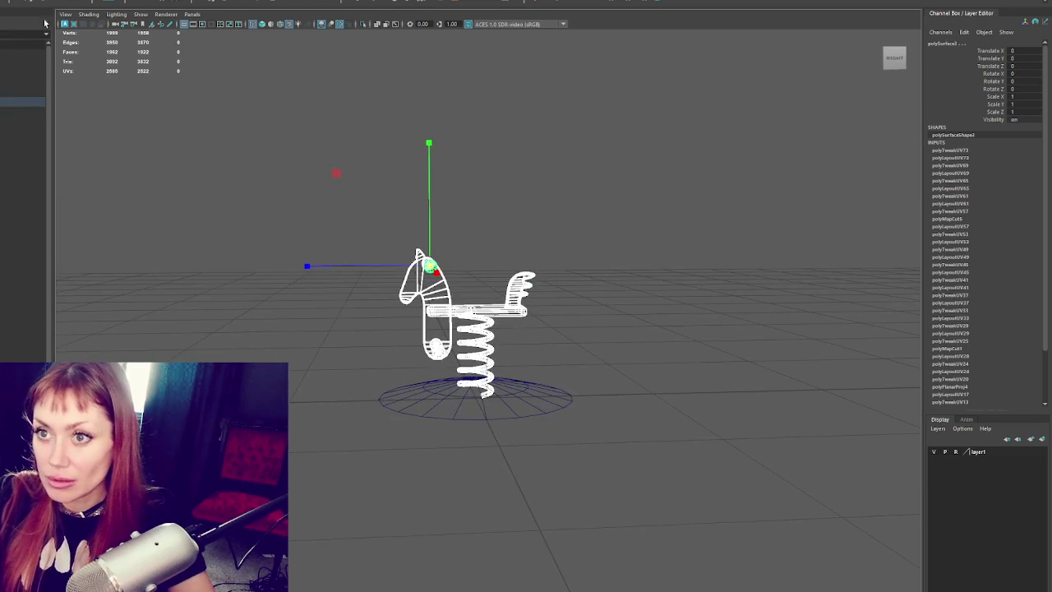
mouse_move(567, 200)
alt+mouse_down()
mouse_move(460, 247)
mouse_move(400, 222)
alt+mouse_up()
- Turn on textured shading, then select and slightly rotate the whole spring horse
key(5)
key(e)
click(587, 189)
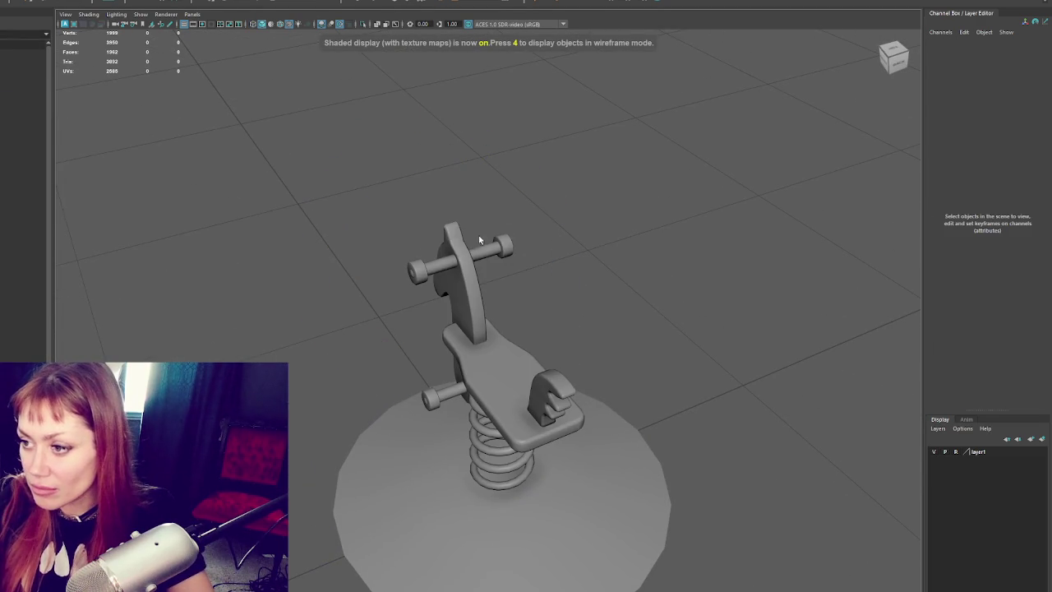
alt+drag(587, 188, 500, 208)
drag(328, 228, 458, 404)
key(e)
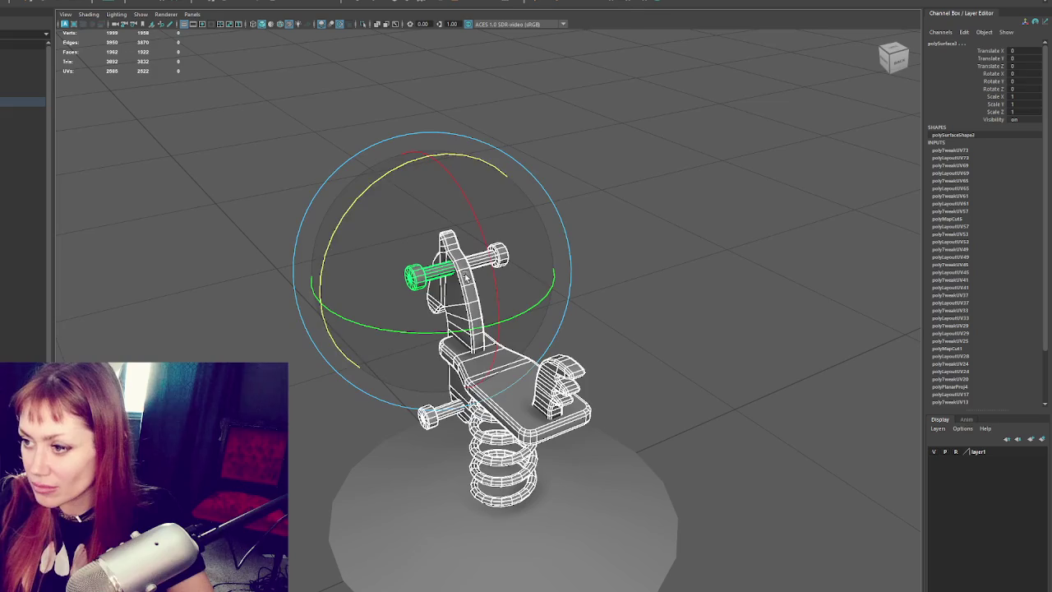
drag(465, 277, 497, 282)
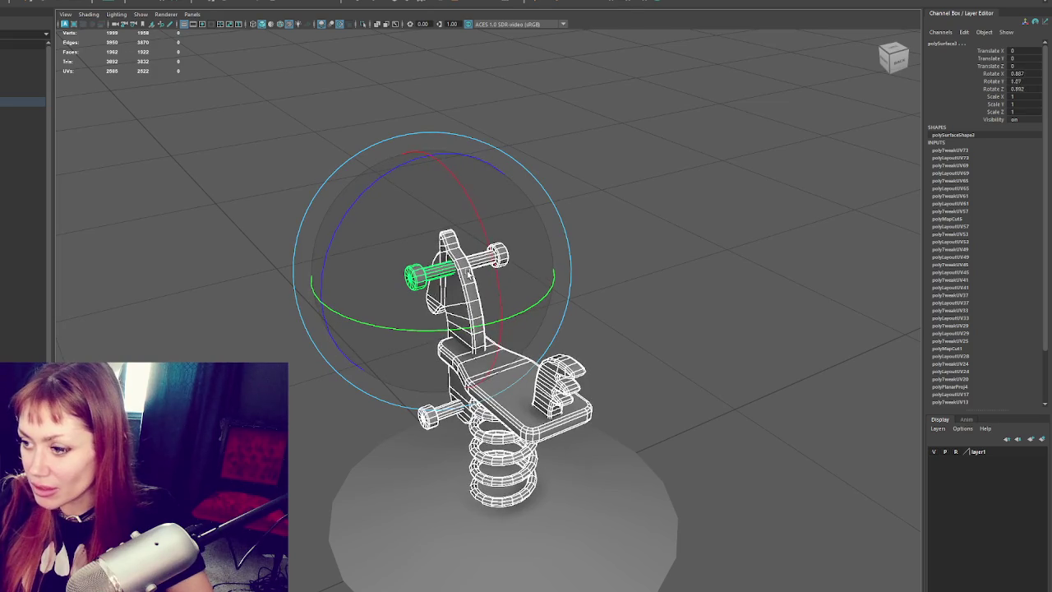
- Check the tail, handles and head plate, then combine all horse pieces into one mesh
click(598, 329)
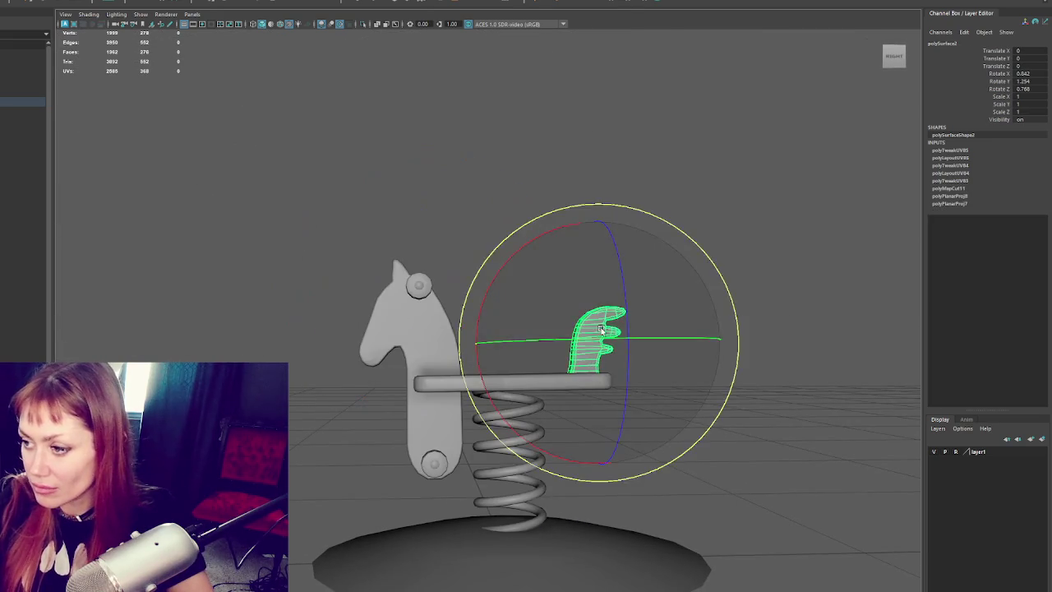
click(434, 465)
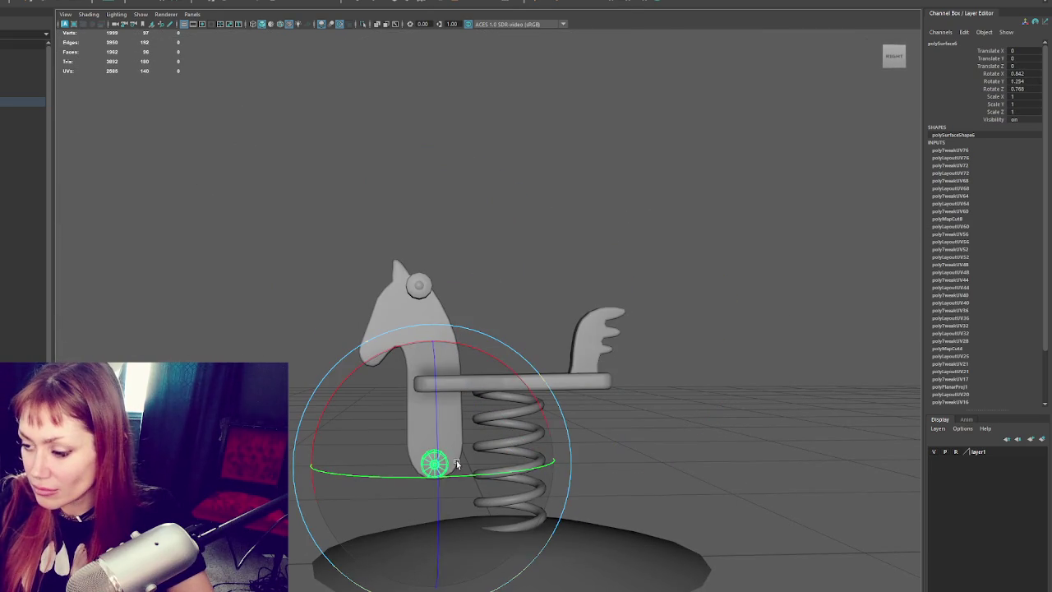
mouse_move(450, 467)
alt+mouse_down()
mouse_move(604, 293)
mouse_move(587, 290)
mouse_move(688, 305)
mouse_move(582, 278)
mouse_move(616, 275)
alt+mouse_up()
click(575, 293)
key(w)
click(488, 325)
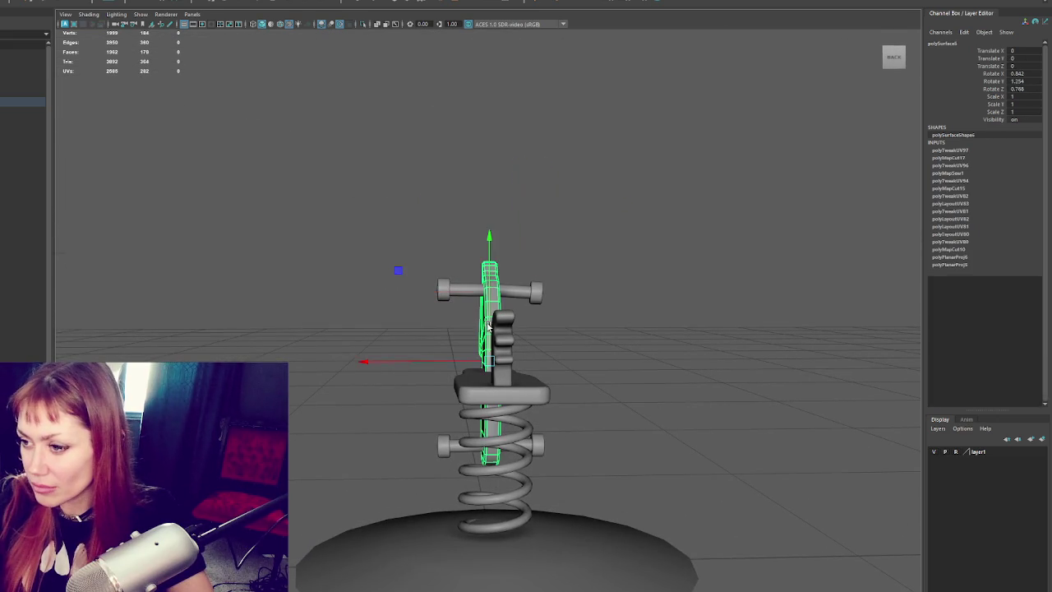
click(453, 360)
mouse_move(453, 359)
alt+mouse_down()
mouse_move(601, 321)
mouse_move(668, 191)
mouse_move(351, 482)
alt+mouse_up()
click(24, 1)
click(33, 25)
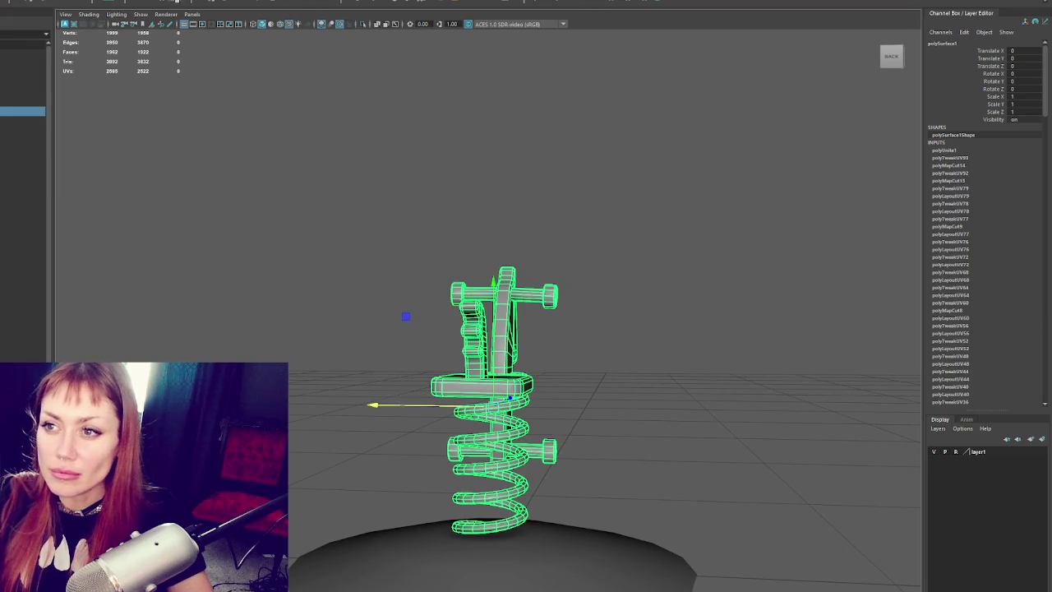
- Name the mesh Horse and group it with the base as Playground
key(alt+shift+d)
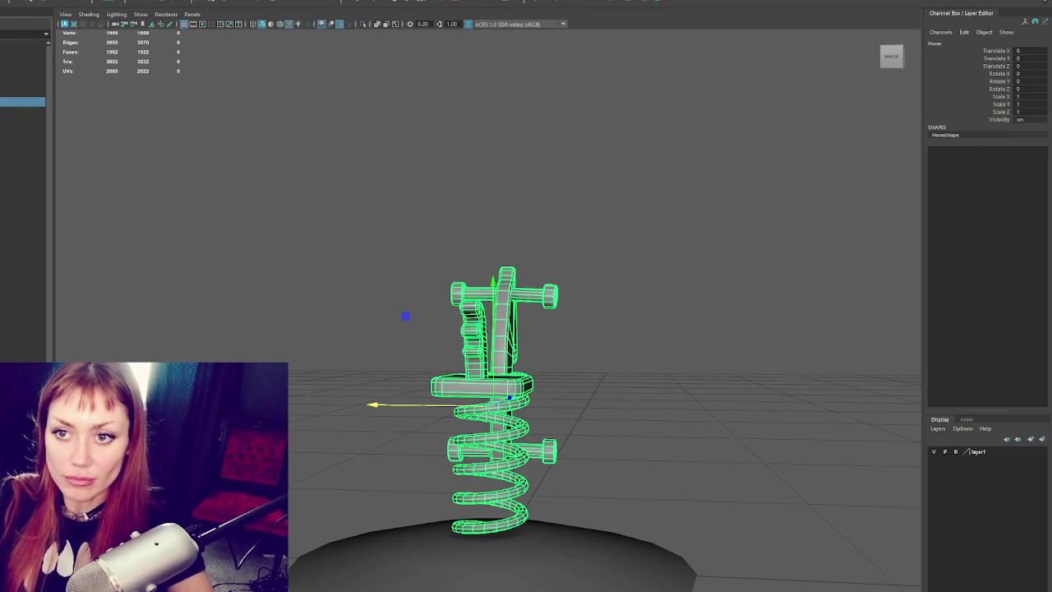
shift+click(575, 559)
key(ctrl+g)
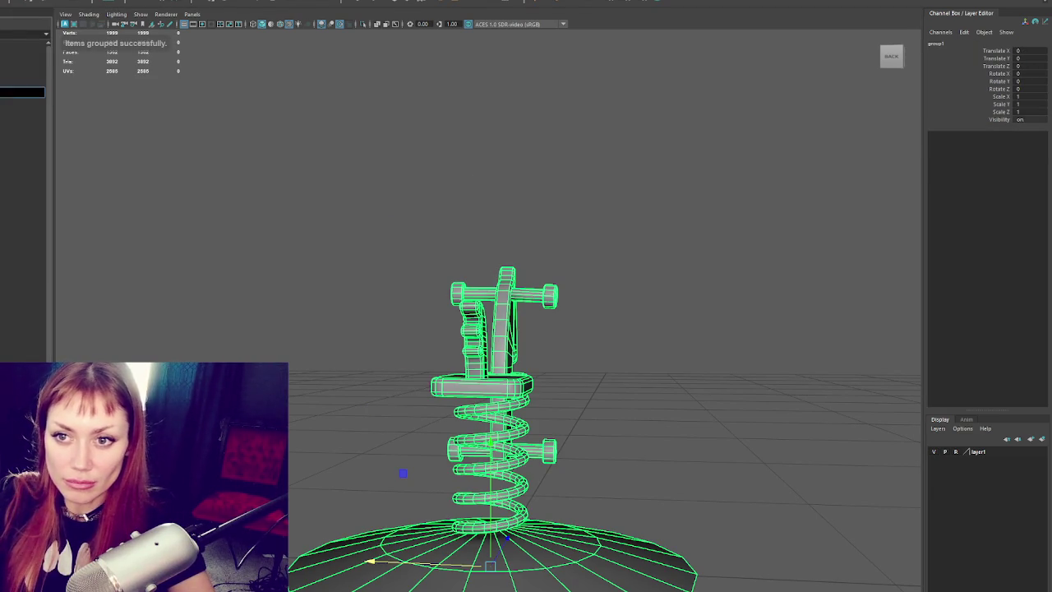
text(Playground)
key(Return)
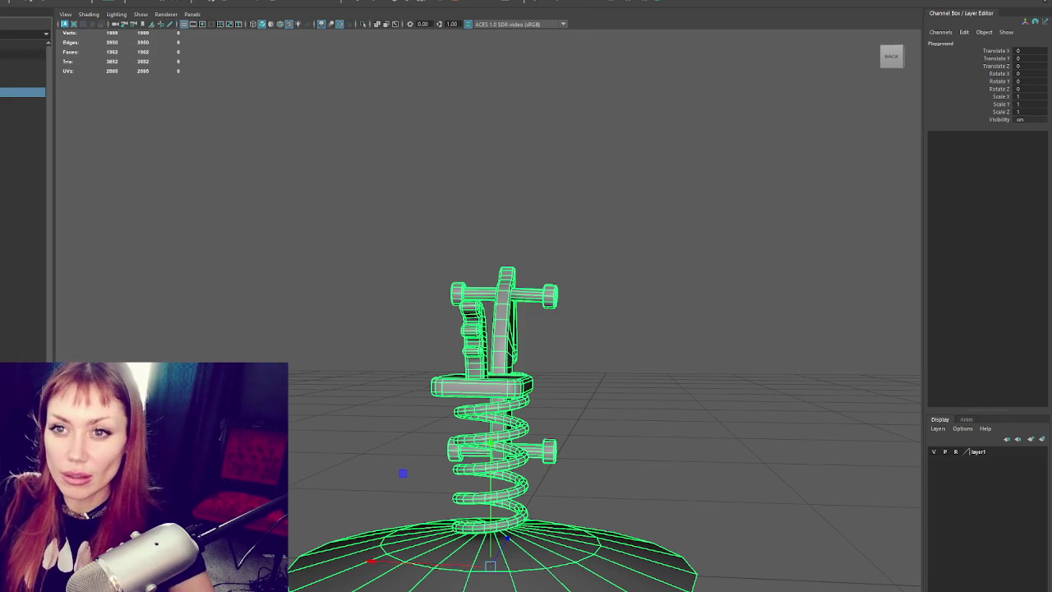
- Frame the Playground model and check its MoundOfDirt and Horse children in the Outliner
key(f)
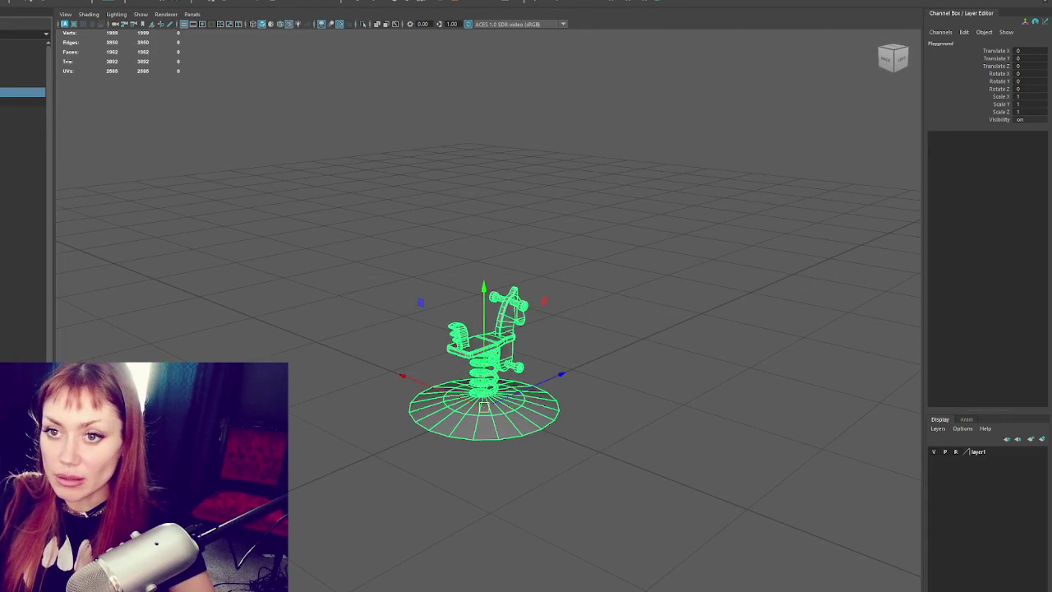
click(23, 101)
click(23, 111)
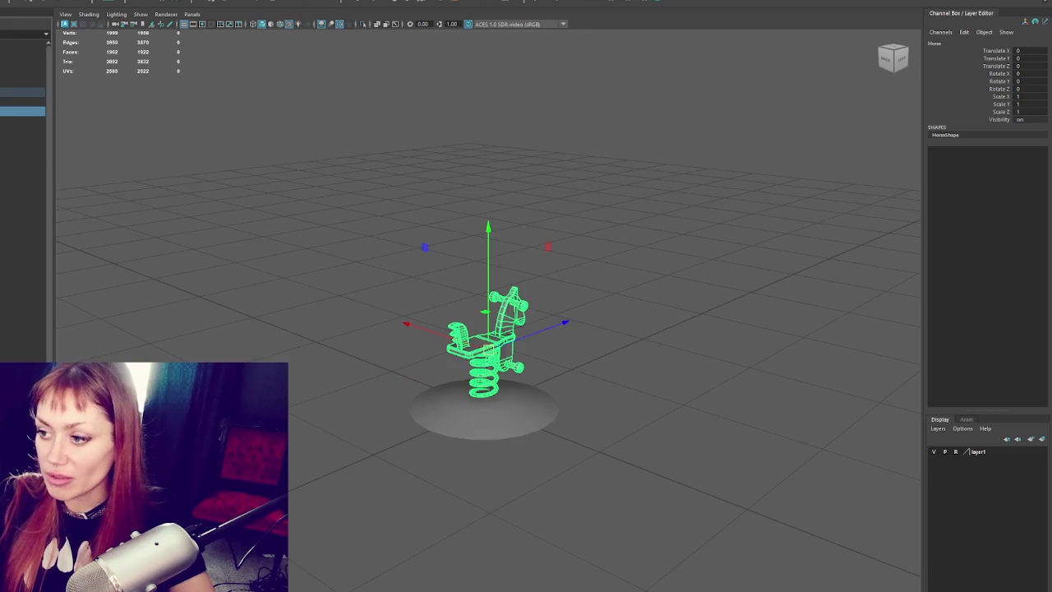
click(23, 101)
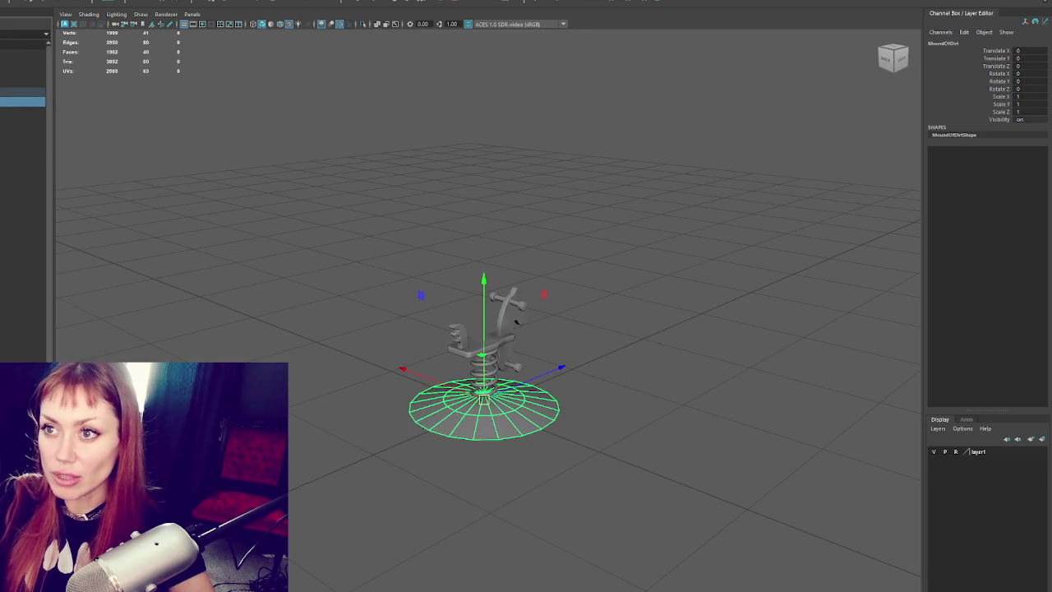
- Select all MoundOfDirt UV shells in the UV Editor, apply planar mapping, and close the editor
click(215, 3)
click(246, 16)
right_drag(634, 156, 639, 152)
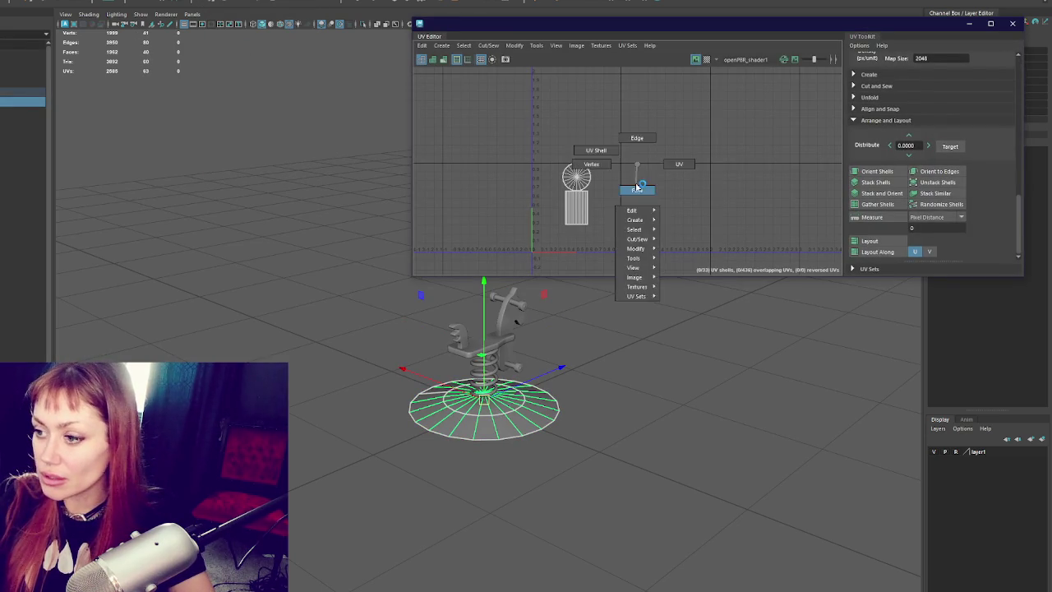
key(ctrl+shift+a)
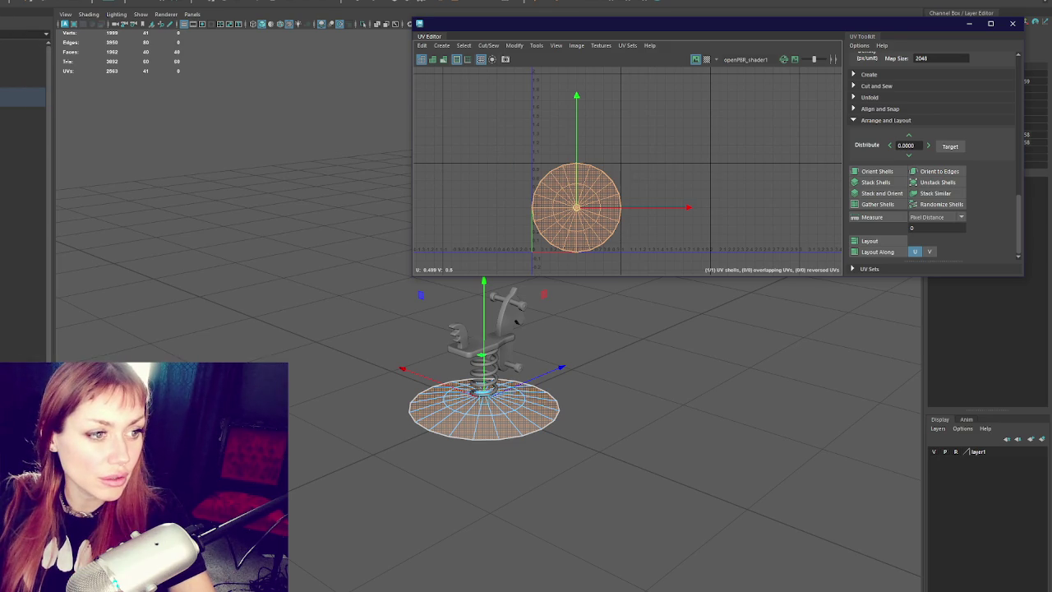
click(679, 267)
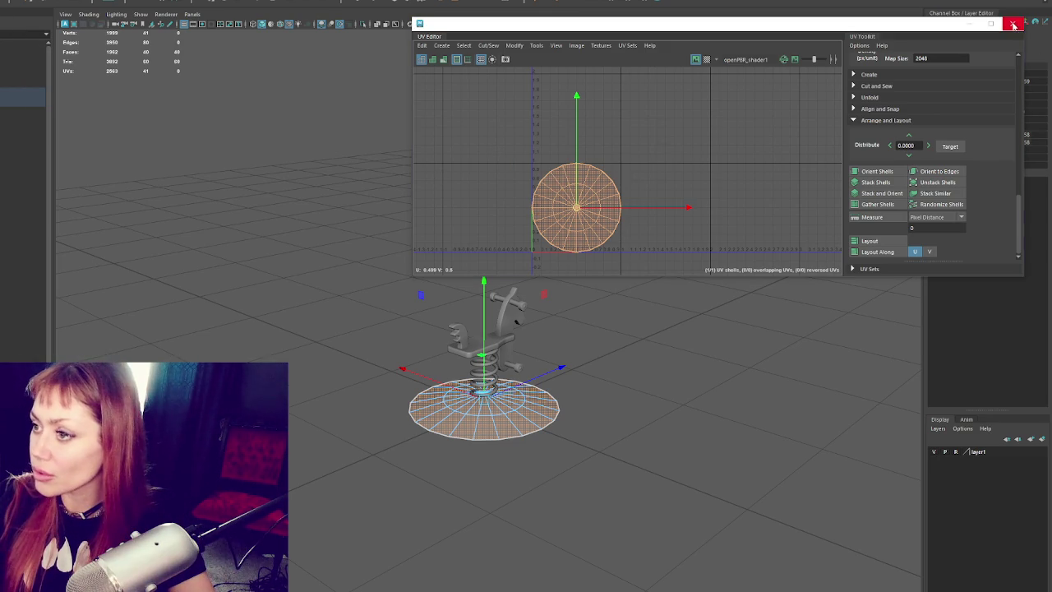
click(1014, 24)
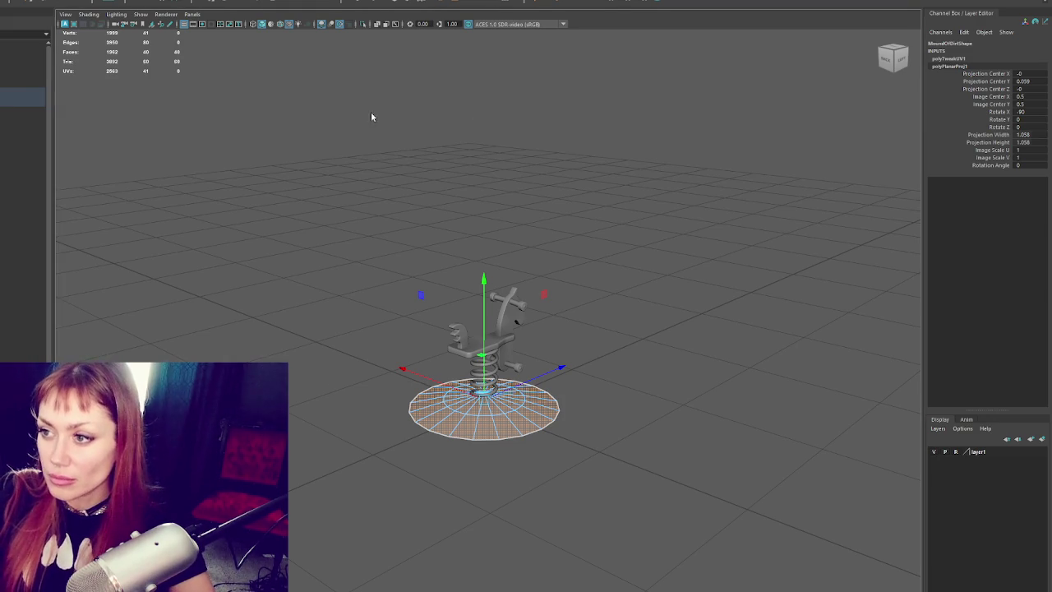
click(23, 101)
- Turn off unit conversion and blend shapes in the horse model's import settings
click(23, 92)
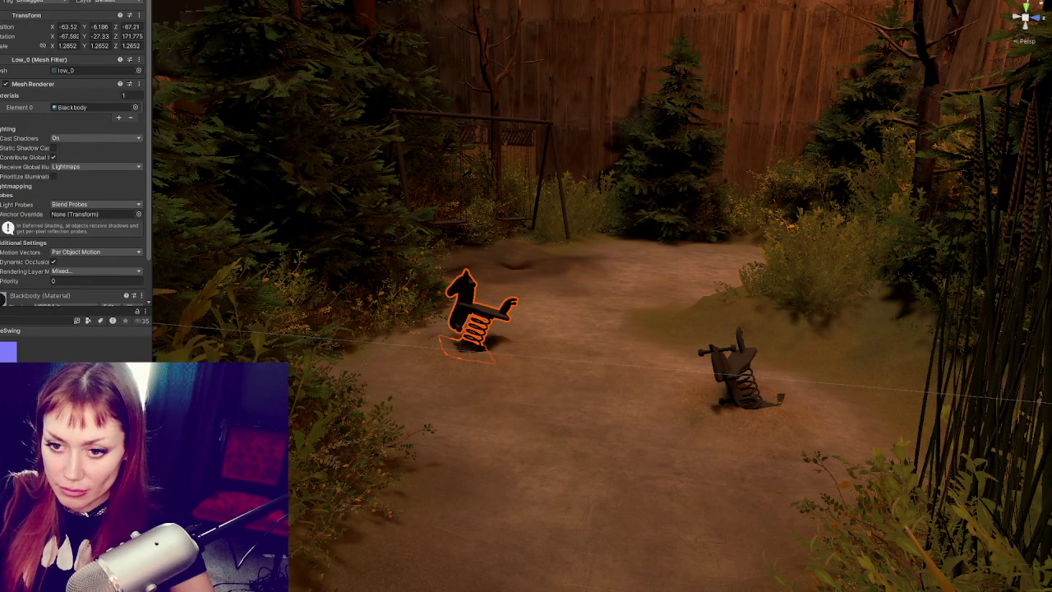
click(2, 323)
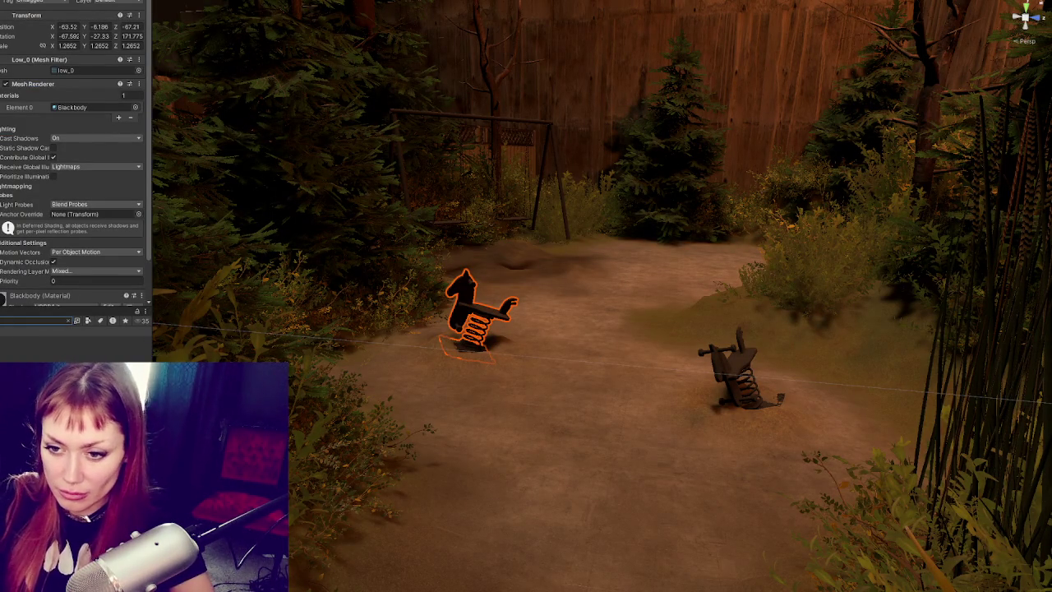
click(37, 345)
click(53, 54)
click(53, 72)
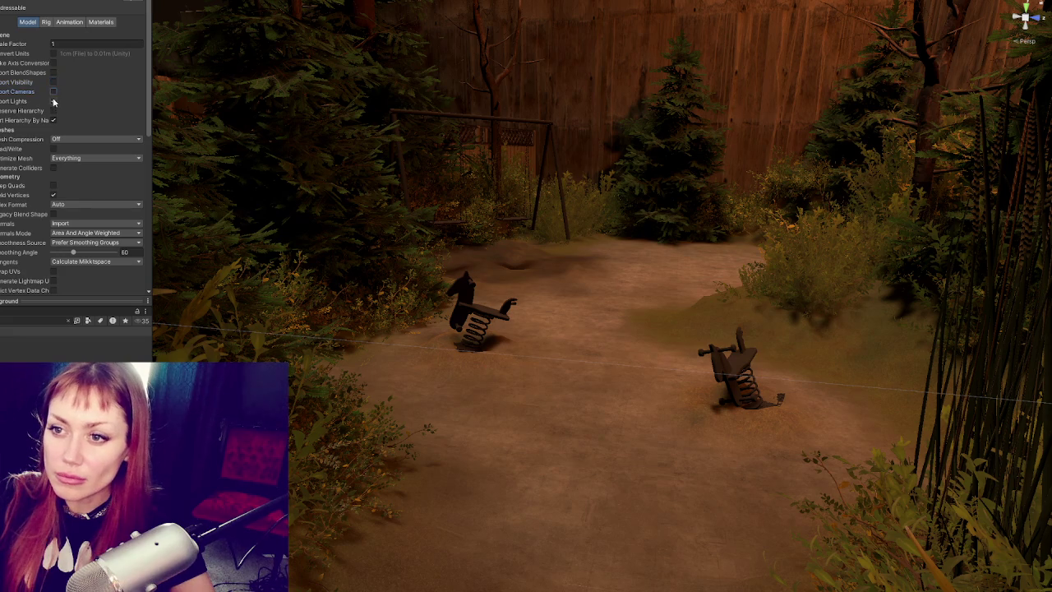
- Disable animation import and choose the material creation mode
click(46, 22)
click(101, 22)
click(69, 22)
click(53, 46)
click(101, 22)
click(99, 35)
click(82, 44)
click(27, 22)
- Enable Generate Lightmap UVs and Generate Colliders, apply, and place the spring-rider beside the other rider
scroll(84, 203, down, 5)
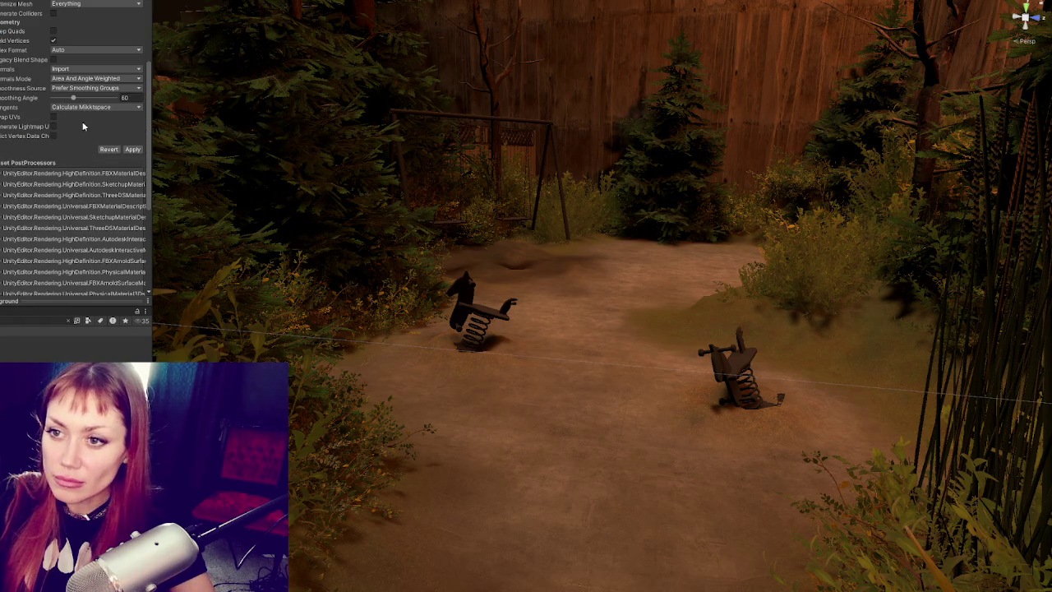
click(52, 126)
click(54, 90)
scroll(58, 86, up, 2)
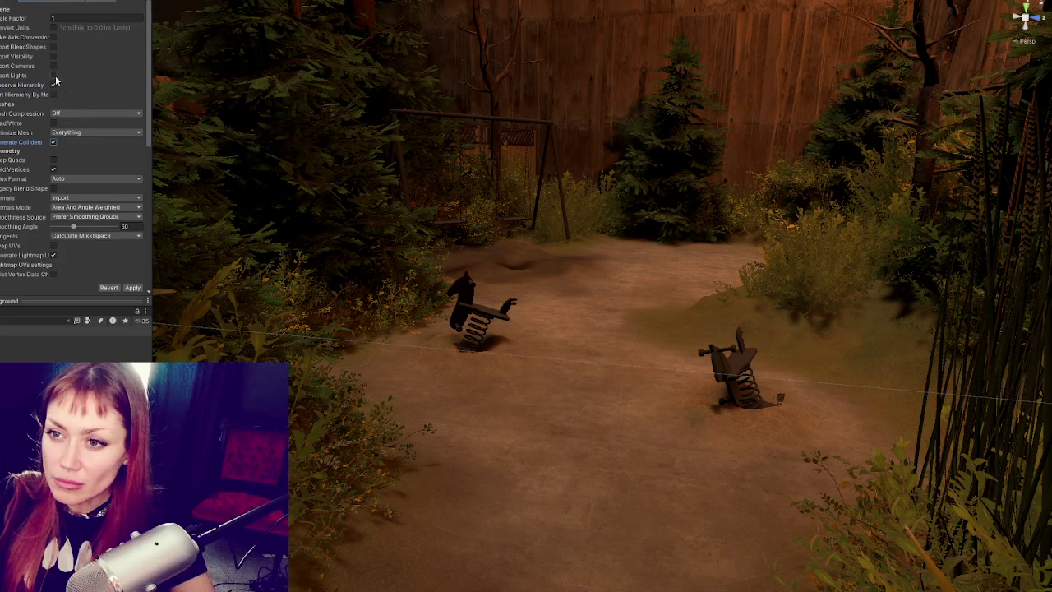
click(132, 287)
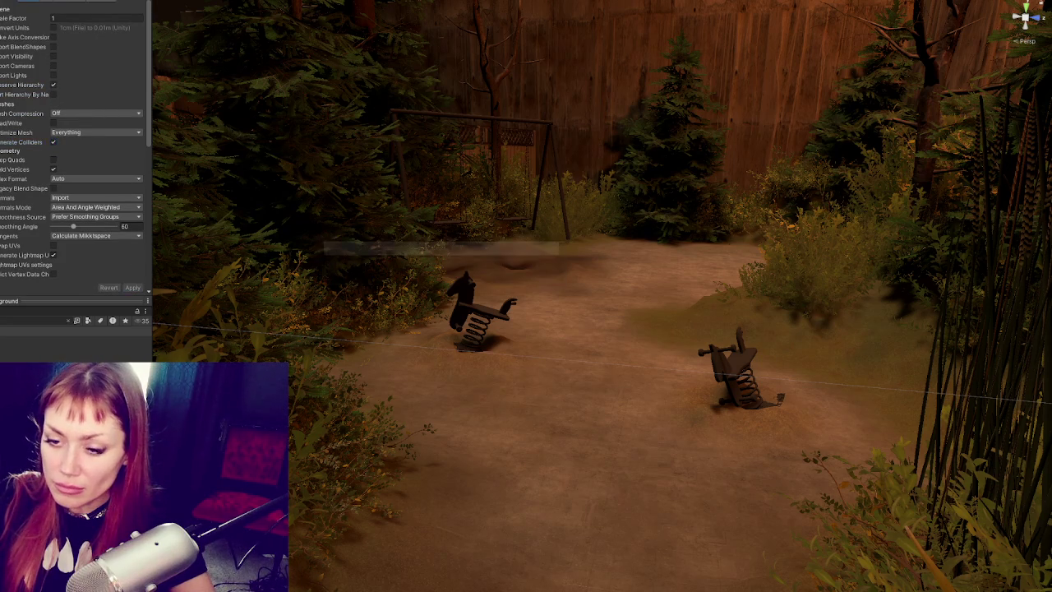
drag(50, 341, 489, 380)
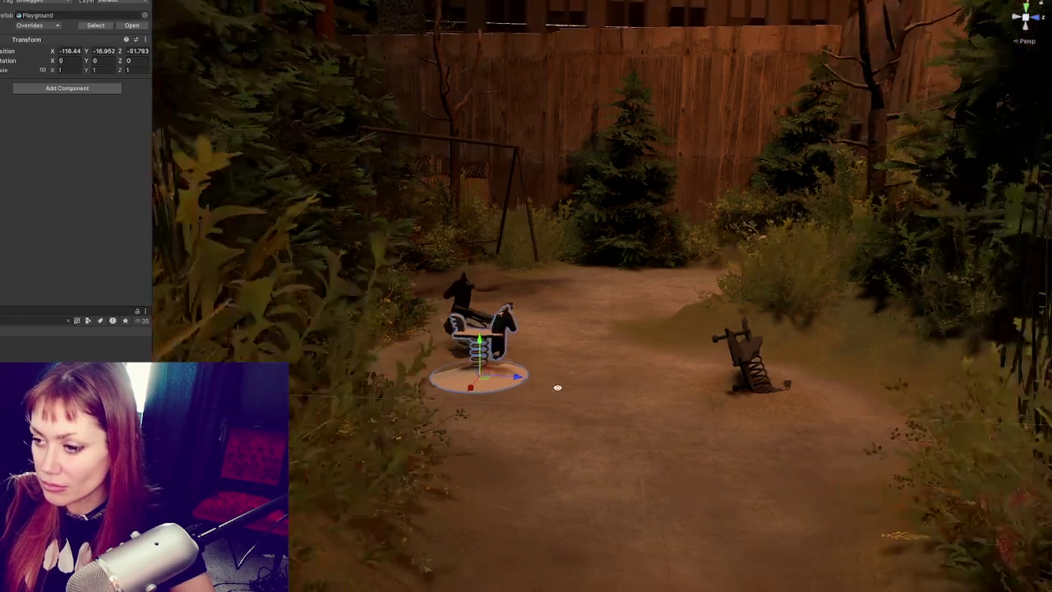
alt+drag(400, 435, 444, 411)
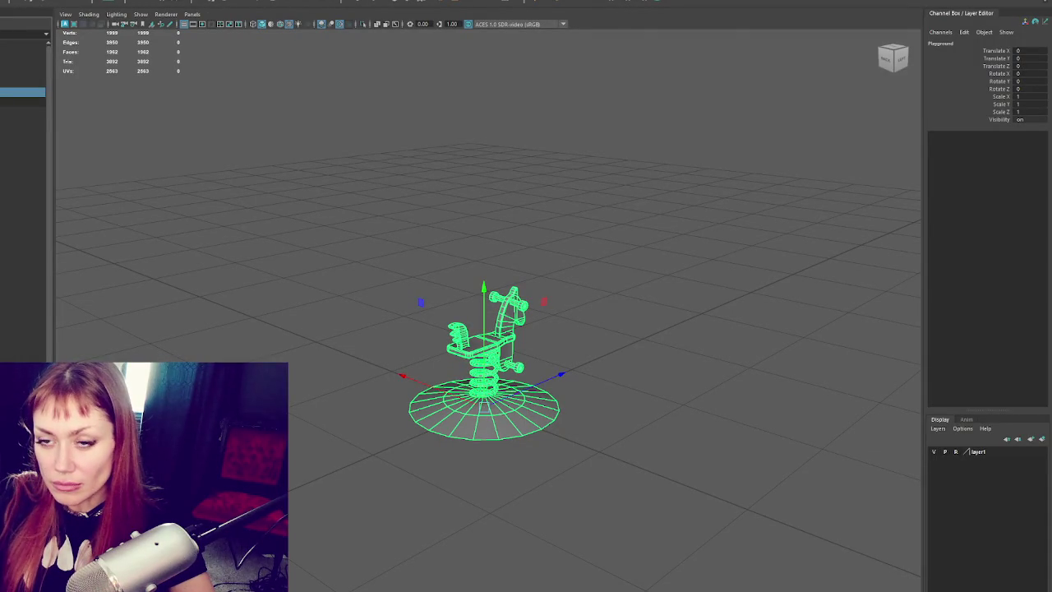
- Scale the Playground group up uniformly with its MoundOfDirt base included
key(r)
drag(484, 407, 567, 401)
key(w)
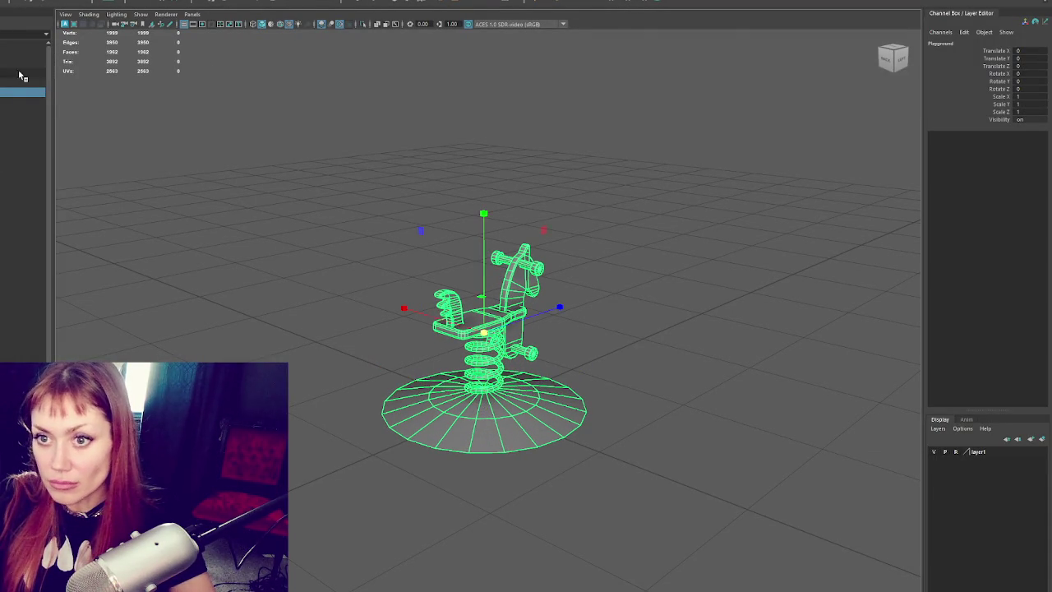
key(r)
click(8, 106)
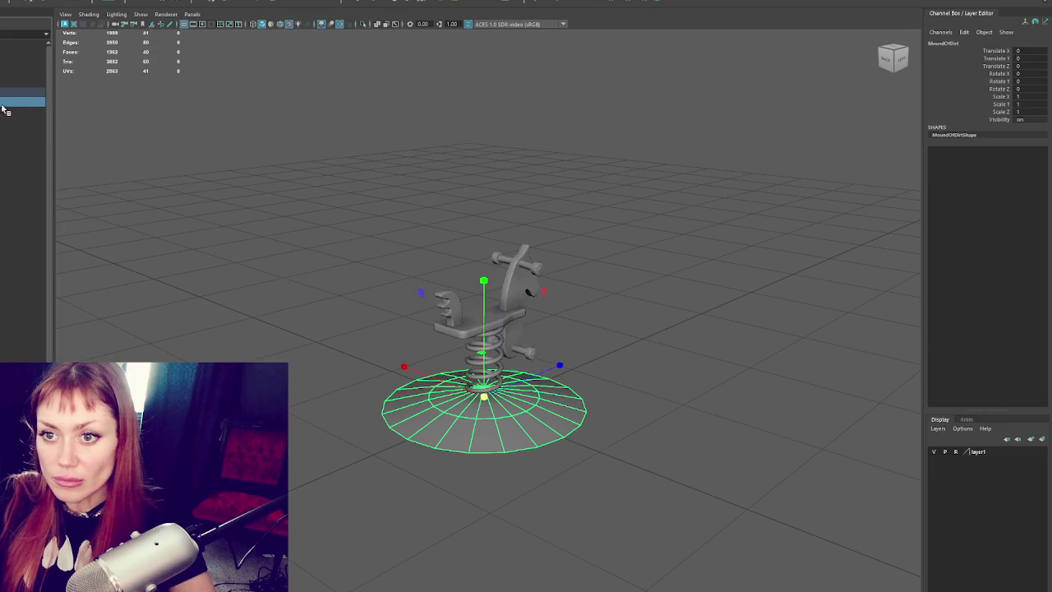
click(17, 92)
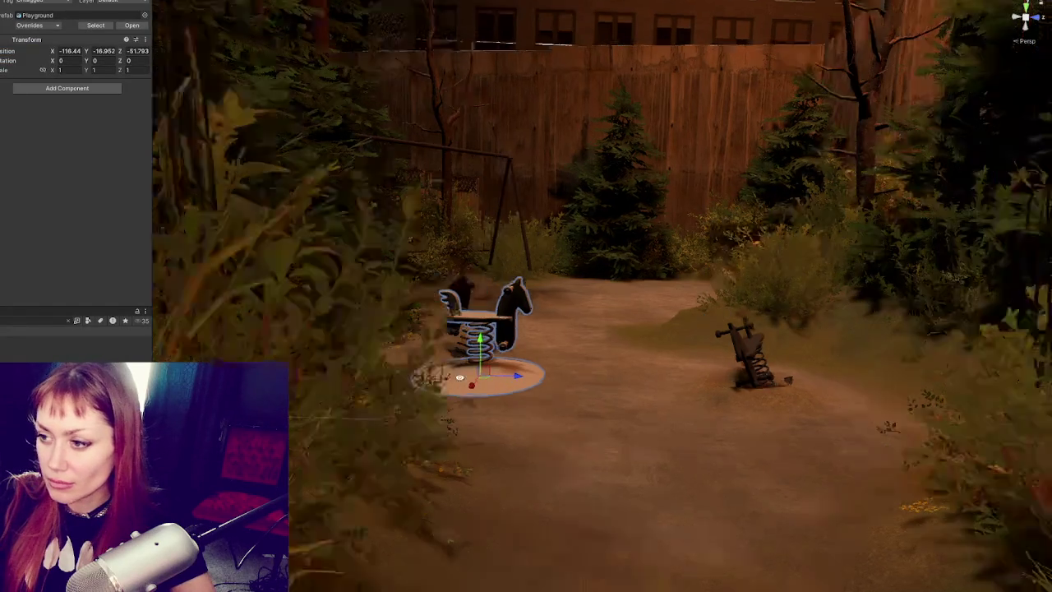
mouse_move(400, 376)
alt+mouse_down()
mouse_move(488, 334)
mouse_move(481, 319)
alt+mouse_up()
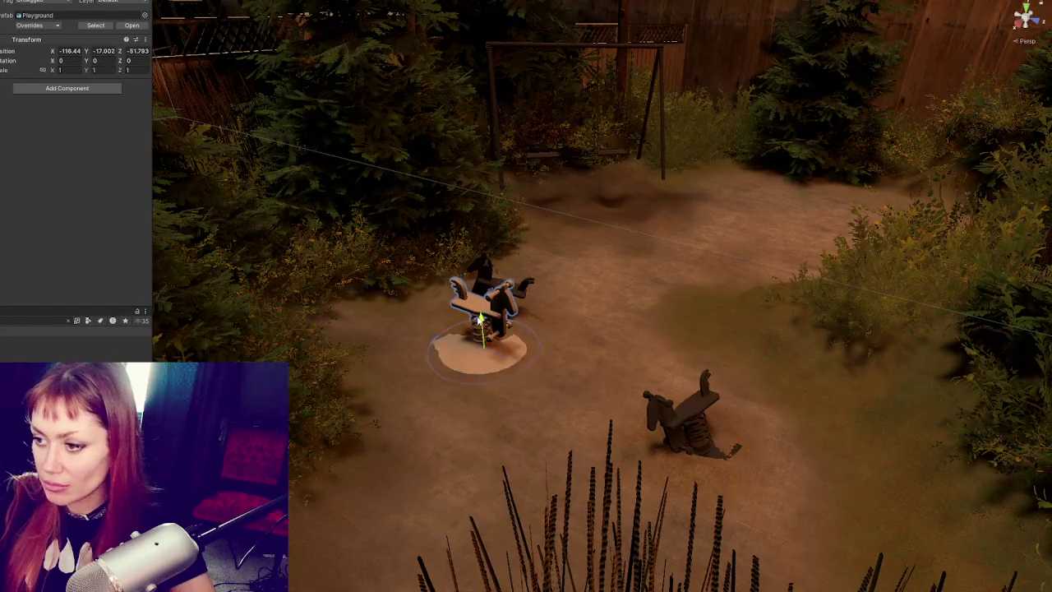
- Disable the Mound Of Dirt's Mesh Renderer and duplicate the Horse over the second rider
click(466, 348)
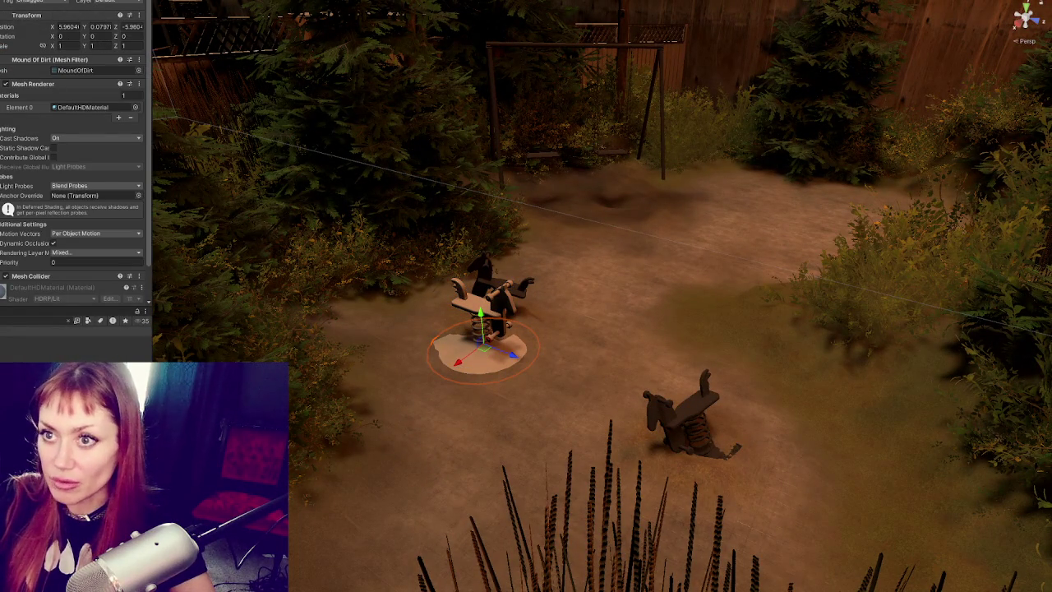
click(6, 84)
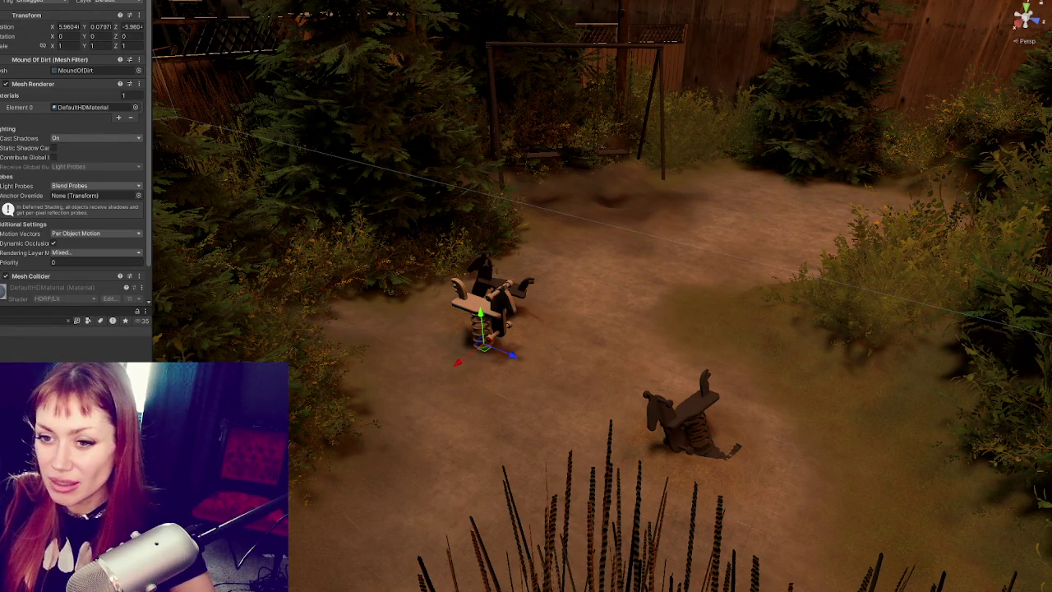
click(491, 306)
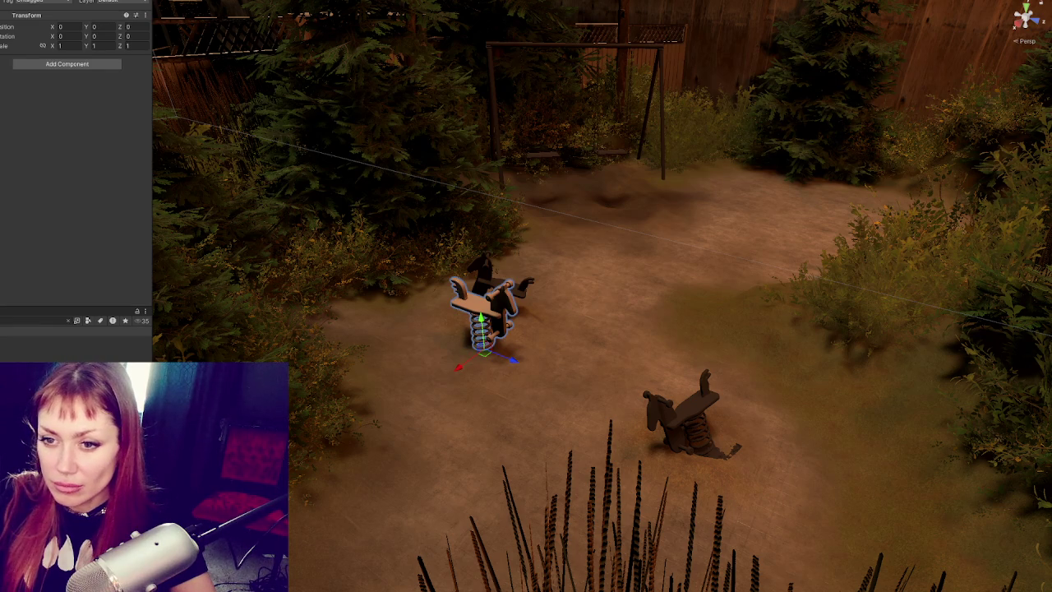
click(483, 316)
key(ctrl+d)
drag(517, 329, 729, 458)
- Rotate the horse copy into place and shift both riders slightly
key(e)
mouse_move(723, 387)
mouse_down()
mouse_move(741, 374)
mouse_move(708, 391)
mouse_move(765, 343)
mouse_up()
key(w)
key(e)
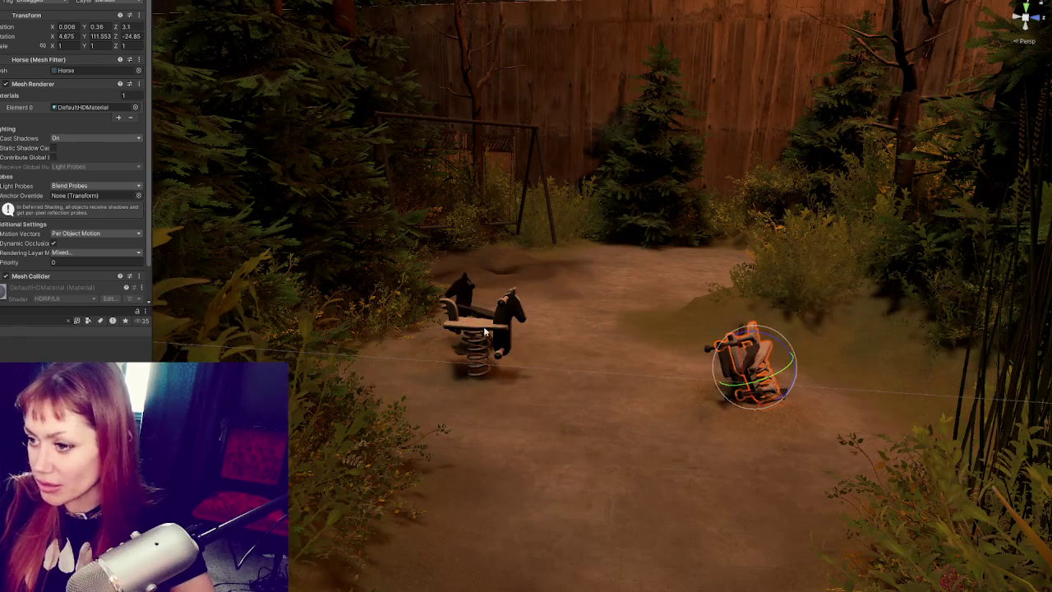
click(481, 346)
key(w)
drag(467, 383, 516, 323)
- Turn the left horse to -49.171 on Y, undoing an accidental Playground rotation
click(485, 329)
click(516, 323)
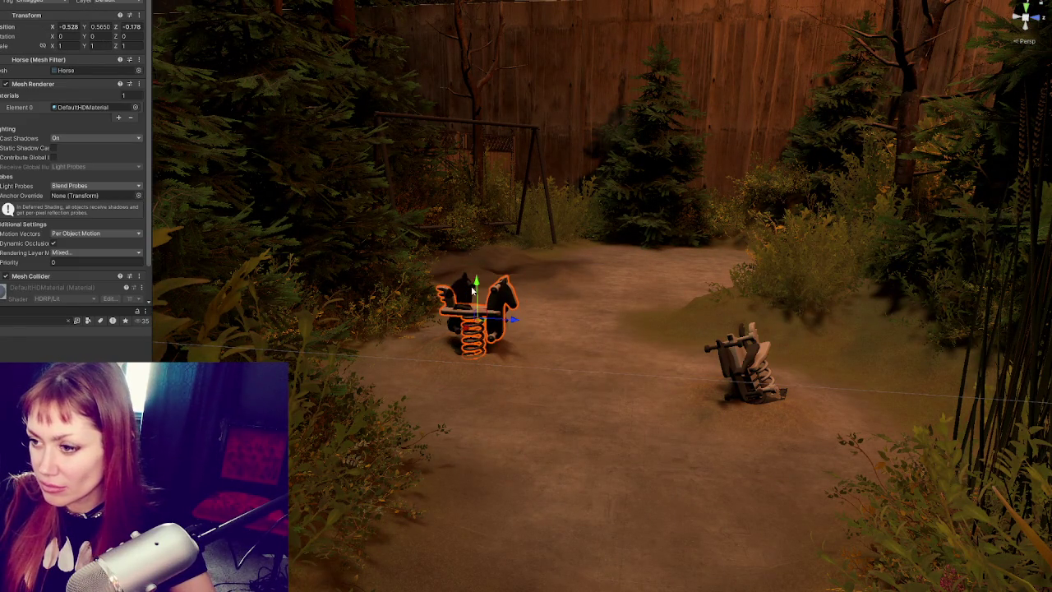
shift+click(725, 364)
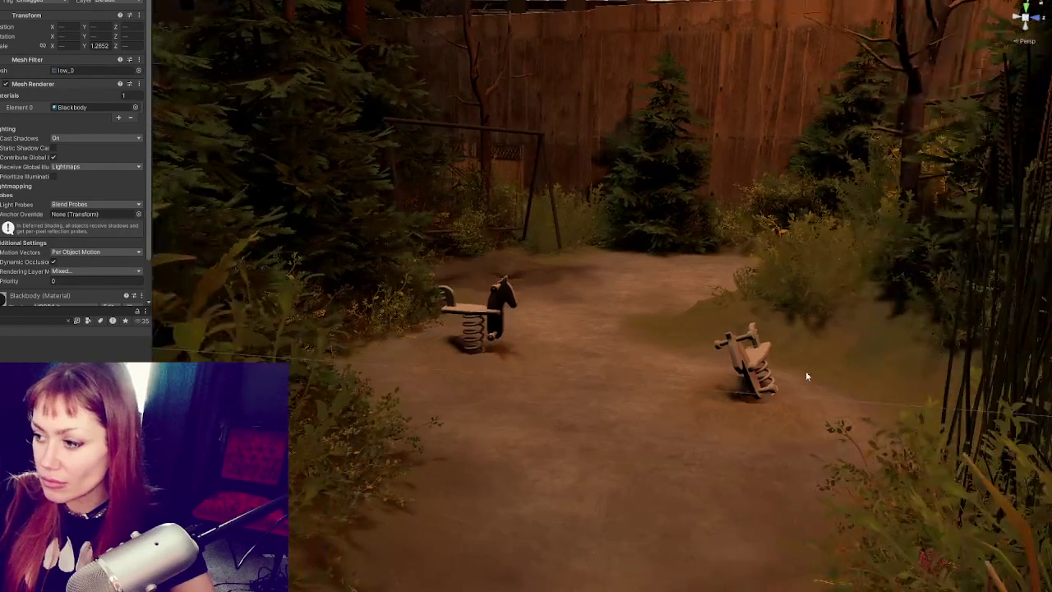
click(760, 362)
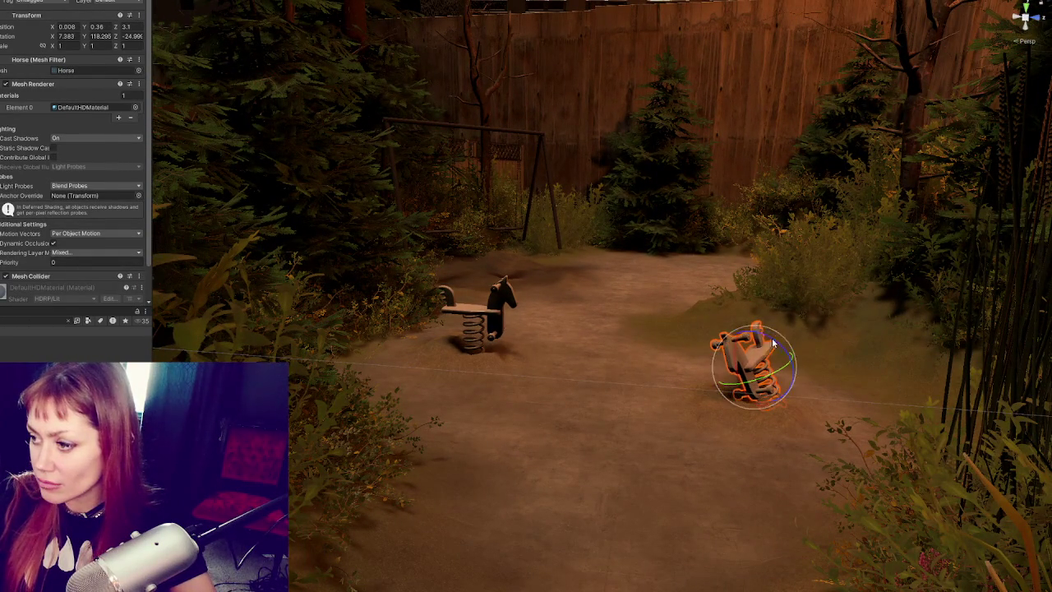
click(752, 361)
alt+drag(572, 332, 556, 389)
key(e)
key(ctrl+z)
click(473, 329)
mouse_move(499, 343)
mouse_down()
mouse_move(551, 322)
mouse_move(681, 347)
mouse_move(659, 317)
mouse_up()
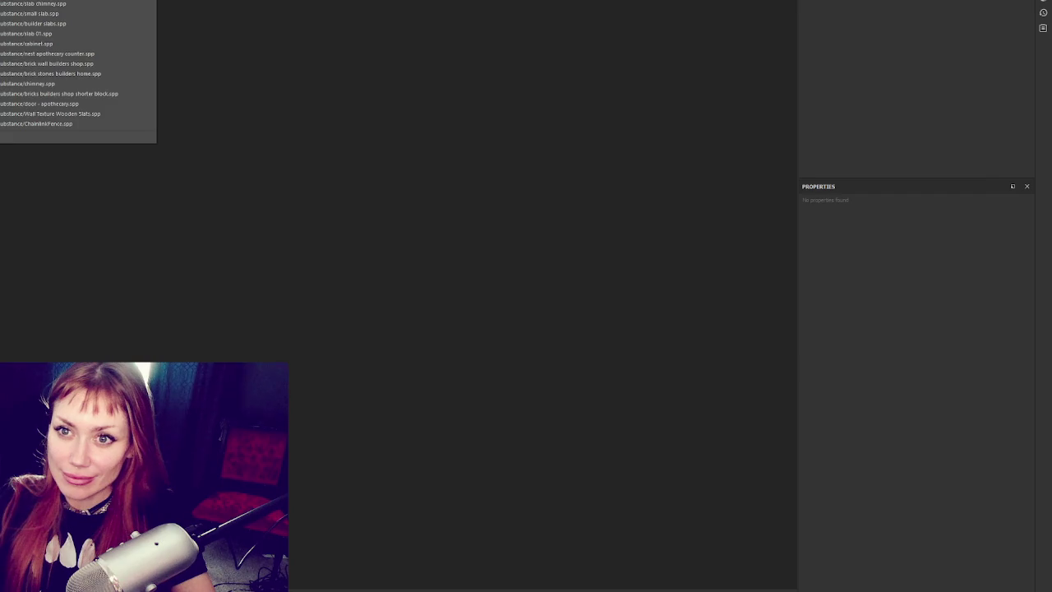
- Create a new project, export only the horse from Maya, and pick horse.fbx from the Desktop
key(ctrl+n)
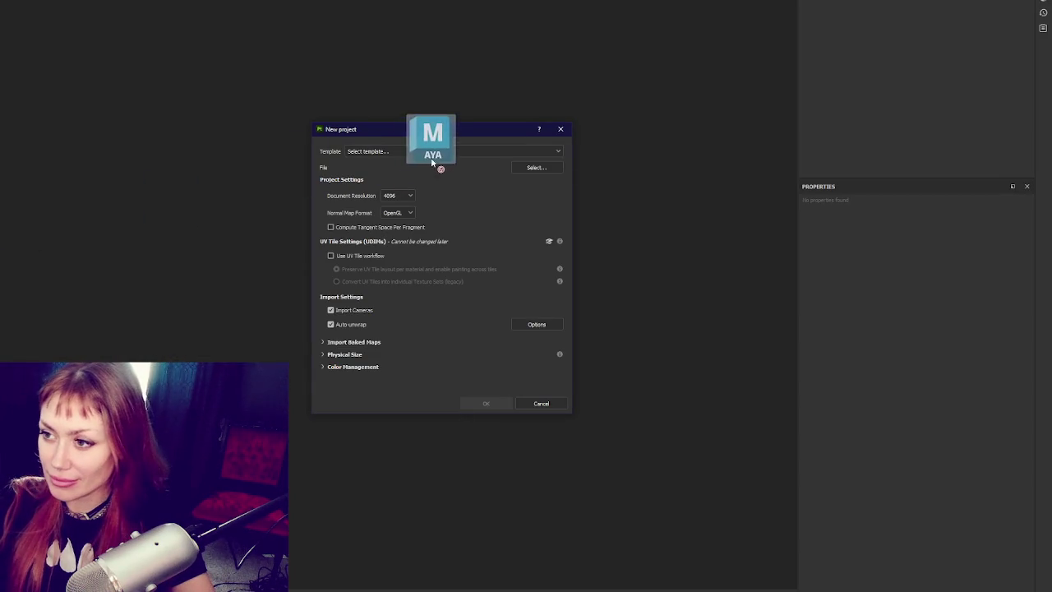
drag(176, 222, 456, 271)
click(538, 168)
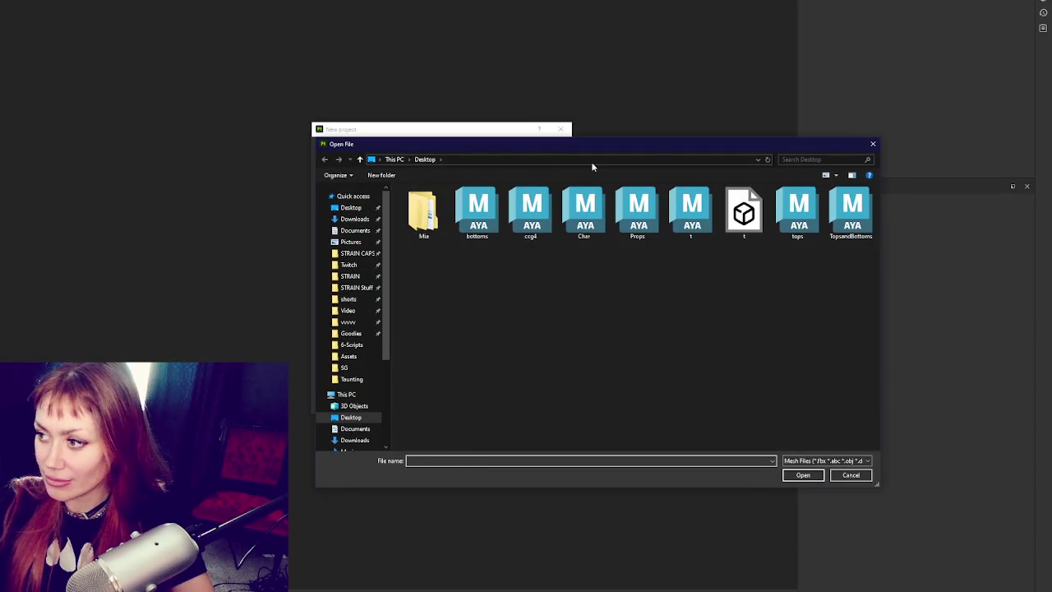
click(836, 476)
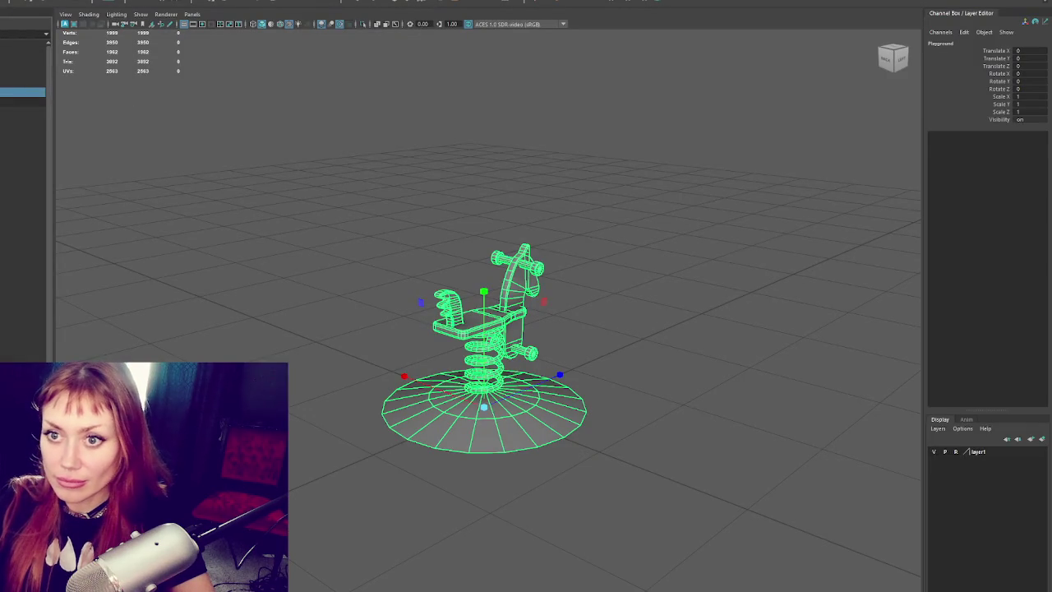
click(23, 111)
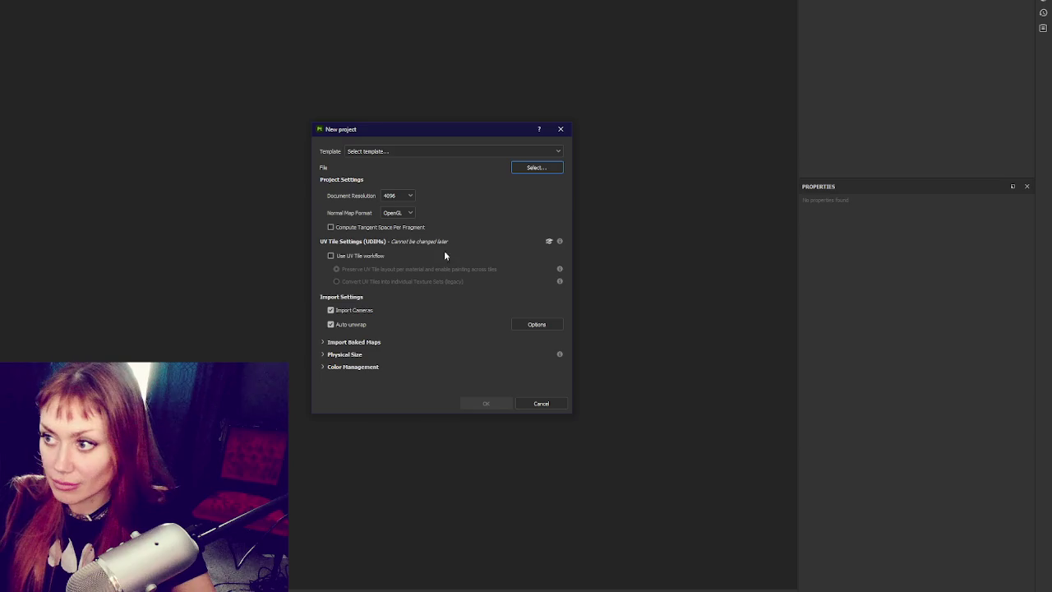
click(537, 168)
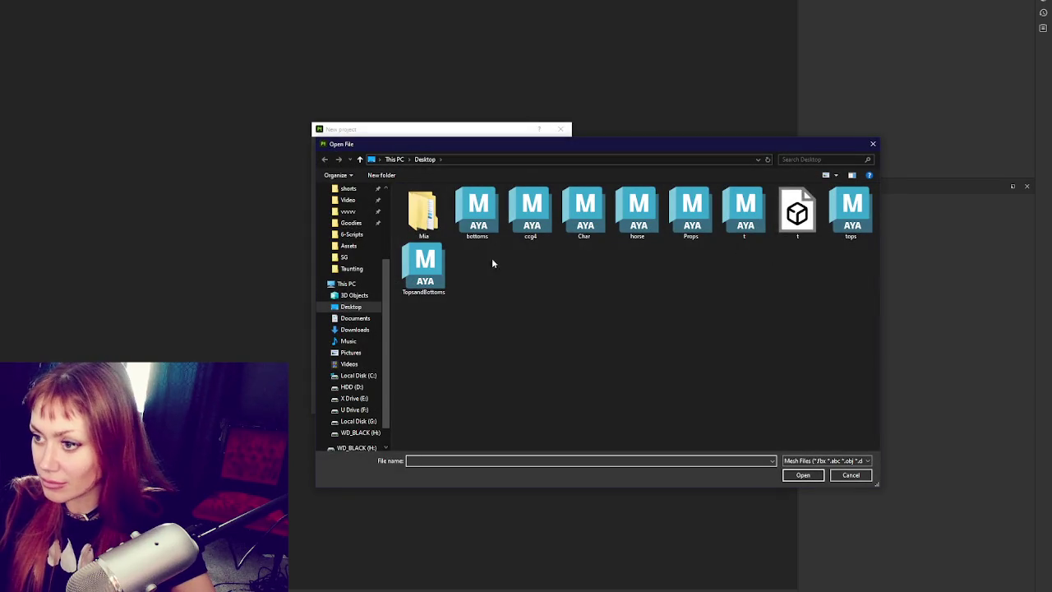
double_click(638, 212)
- Confirm the new horse.fbx project and orbit around the untextured horse
click(490, 398)
scroll(277, 254, down, 5)
alt+drag(277, 254, 543, 260)
scroll(534, 260, up, 3)
mouse_move(336, 190)
alt+mouse_down()
mouse_move(286, 200)
mouse_move(23, 197)
mouse_move(261, 235)
mouse_move(277, 252)
alt+mouse_up()
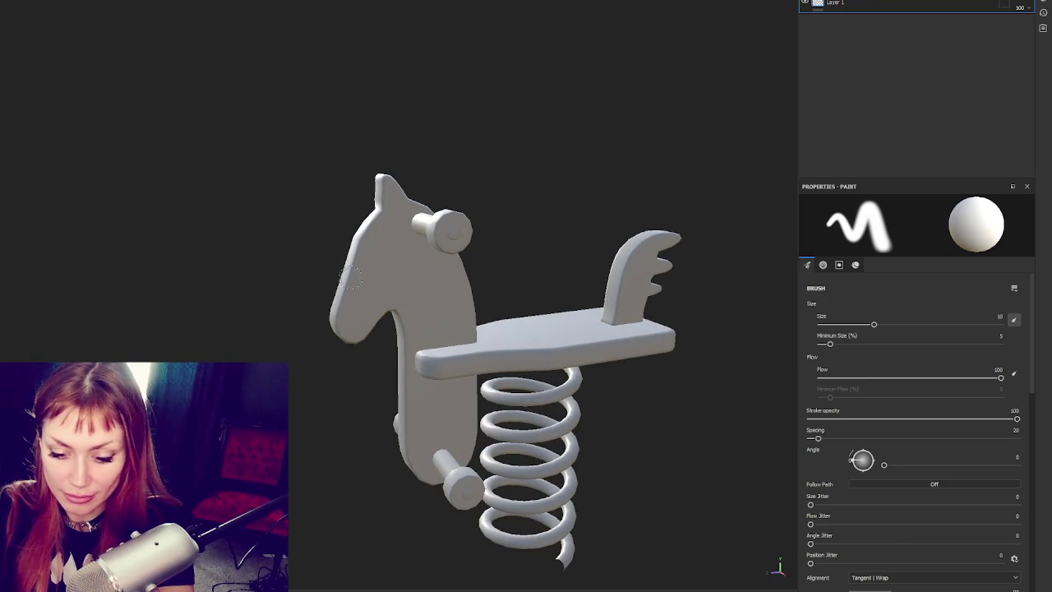
mouse_move(519, 201)
alt+middle_down()
mouse_move(306, 101)
mouse_move(376, 155)
alt+middle_up()
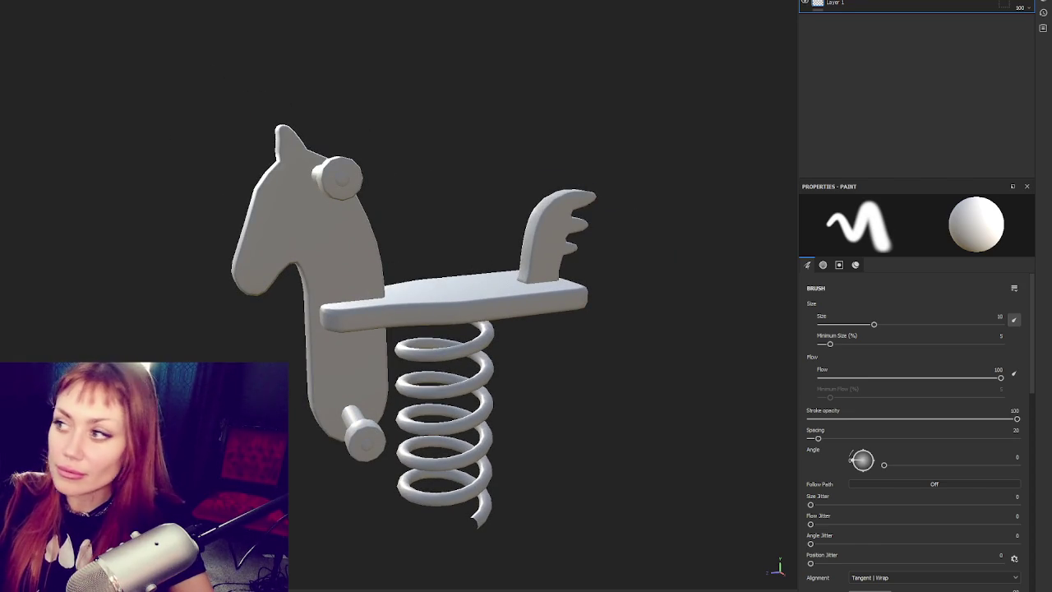
- Add a Cork Natural fill layer and set its UV tiling to 0.7
click(911, 100)
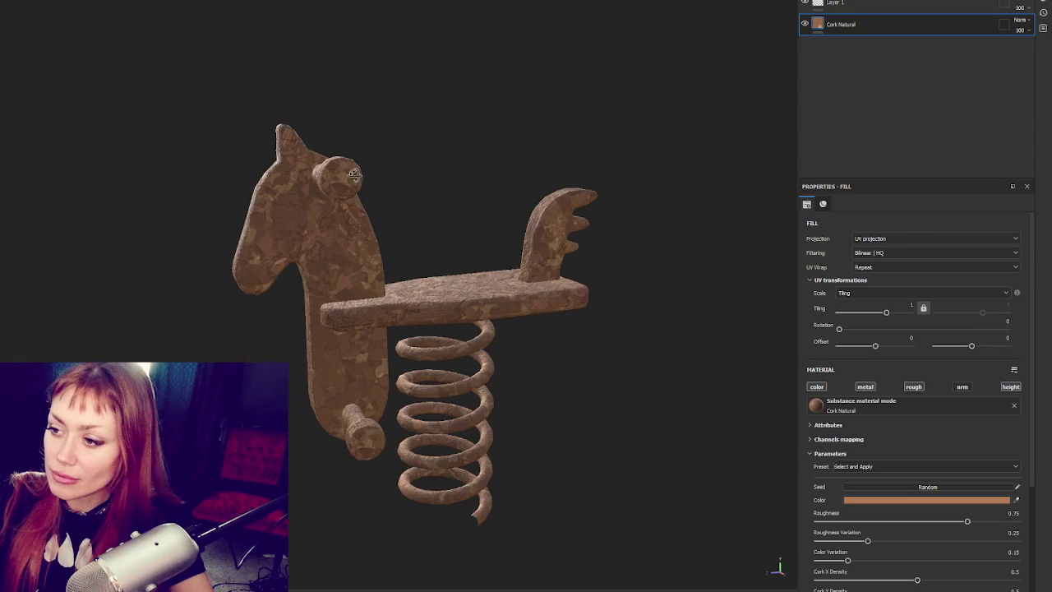
alt+drag(359, 174, 342, 293)
scroll(511, 148, up, 4)
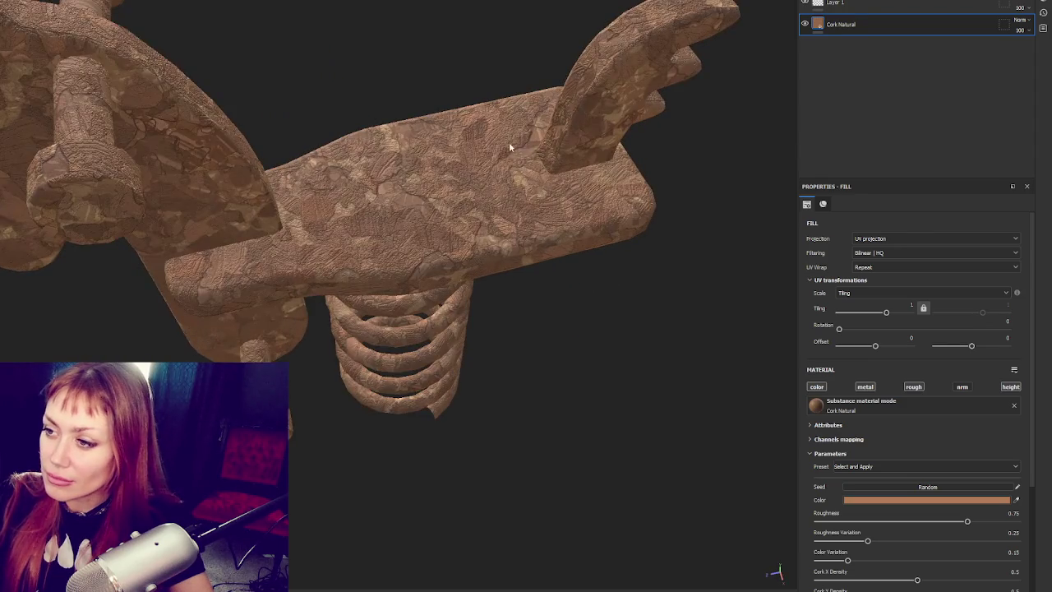
scroll(481, 151, down, 5)
alt+drag(480, 150, 472, 91)
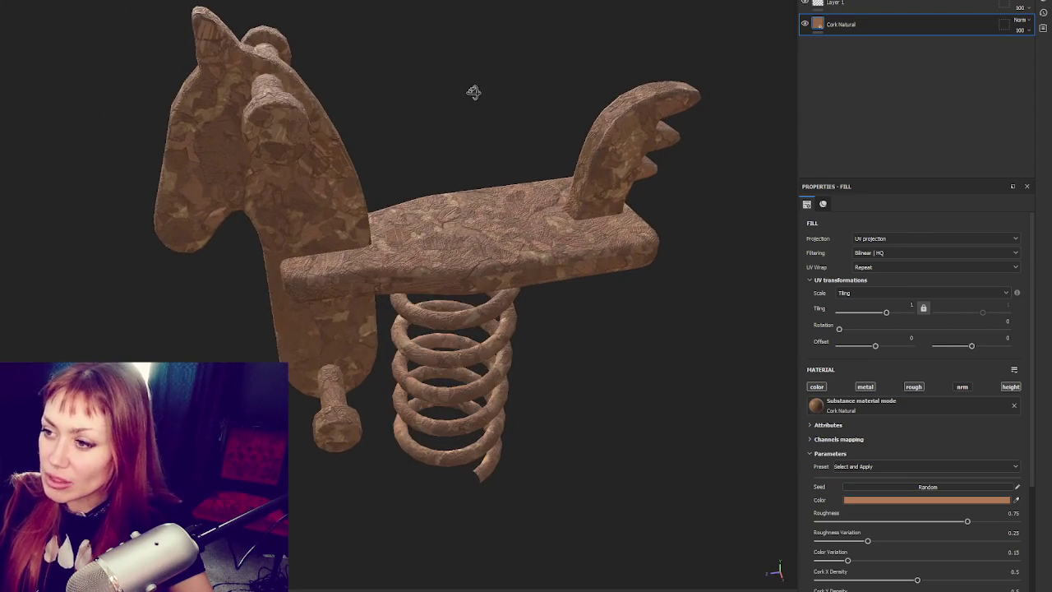
text(0.7)
key(Return)
mouse_move(583, 95)
alt+mouse_down()
mouse_move(573, 60)
mouse_move(536, 123)
mouse_move(507, 123)
mouse_move(632, 67)
alt+mouse_up()
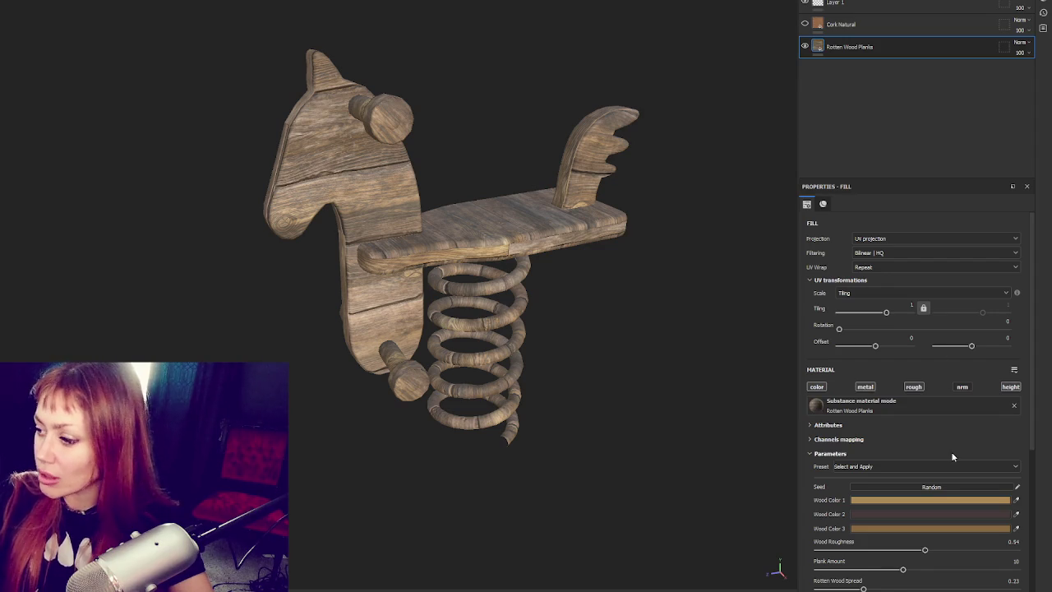
- Set the Rotten Wood Planks layer's Plank Amount to 7
scroll(951, 451, down, 3)
scroll(937, 353, down, 2)
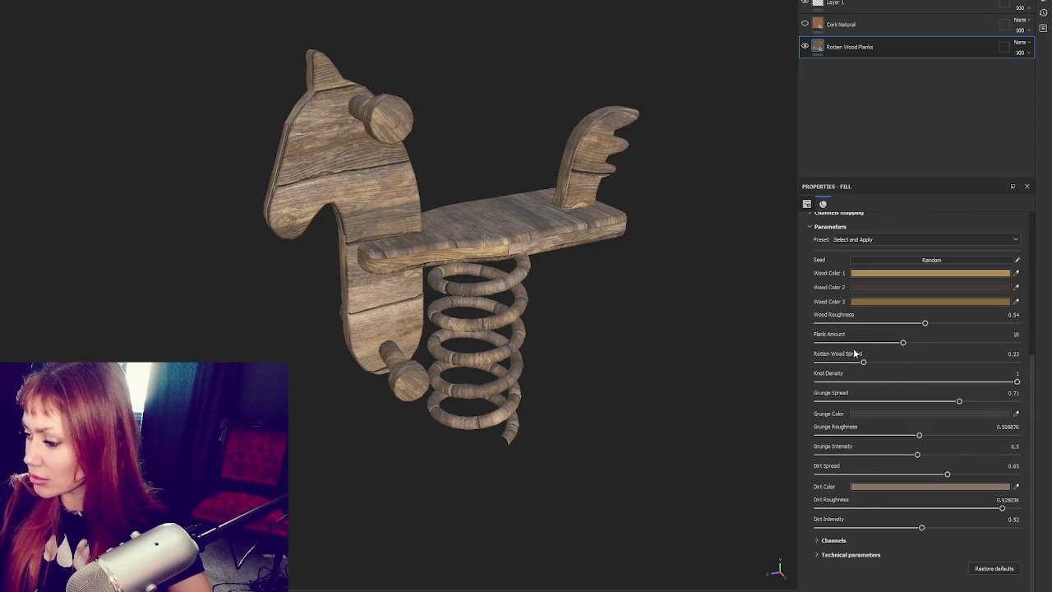
drag(902, 344, 738, 338)
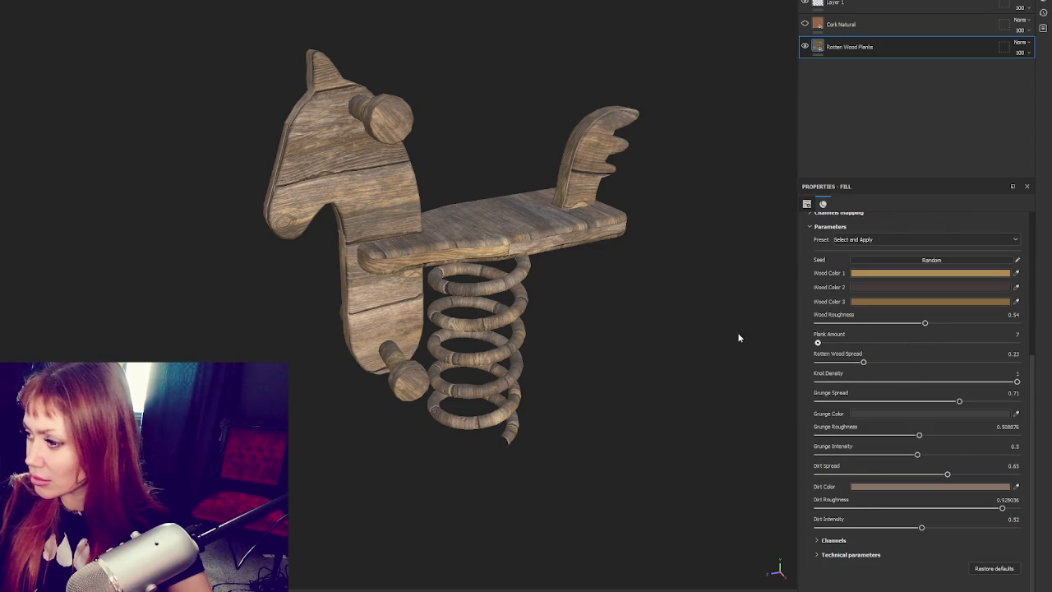
drag(818, 342, 1046, 349)
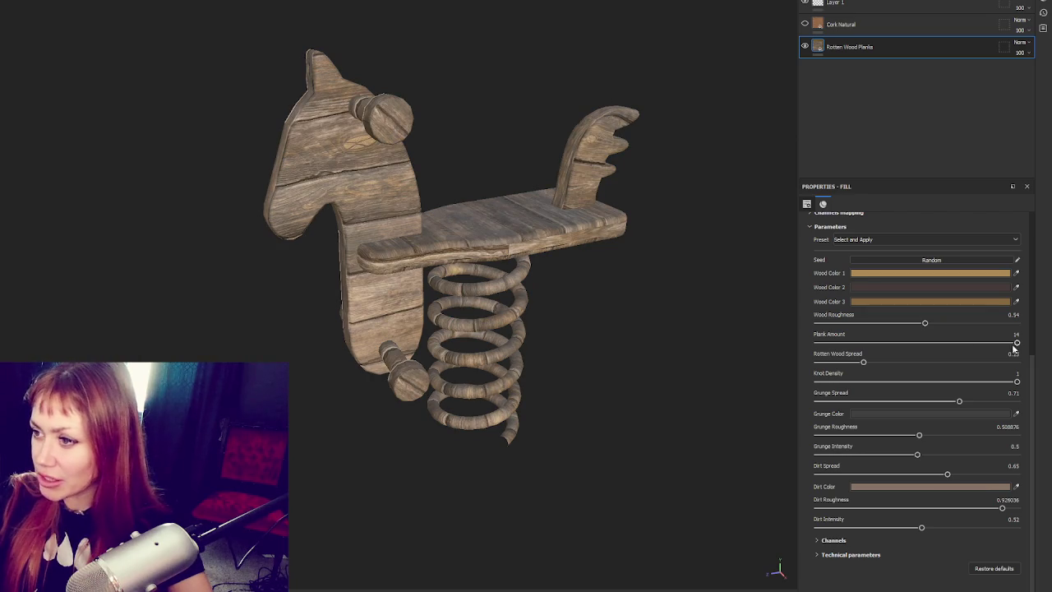
drag(1012, 345, 781, 346)
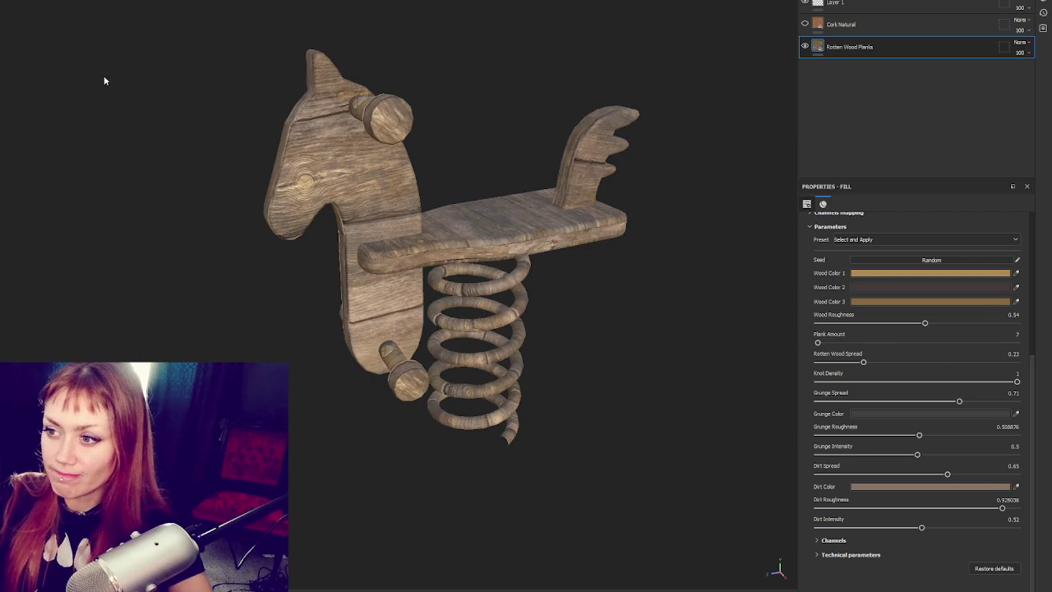
mouse_move(104, 74)
alt+mouse_down()
mouse_move(410, 158)
mouse_move(722, 175)
mouse_move(474, 217)
mouse_move(545, 263)
mouse_move(544, 379)
mouse_move(463, 206)
alt+mouse_up()
scroll(535, 258, up, 5)
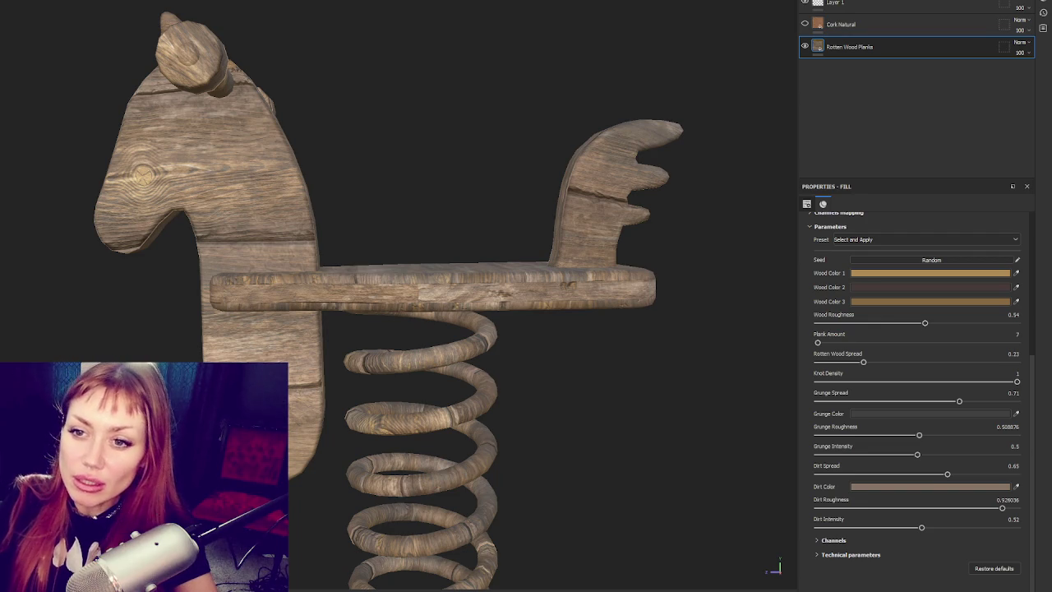
- Add a Wood Rough fill layer and orbit to inspect its wood grain
drag(549, 121, 833, 62)
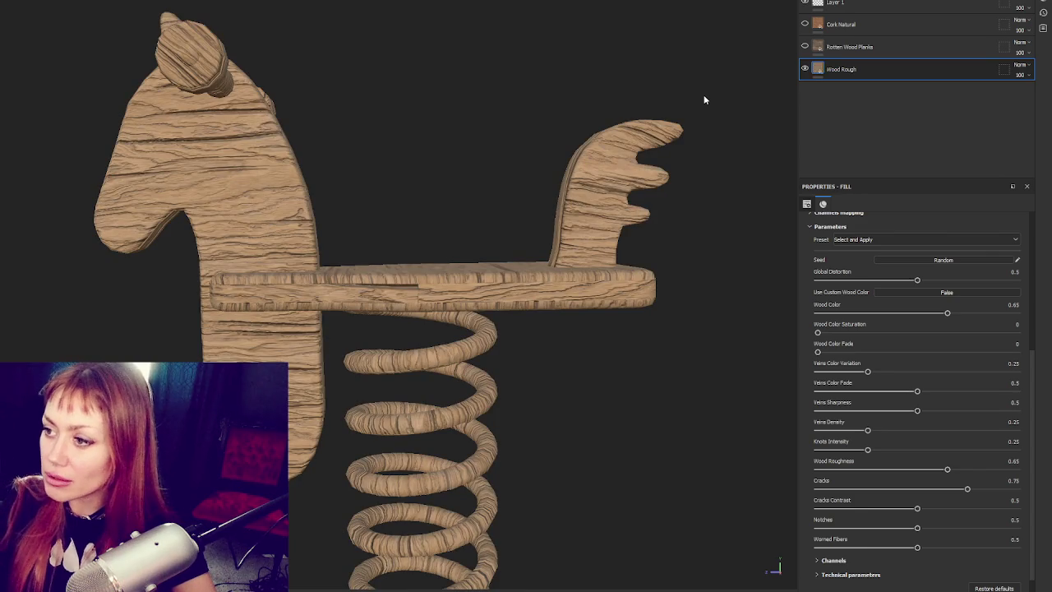
alt+drag(391, 353, 405, 260)
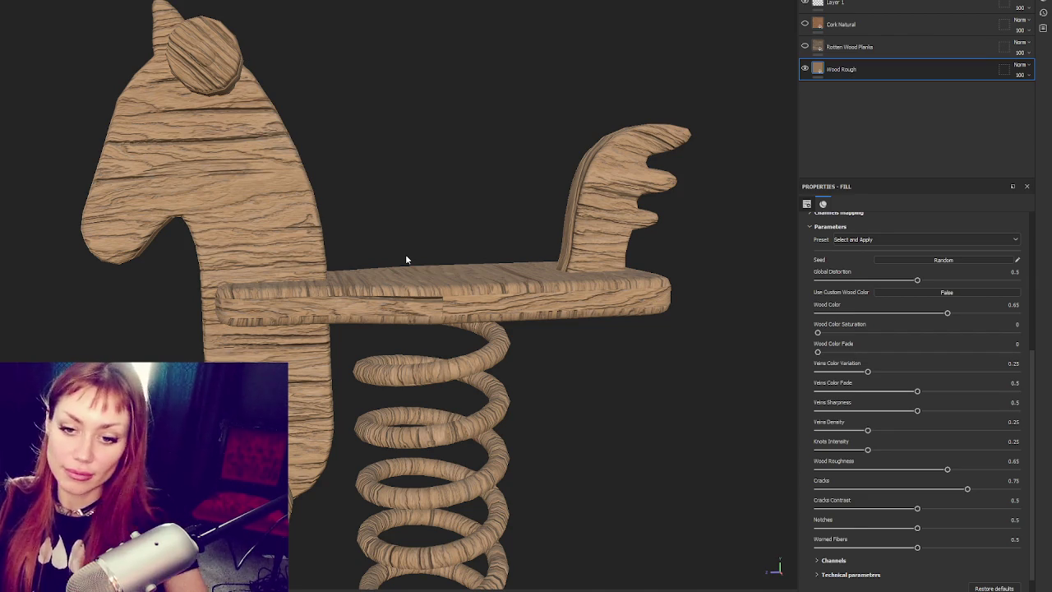
mouse_move(421, 271)
alt+mouse_down()
mouse_move(311, 226)
mouse_move(348, 243)
alt+mouse_up()
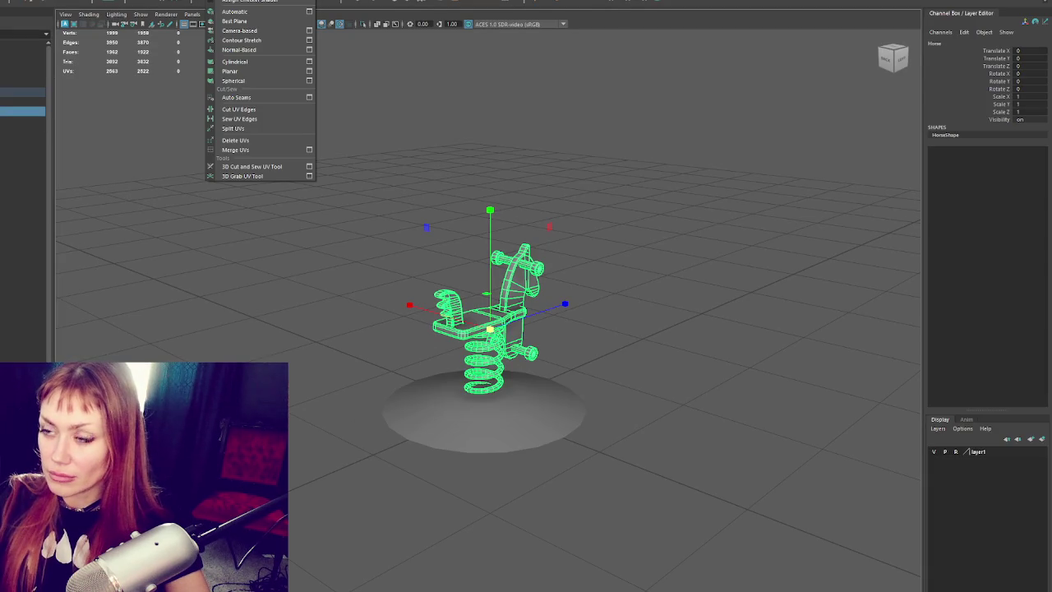
- Duplicate the horse as Horse1 and open an enlarged UV layout window
key(ctrl+d)
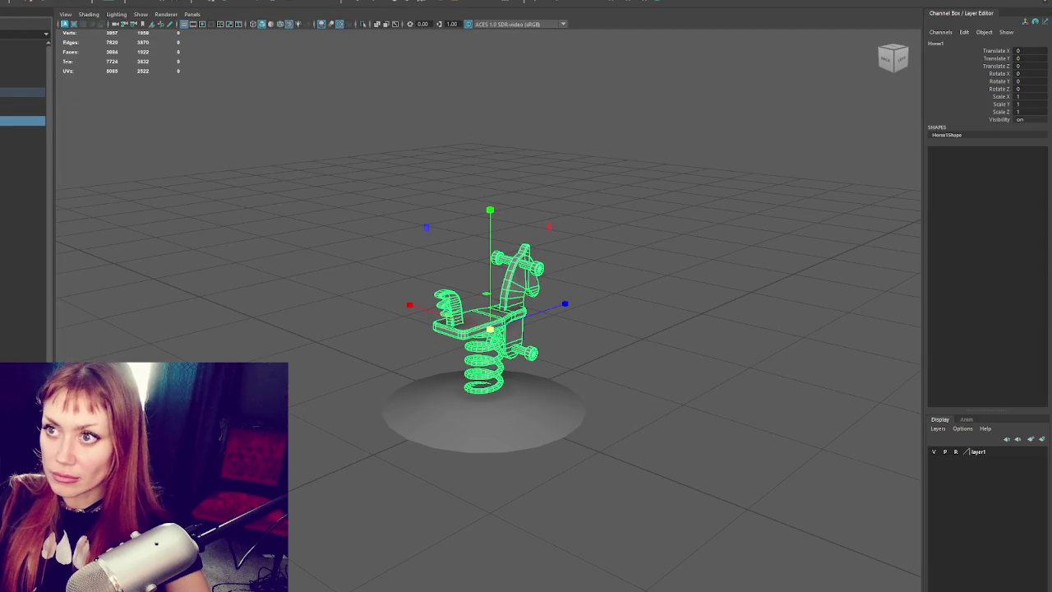
click(246, 2)
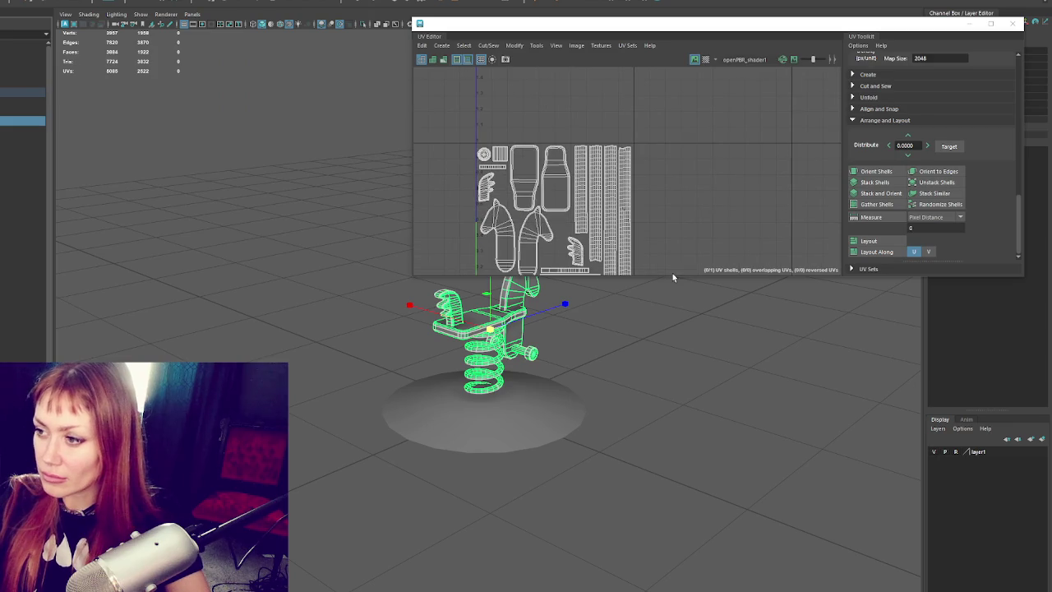
drag(665, 276, 666, 475)
scroll(639, 368, up, 3)
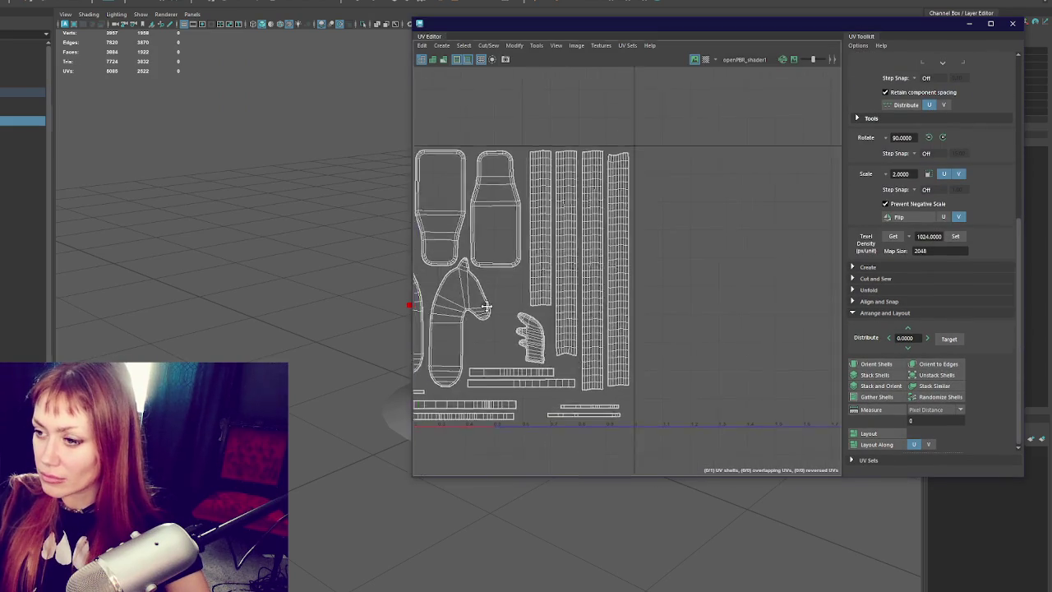
- Select the horse head UV shell and turn soft selection on
right_click(561, 299)
click(557, 297)
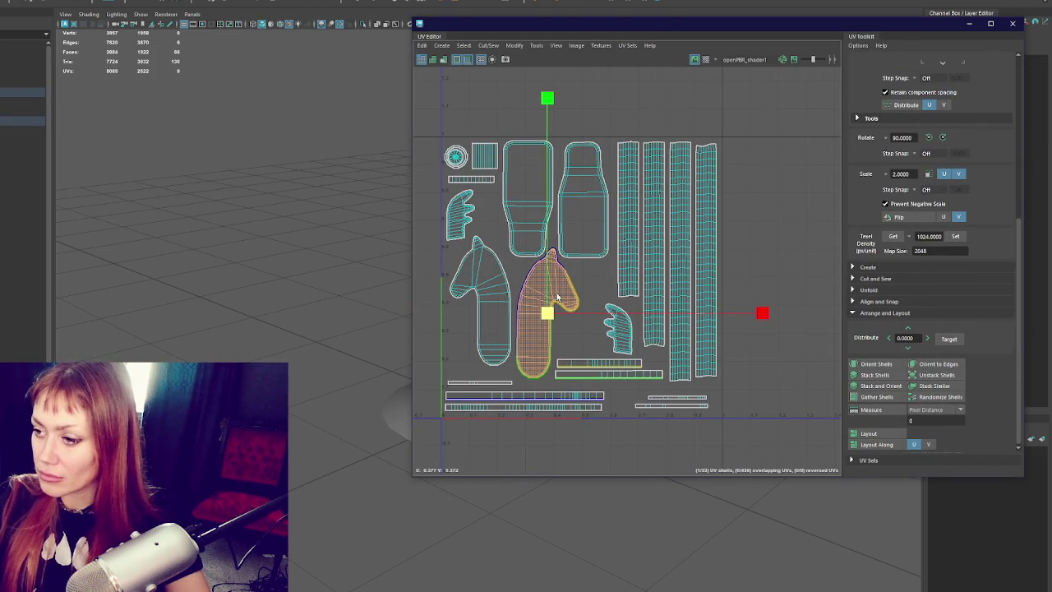
key(b)
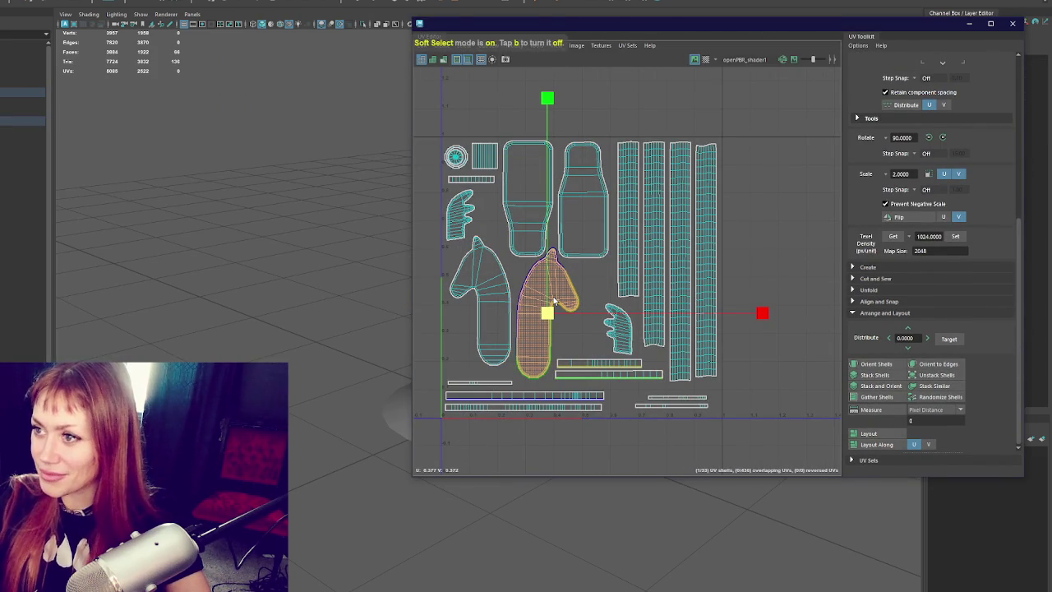
scroll(552, 304, up, 1)
scroll(554, 311, up, 1)
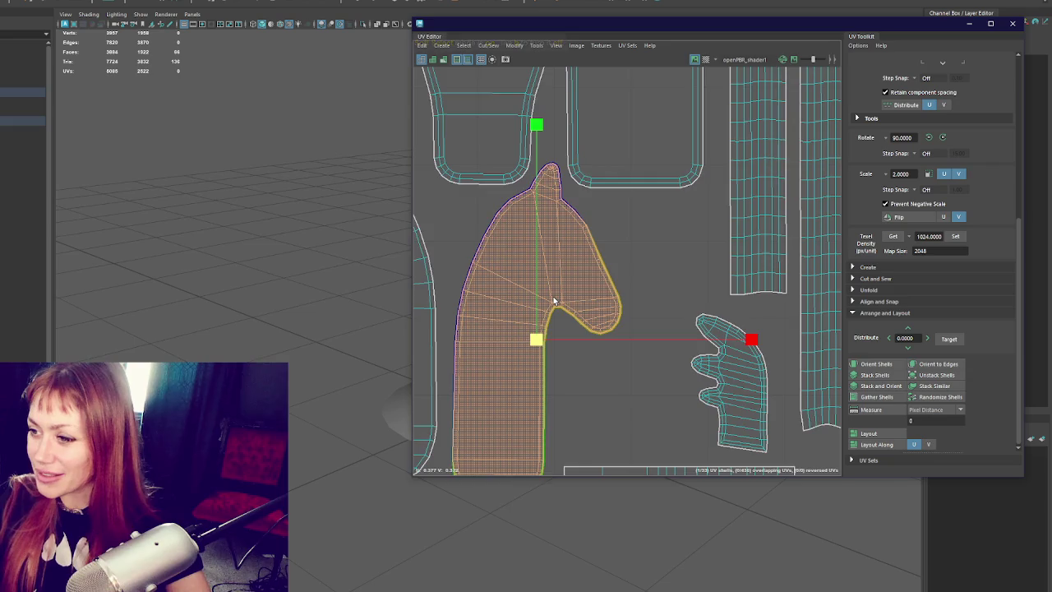
scroll(555, 319, down, 1)
scroll(555, 319, down, 3)
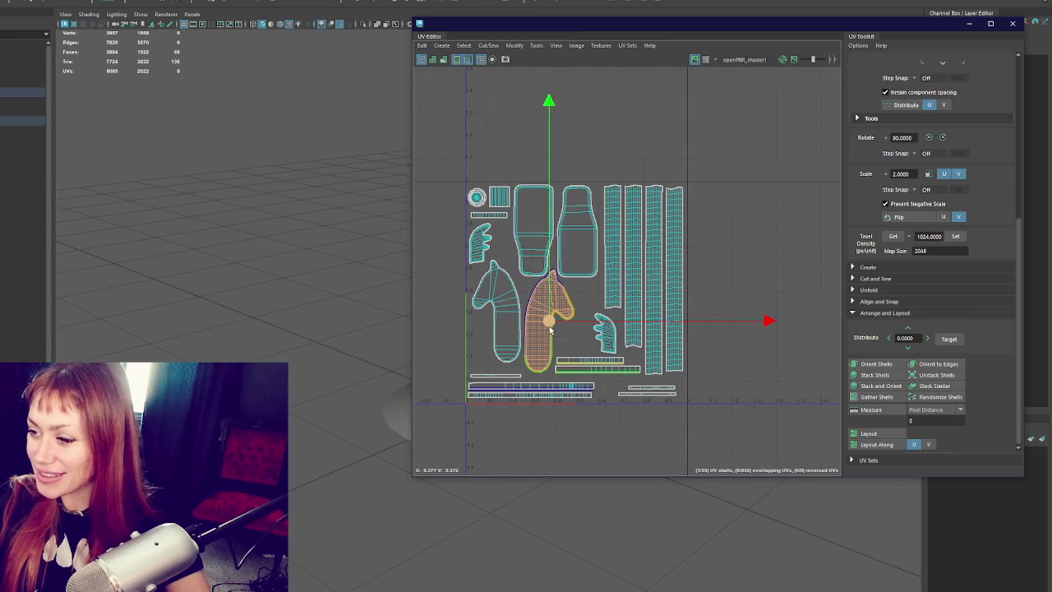
scroll(551, 329, up, 3)
scroll(573, 352, up, 1)
- Select the two long UV strips, sew their edges together, then undo the sew
click(475, 296)
drag(474, 296, 686, 298)
mouse_move(470, 310)
mouse_down()
mouse_move(671, 323)
mouse_move(706, 307)
mouse_up()
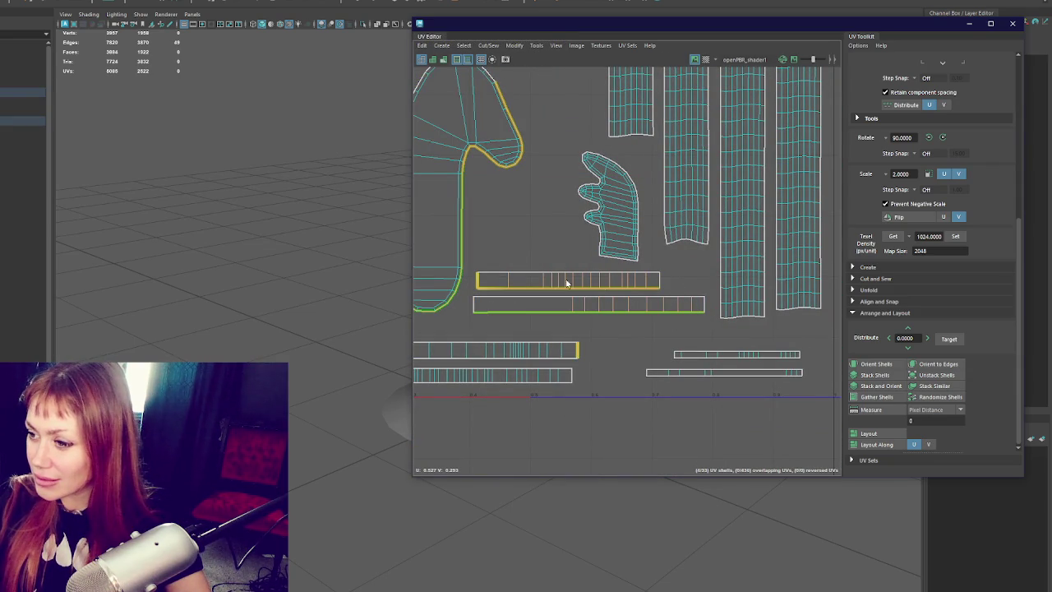
mouse_move(474, 283)
mouse_down()
mouse_move(667, 296)
mouse_move(472, 287)
mouse_move(717, 324)
mouse_move(464, 310)
mouse_up()
shift+right_drag(513, 294, 535, 205)
key(ctrl+z)
- Try moving the UV shell's border edges to the right, undo it, and close the UV layout
shift+right_drag(505, 164, 396, 146)
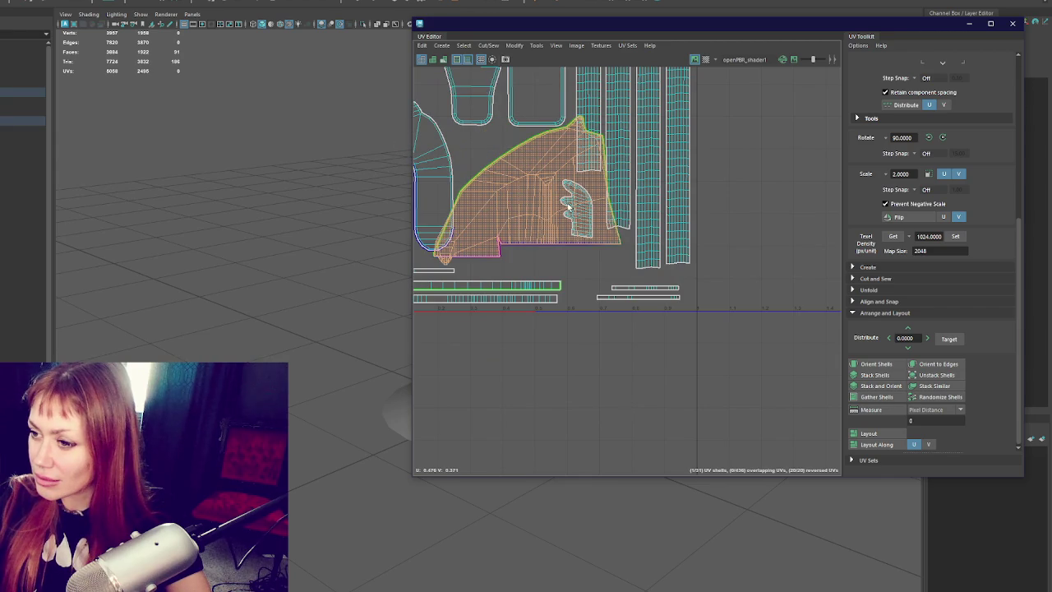
scroll(569, 207, down, 2)
key(w)
drag(531, 204, 725, 229)
key(ctrl+z)
key(ctrl+z)
key(ctrl+z)
key(ctrl+z)
key(ctrl+z)
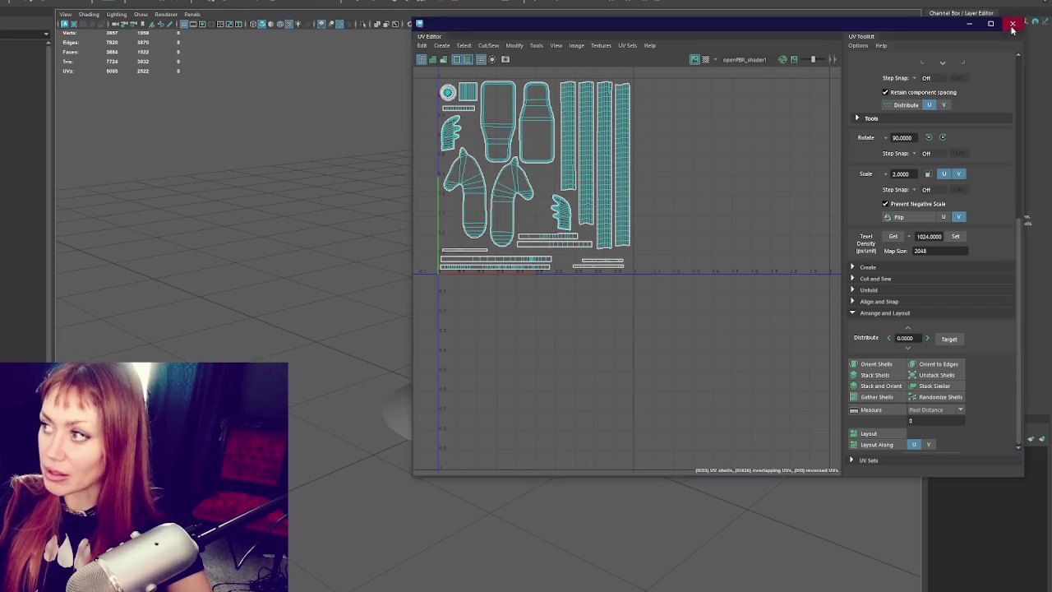
click(1013, 23)
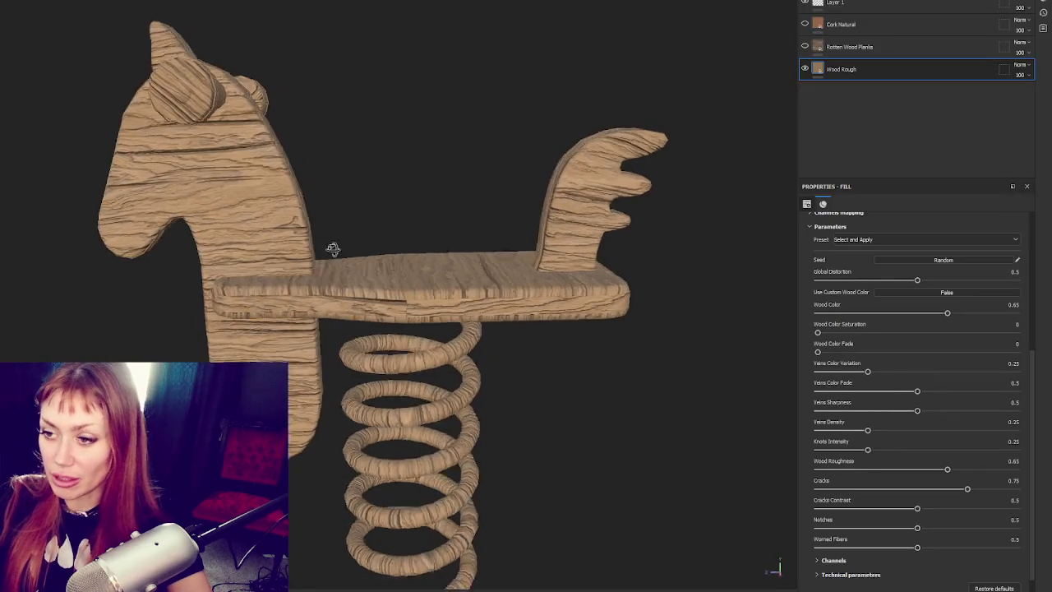
mouse_move(334, 246)
alt+mouse_down()
mouse_move(564, 249)
mouse_move(313, 232)
alt+mouse_up()
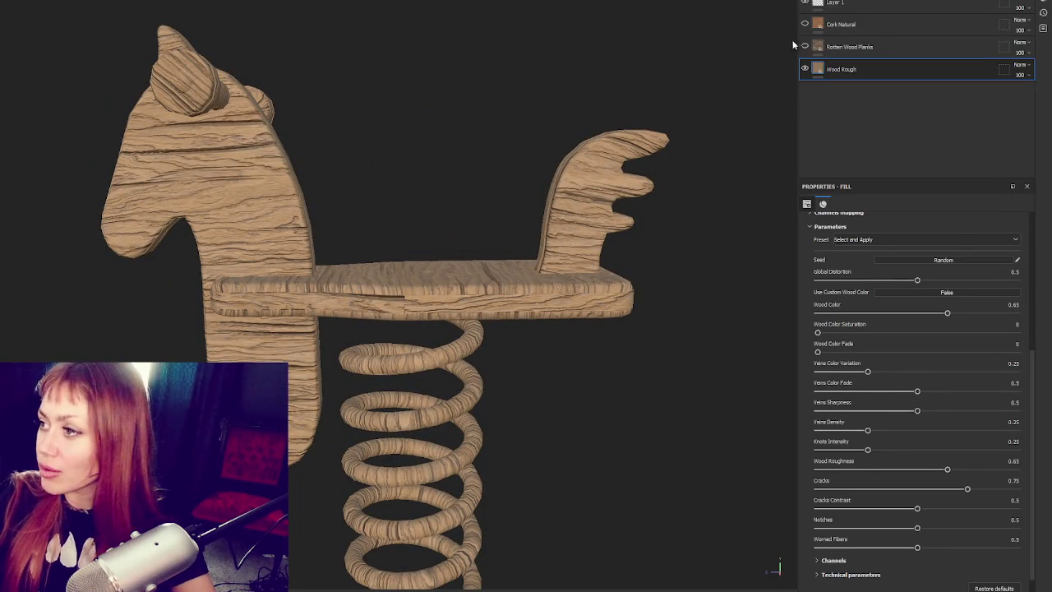
- Hide the Wood Rough and Cork Natural layers and select Rotten Wood Planks
click(805, 68)
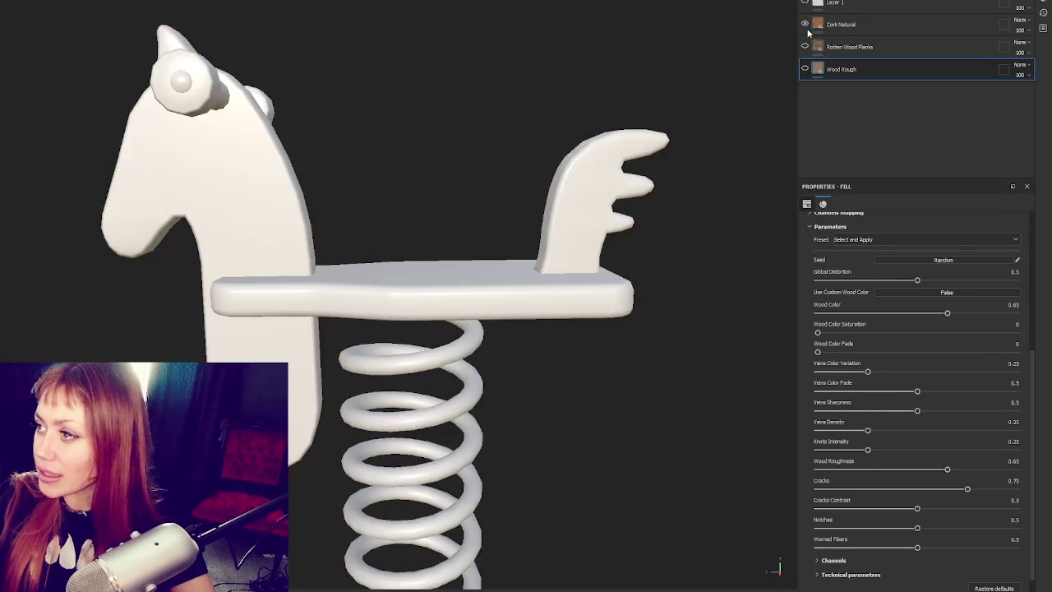
click(805, 23)
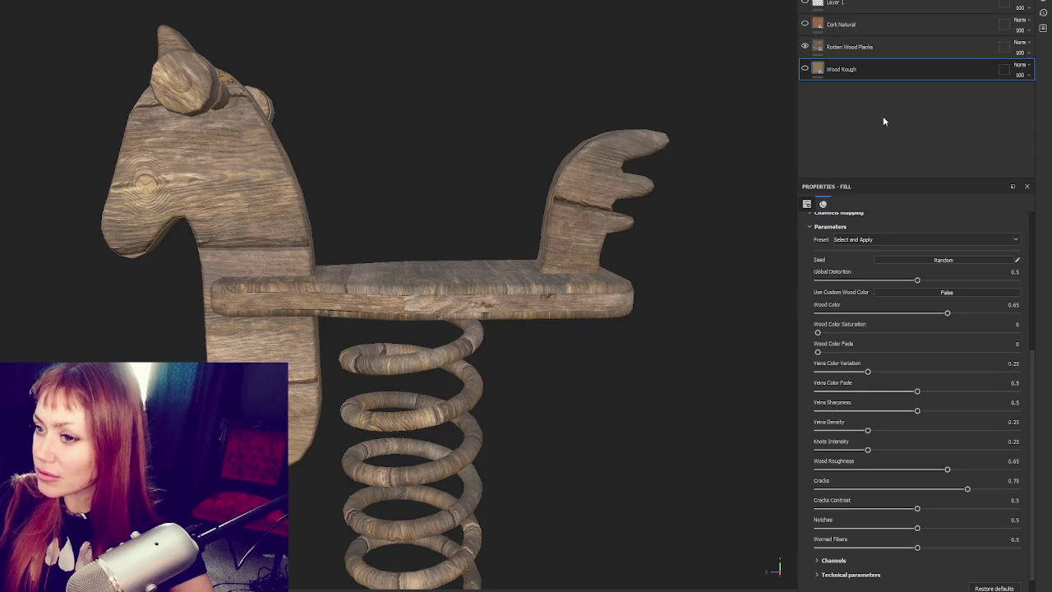
click(848, 47)
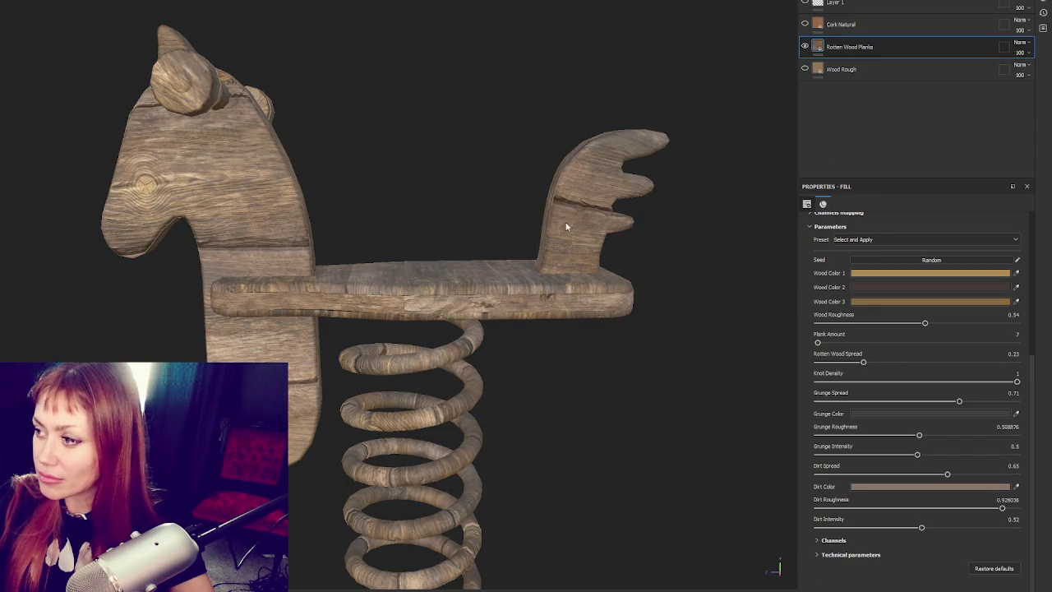
mouse_move(453, 162)
alt+mouse_down()
mouse_move(463, 127)
mouse_move(329, 116)
alt+mouse_up()
- Group Rotten Wood Planks into Folder 1, trying and undoing a white mask on it
key(ctrl+g)
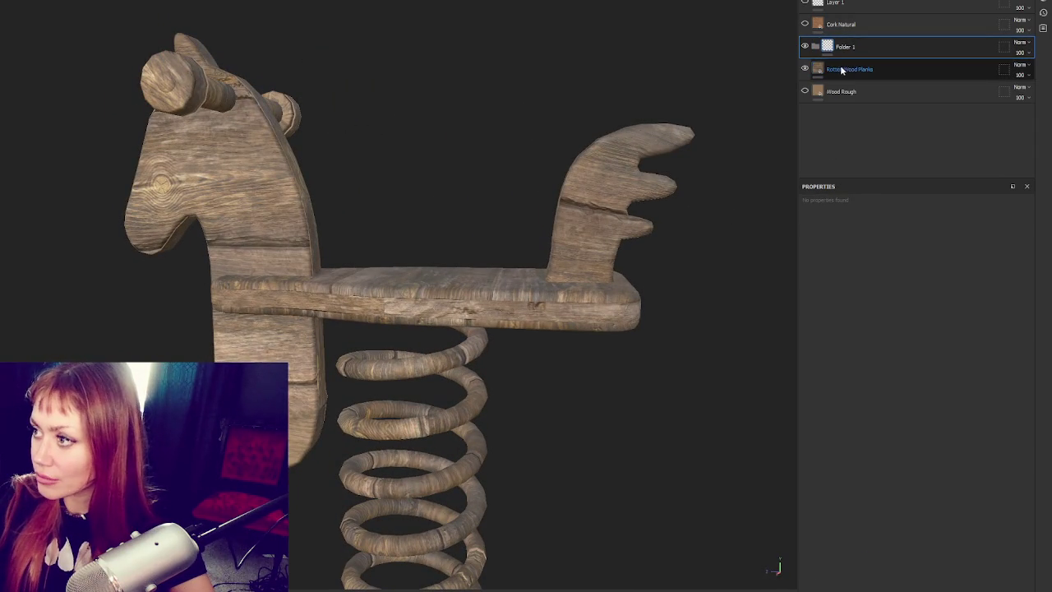
click(815, 47)
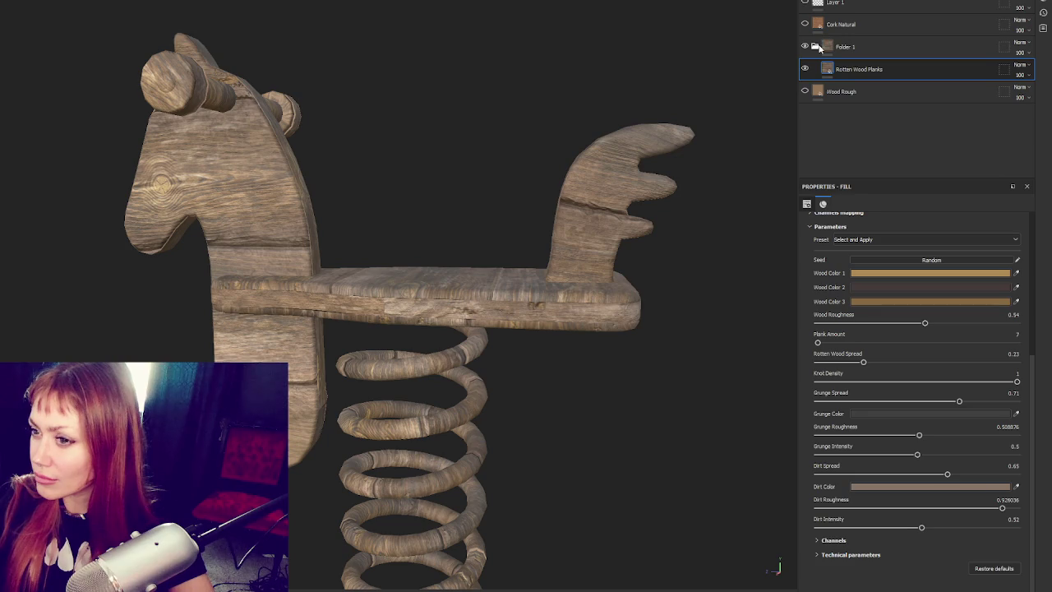
mouse_move(470, 130)
alt+mouse_down()
mouse_move(657, 136)
mouse_move(550, 129)
alt+mouse_up()
click(871, 41)
right_click(871, 41)
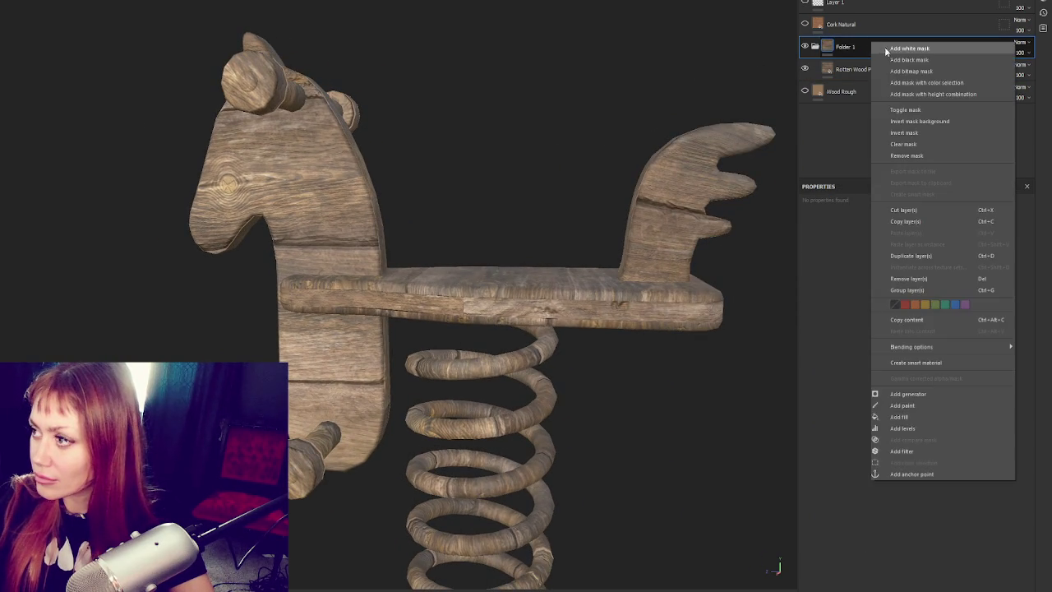
click(885, 51)
key(ctrl+z)
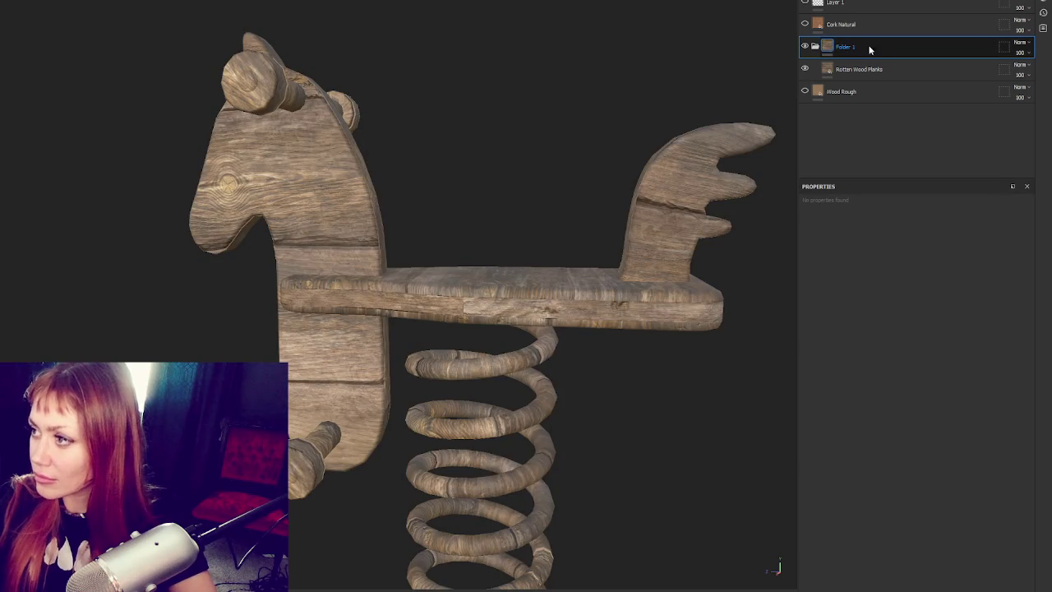
- Group Folder 1 into a new Folder 2 with a black mask
key(ctrl+g)
right_click(848, 46)
click(873, 63)
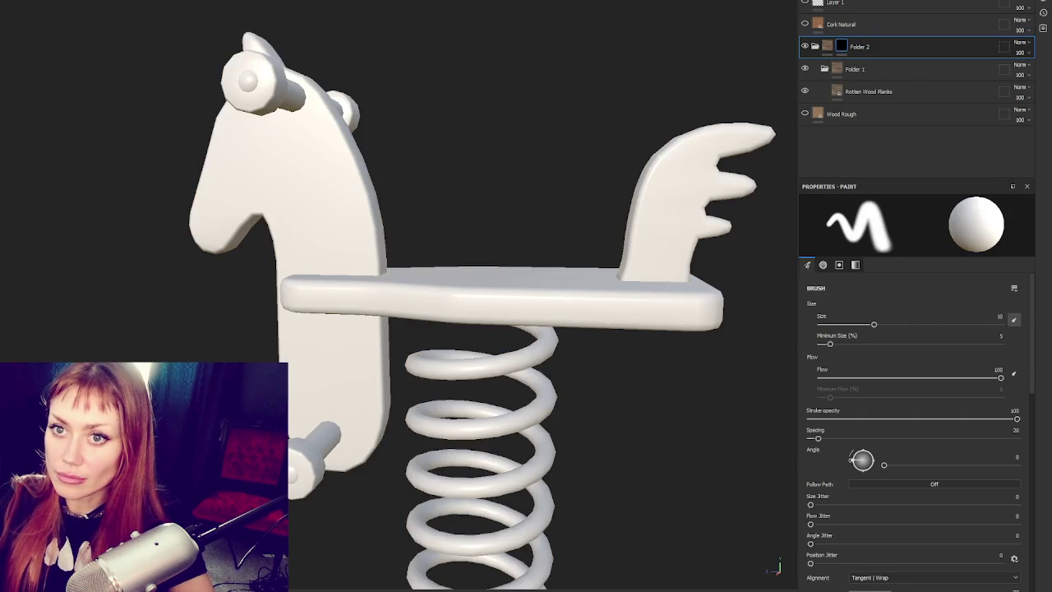
- Polygon-fill the horse head on Folder 2's mask to reveal the wood there
key(4)
click(276, 199)
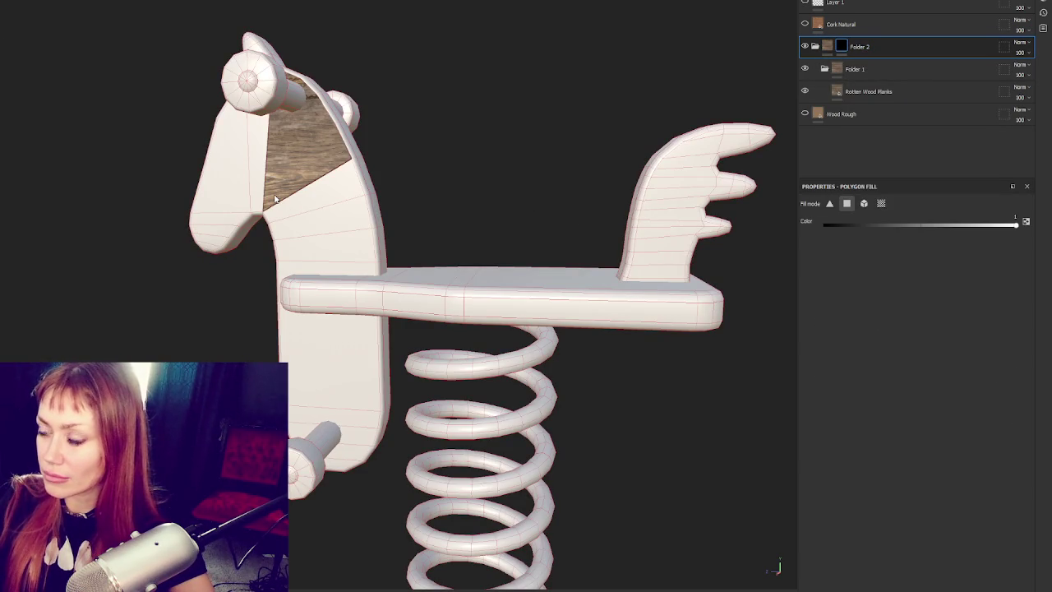
click(340, 172)
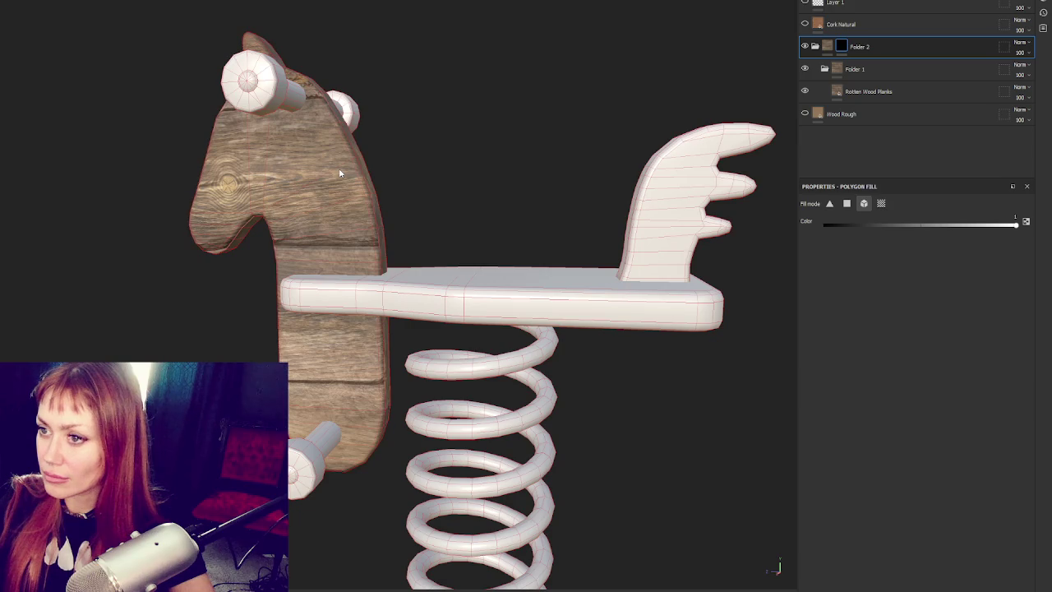
alt+drag(341, 173, 624, 148)
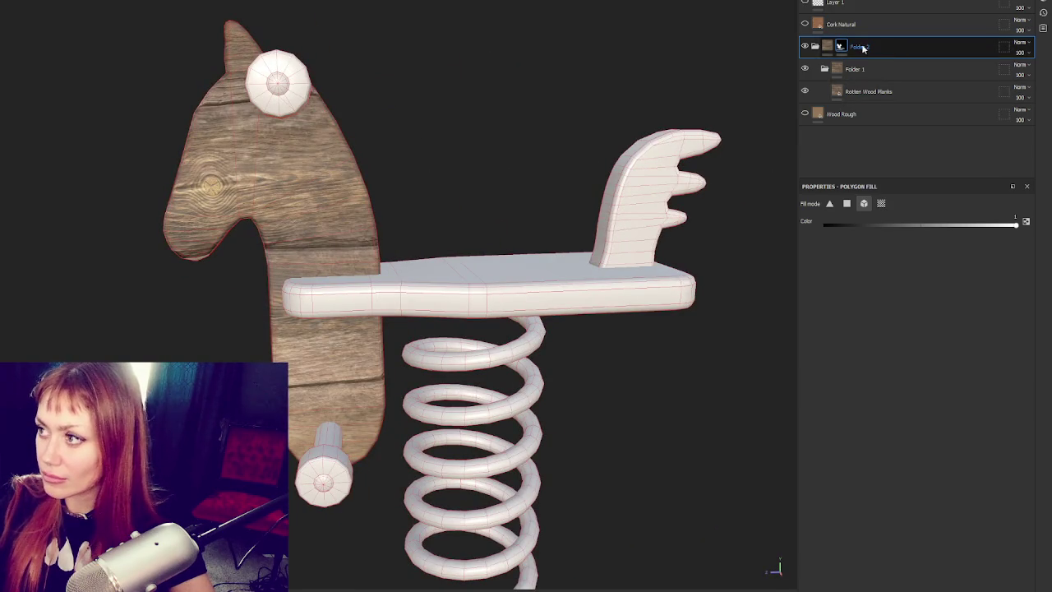
click(816, 47)
mouse_move(309, 156)
alt+mouse_down()
mouse_move(902, 138)
mouse_move(622, 134)
mouse_move(51, 158)
mouse_move(445, 152)
mouse_move(517, 206)
alt+mouse_up()
scroll(468, 189, up, 3)
scroll(484, 230, down, 5)
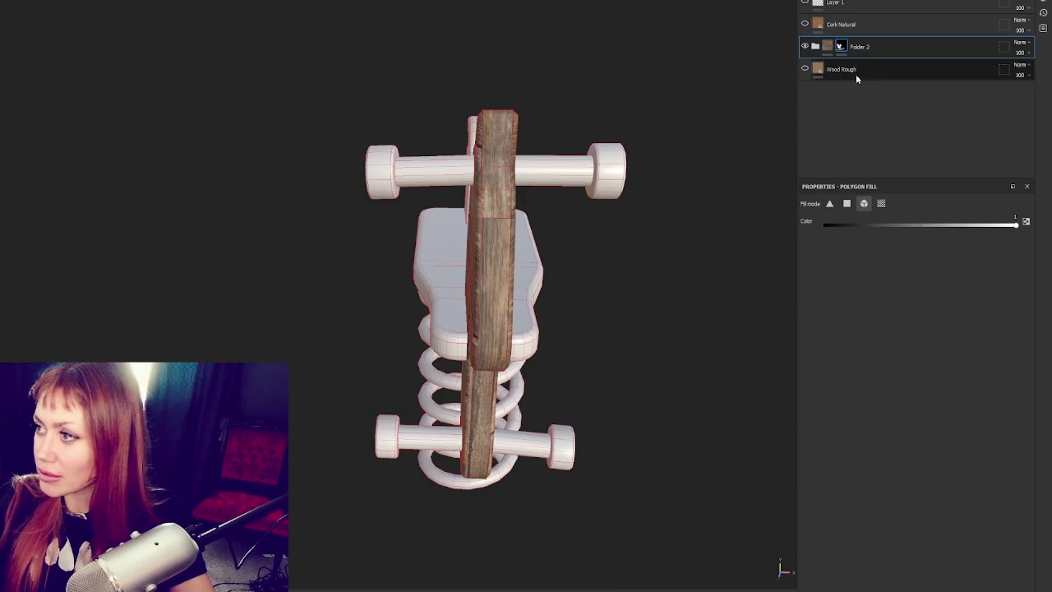
- Duplicate Folder 2 and give the copy a fresh black mask
key(ctrl+d)
right_click(860, 47)
click(878, 58)
- On Folder 2's mask, hide the wood on the board's edge faces
click(866, 73)
alt+drag(739, 182, 683, 187)
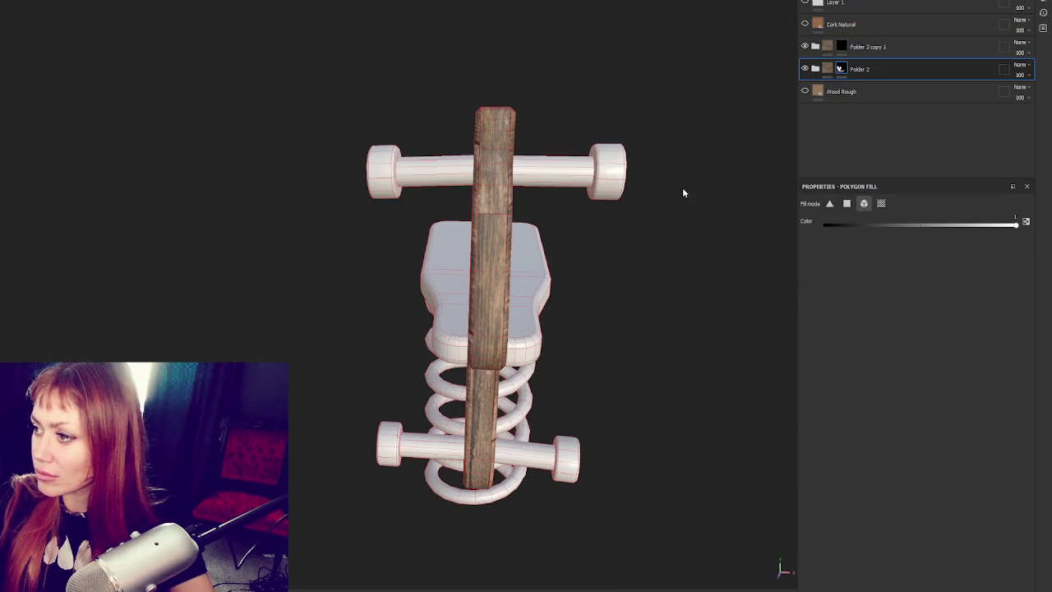
click(847, 203)
mouse_move(567, 156)
alt+mouse_down()
mouse_move(523, 150)
mouse_move(548, 102)
mouse_move(530, 105)
alt+mouse_up()
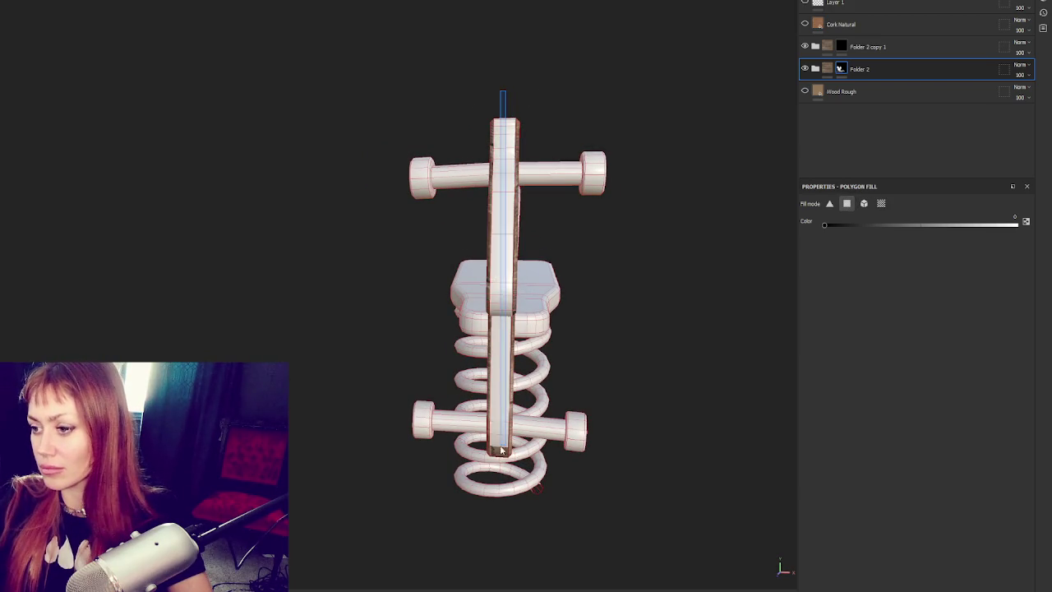
mouse_move(511, 162)
alt+mouse_down()
mouse_move(354, 301)
mouse_move(2, 319)
mouse_move(694, 149)
alt+mouse_up()
scroll(694, 150, up, 5)
- Select Folder 2 copy 1, toggle mask view, and switch to the 2D UV layout
click(863, 53)
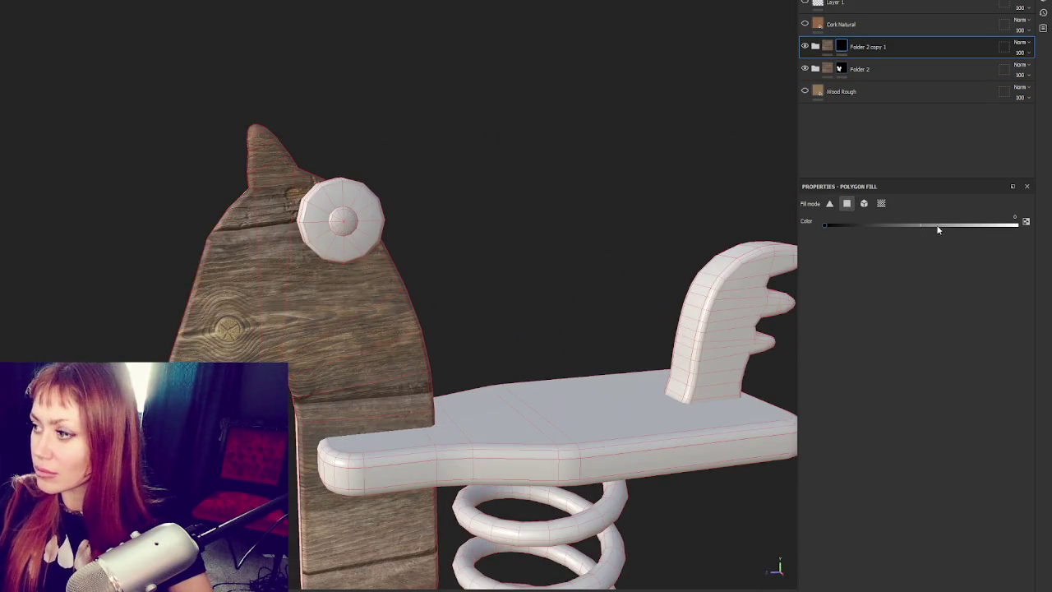
scroll(360, 296, down, 5)
mouse_move(360, 296)
alt+mouse_down()
mouse_move(457, 212)
mouse_move(507, 196)
alt+mouse_up()
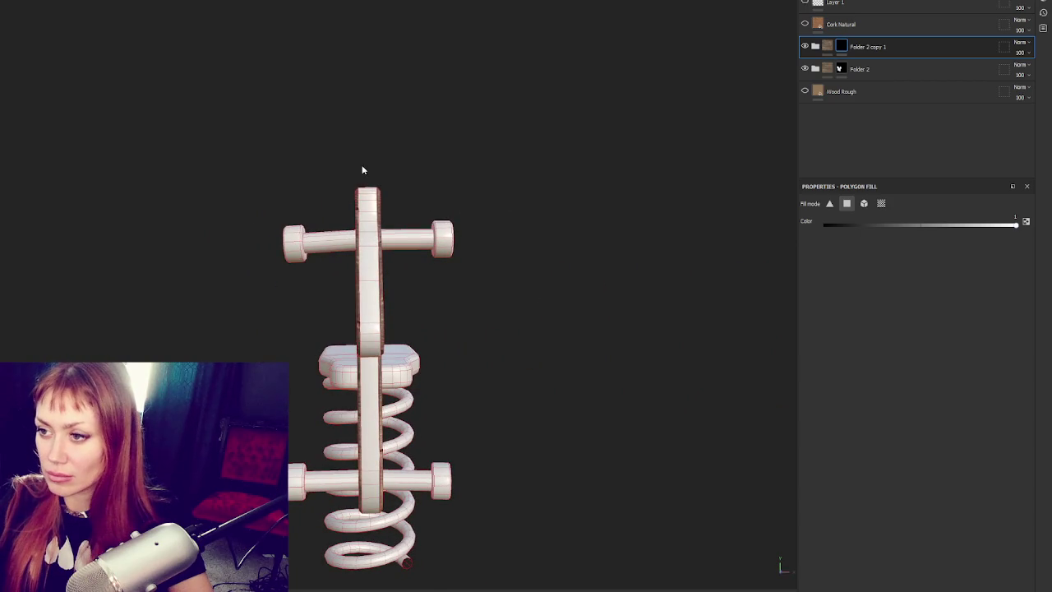
key(m)
key(m)
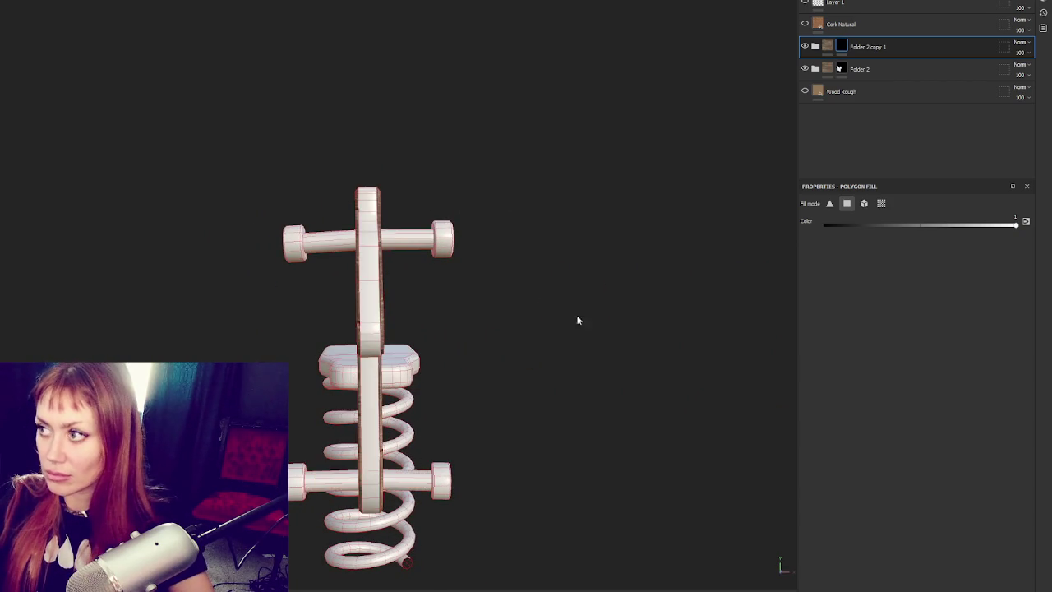
alt+drag(559, 325, 113, 2)
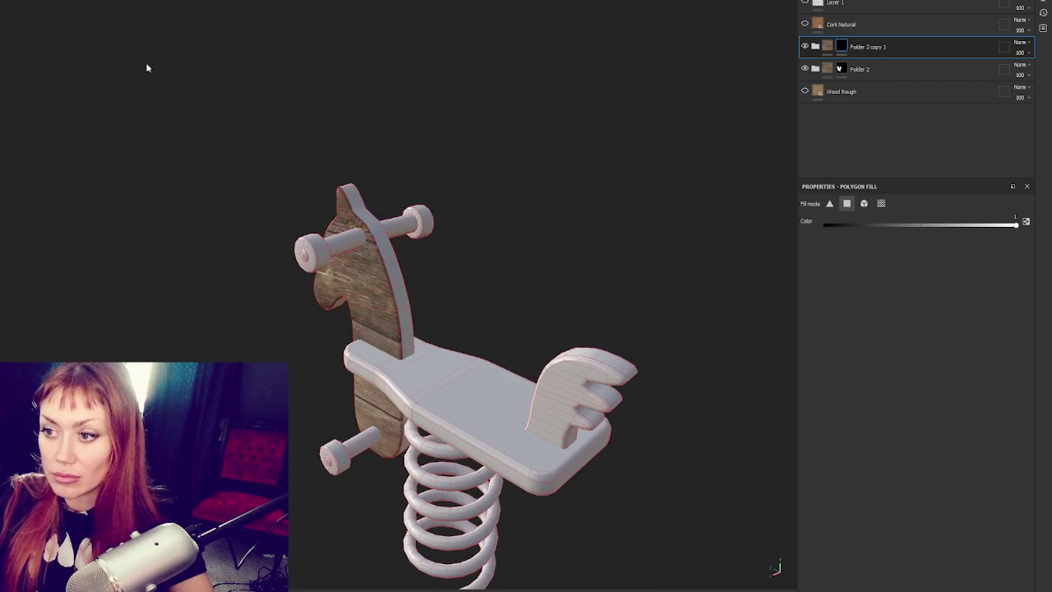
key(F3)
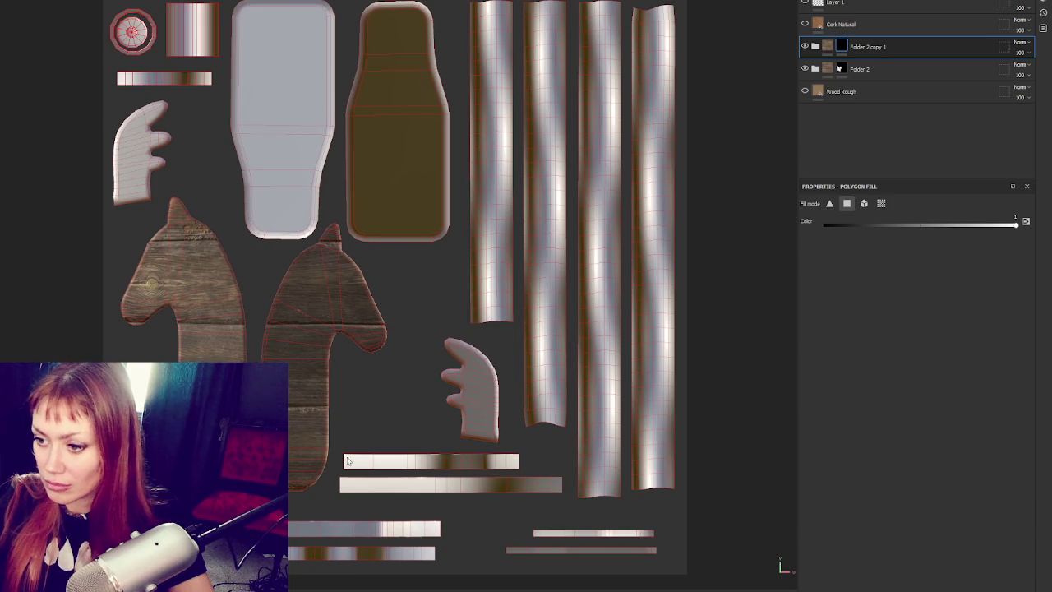
- Fill the two long edge strips and the small piece beside them with wood
click(376, 487)
click(556, 490)
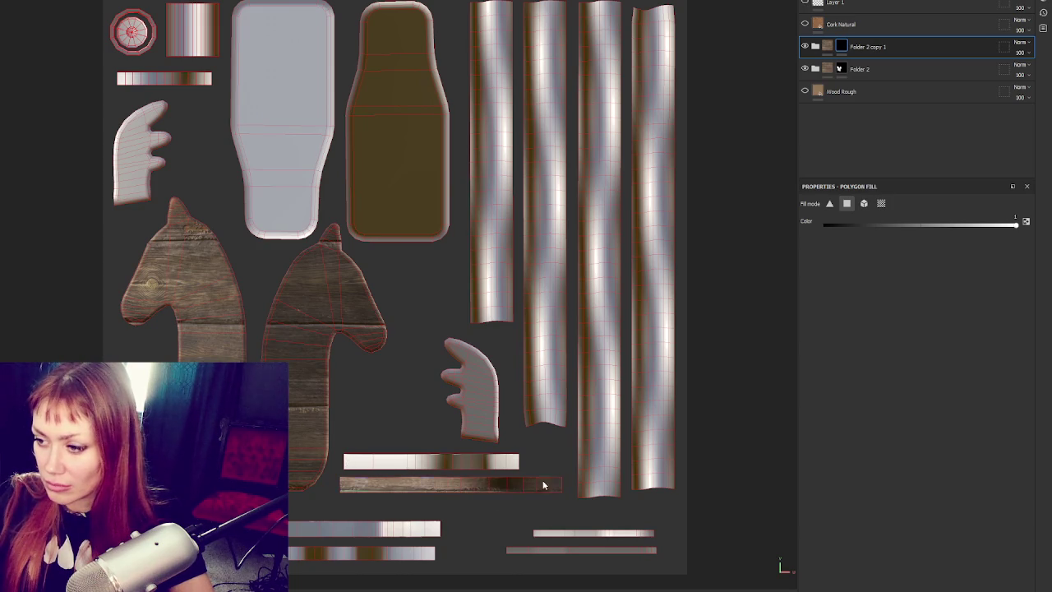
click(395, 465)
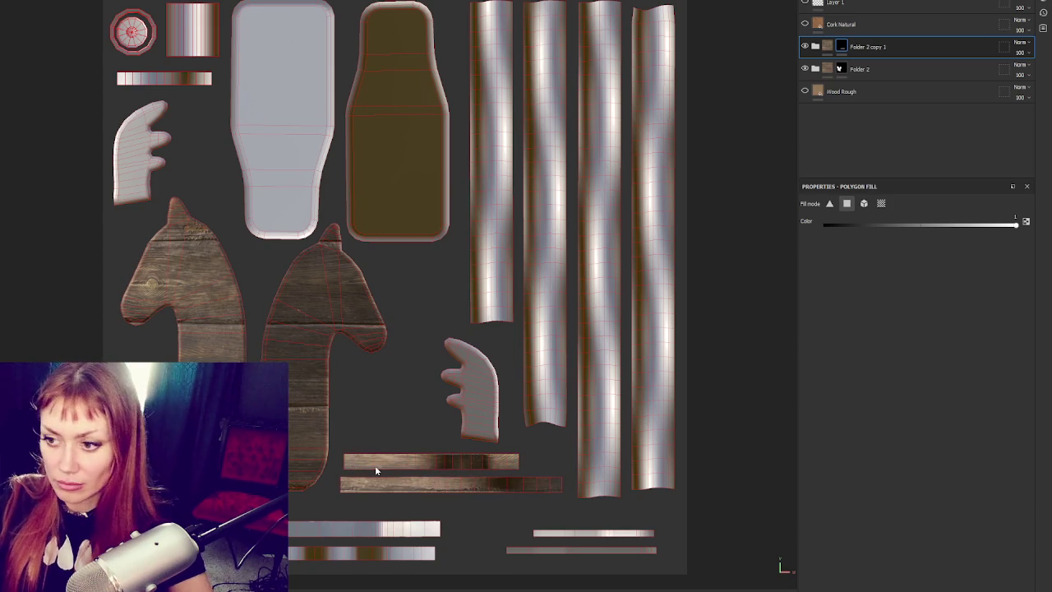
- Return to the 3D view to inspect the wooden head, then exit mask editing and expand Folder 2 copy 1
key(F2)
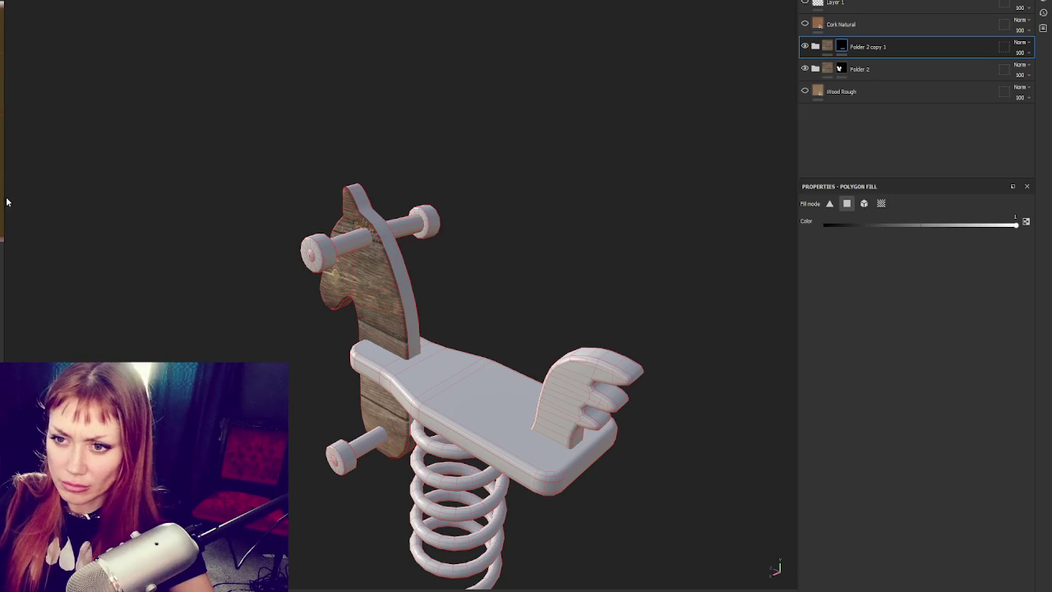
key(F1)
mouse_move(678, 260)
alt+mouse_down()
mouse_move(738, 240)
mouse_move(610, 215)
mouse_move(633, 164)
alt+mouse_up()
key(f)
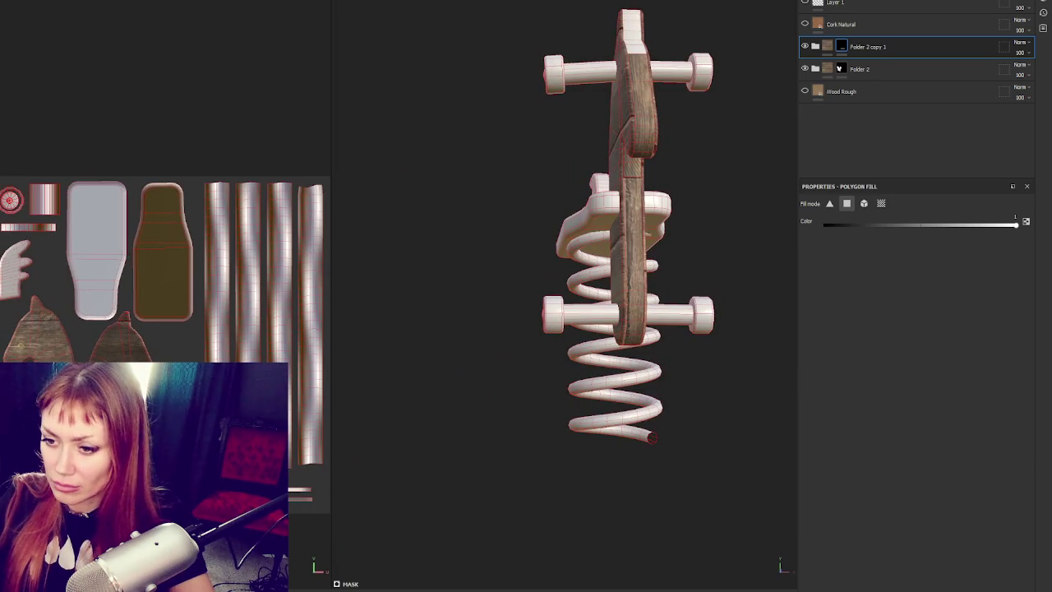
alt+drag(643, 313, 507, 372)
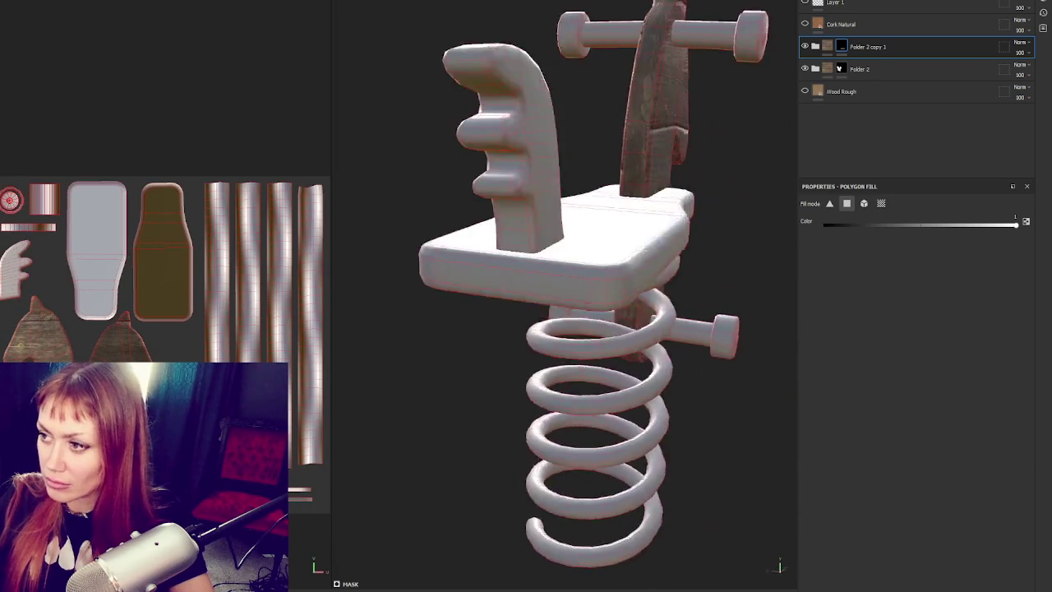
scroll(507, 371, up, 3)
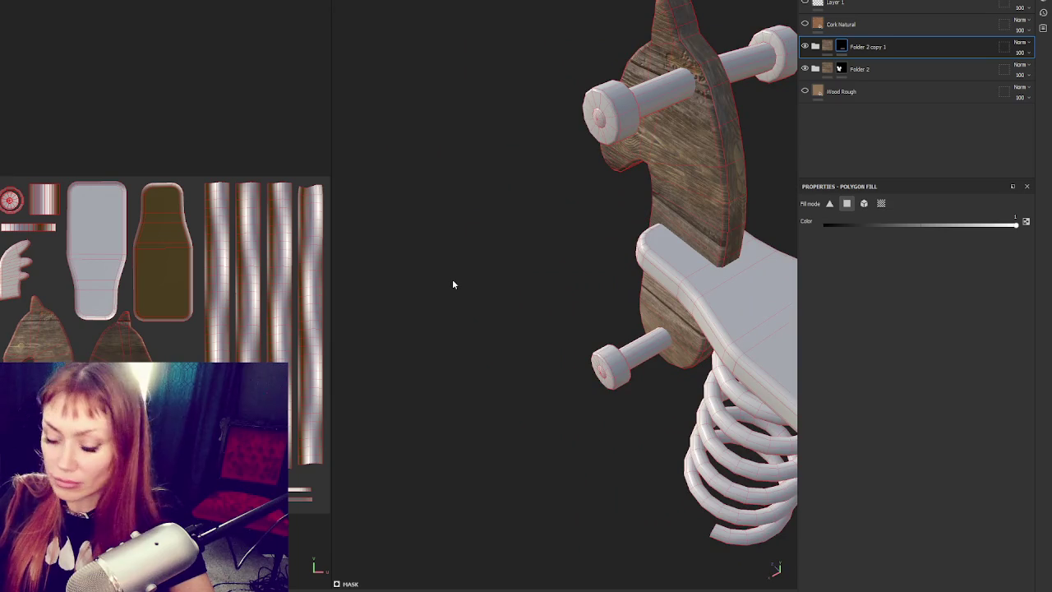
key(F2)
mouse_move(622, 263)
alt+mouse_down()
mouse_move(588, 301)
mouse_move(793, 134)
alt+mouse_up()
scroll(794, 134, up, 3)
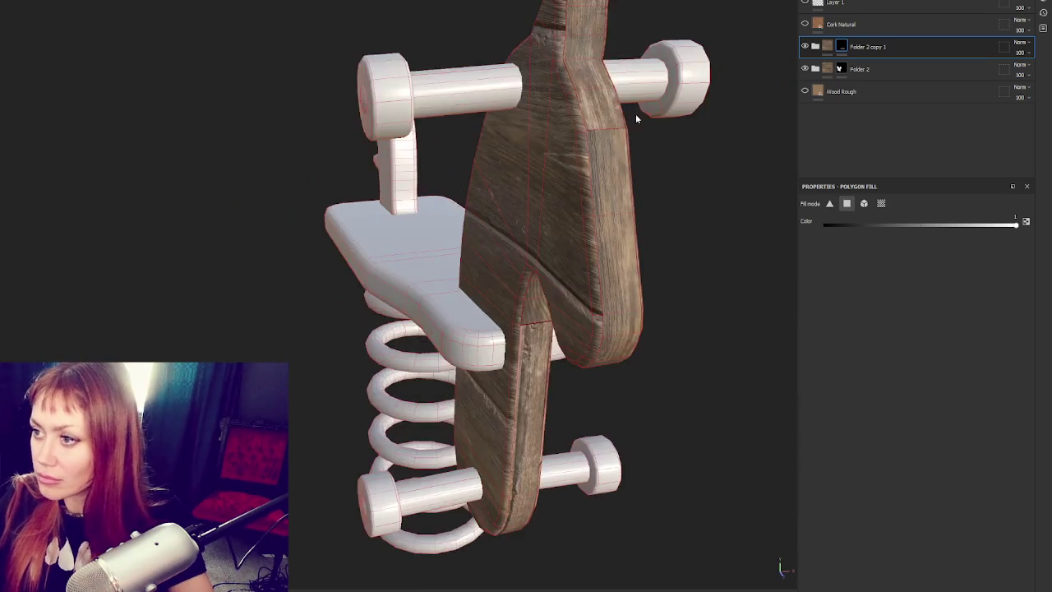
click(827, 47)
click(815, 47)
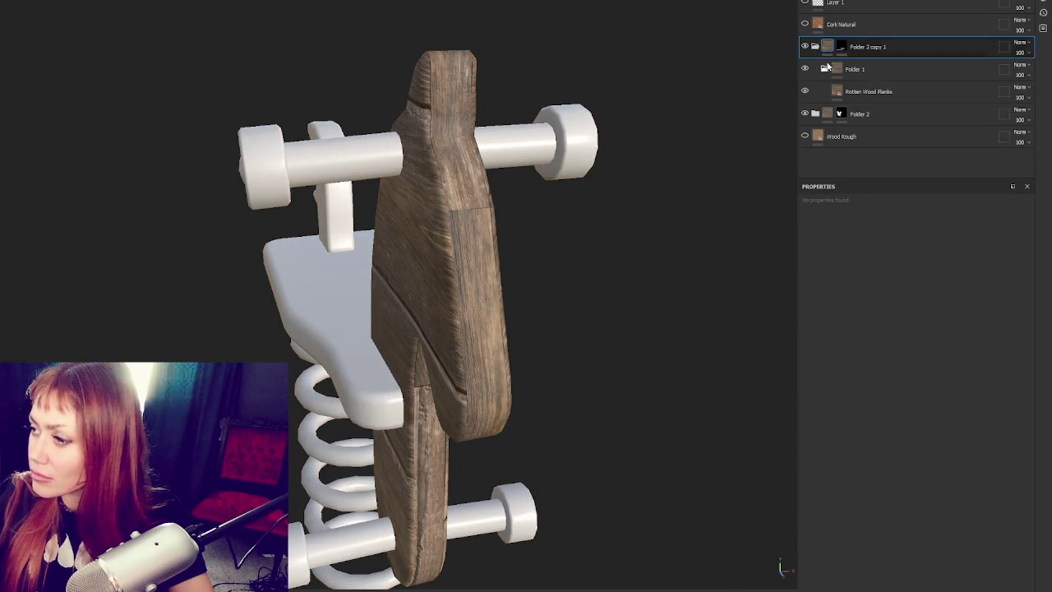
- Rotate the Rotten Wood Planks grain by 90°
click(897, 93)
scroll(919, 340, up, 3)
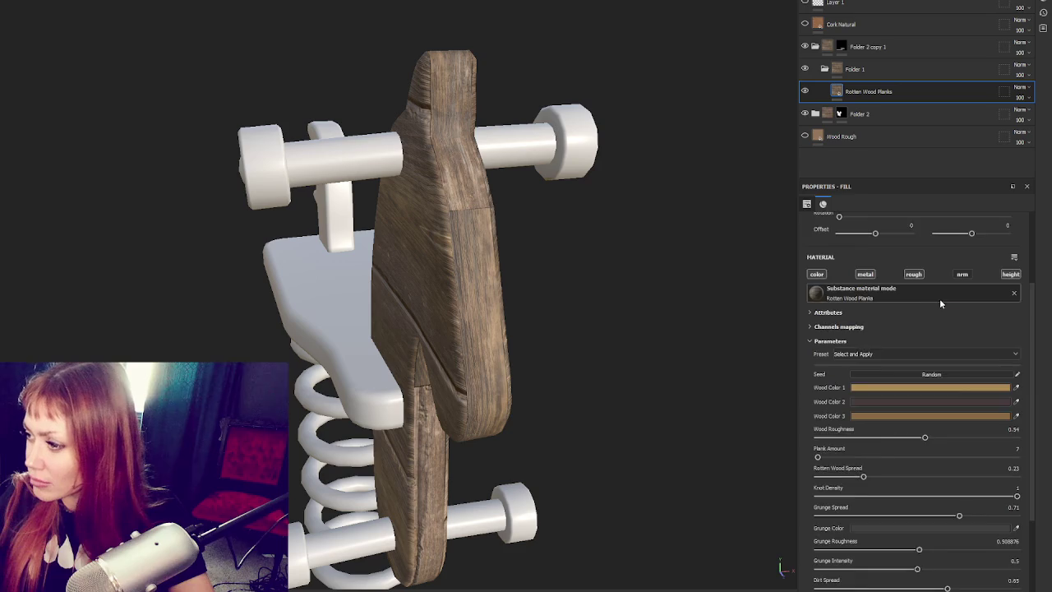
scroll(954, 321, up, 3)
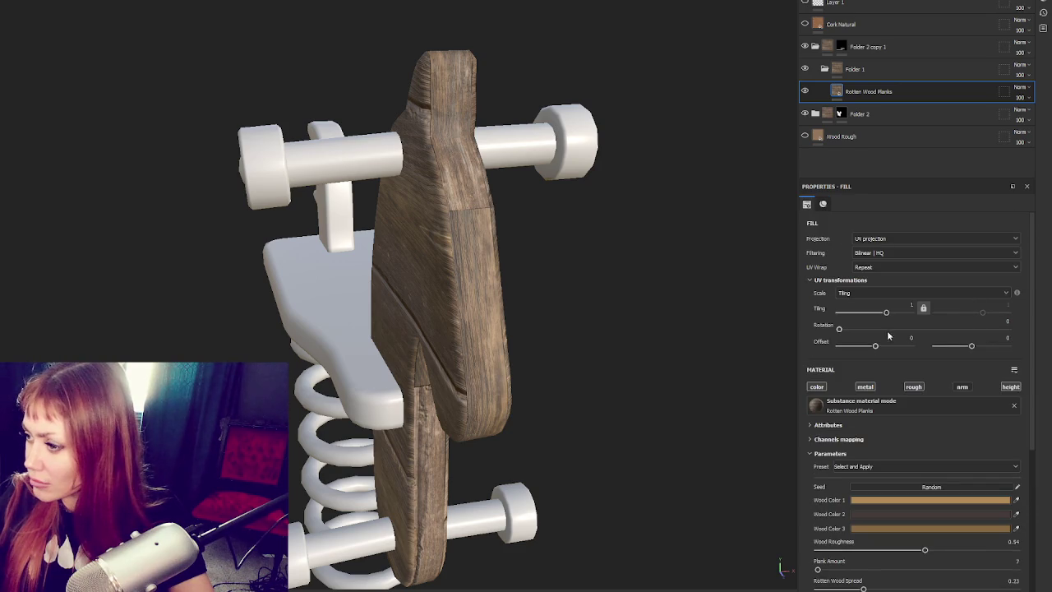
text(90)
key(Return)
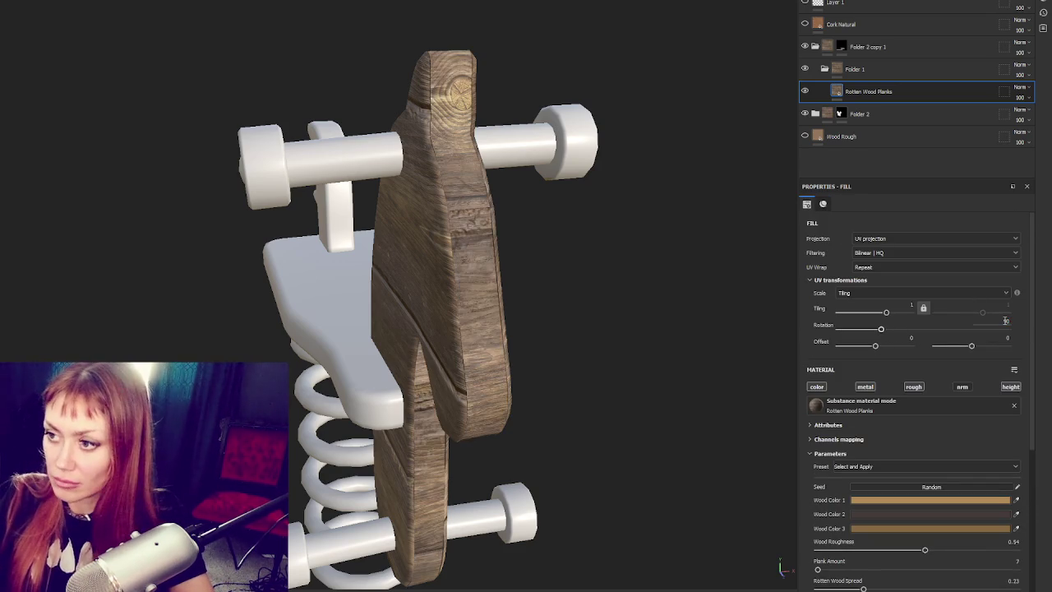
- Orbit the horse to check the rotated wood on the head, handle and spring
mouse_move(559, 271)
alt+mouse_down()
mouse_move(617, 269)
mouse_move(639, 251)
mouse_move(427, 282)
mouse_move(227, 265)
mouse_move(595, 221)
mouse_move(259, 263)
mouse_move(500, 336)
mouse_move(638, 333)
mouse_move(740, 314)
mouse_move(759, 238)
mouse_move(665, 223)
mouse_move(106, 233)
mouse_move(885, 235)
alt+mouse_up()
mouse_move(473, 243)
alt+mouse_down()
mouse_move(456, 233)
mouse_move(499, 163)
mouse_move(57, 184)
mouse_move(555, 184)
mouse_move(520, 169)
alt+mouse_up()
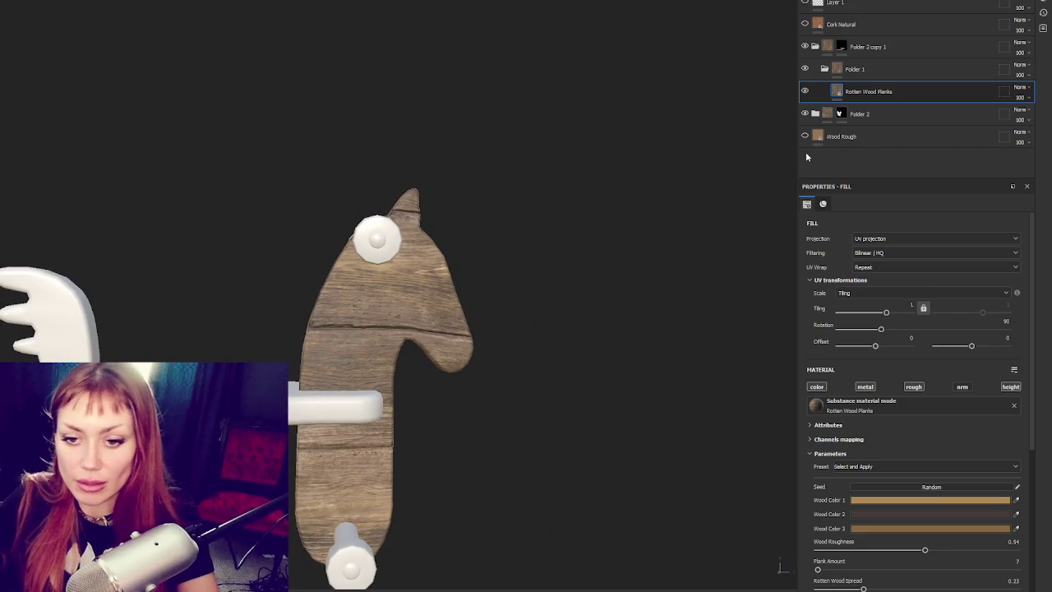
mouse_move(653, 389)
alt+mouse_down()
mouse_move(571, 206)
mouse_move(576, 217)
mouse_move(528, 223)
alt+mouse_up()
- Browse the fill parameters and preset list without changes, then collapse Folder 2 copy 1
scroll(593, 229, down, 3)
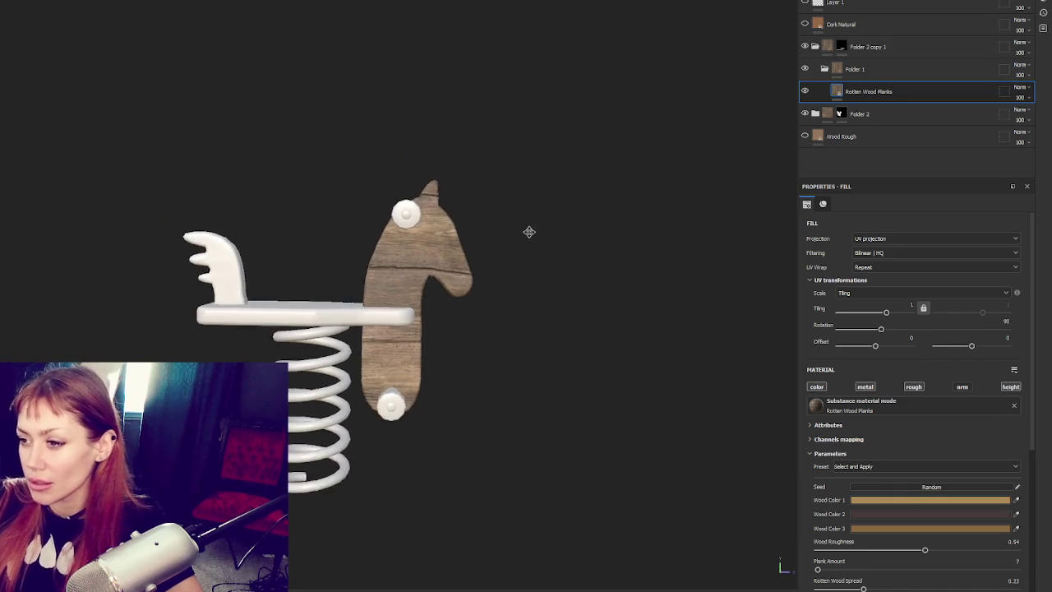
scroll(530, 234, up, 4)
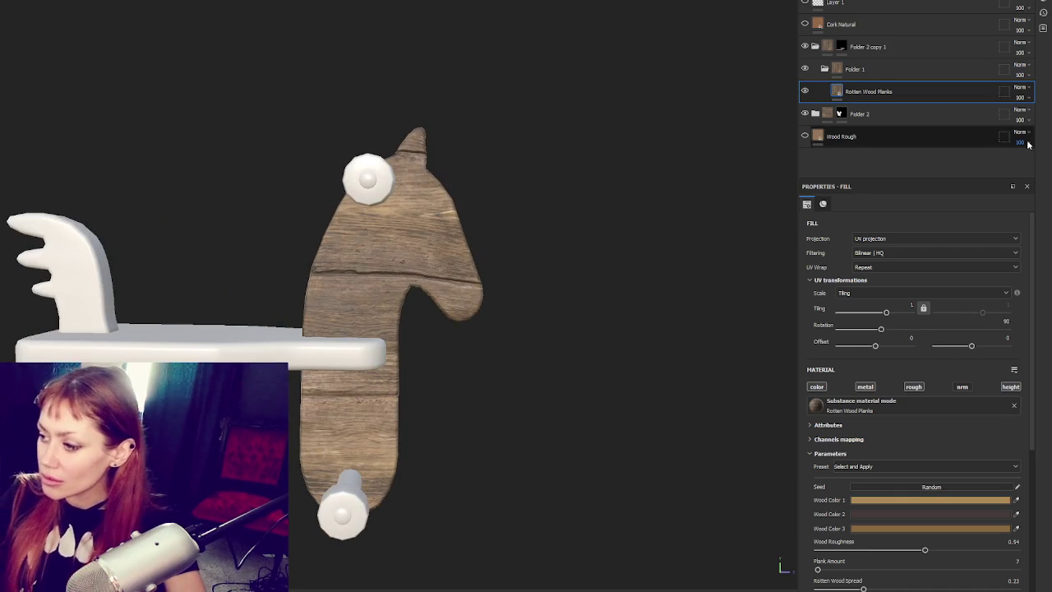
scroll(900, 357, down, 2)
scroll(900, 358, down, 3)
scroll(892, 347, down, 3)
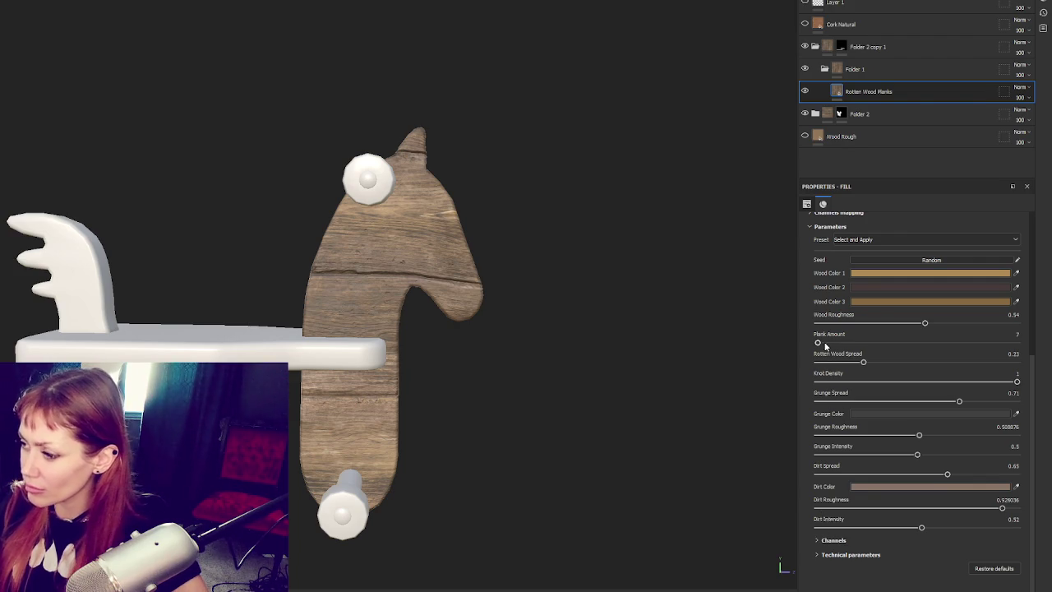
scroll(825, 346, up, 2)
click(853, 298)
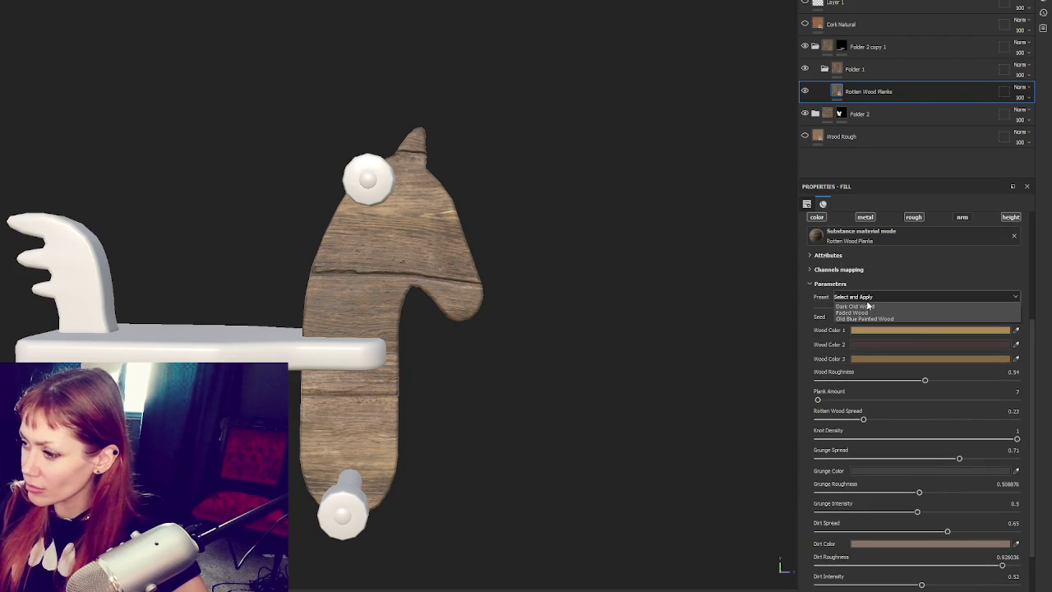
click(819, 58)
click(815, 46)
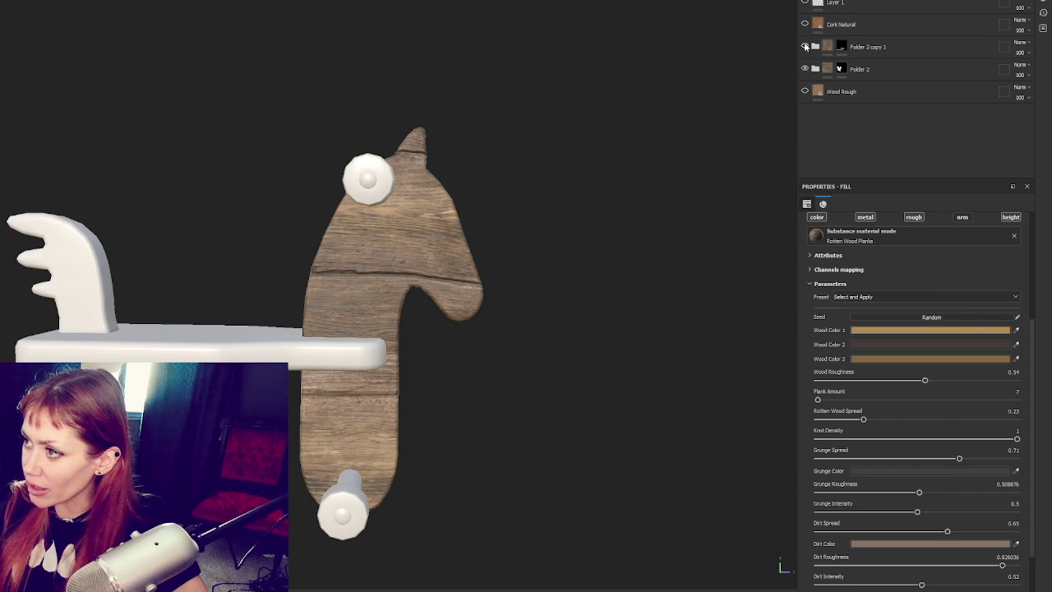
- Duplicate Folder 2 and move the copy above Folder 2 copy 1
click(814, 68)
click(863, 122)
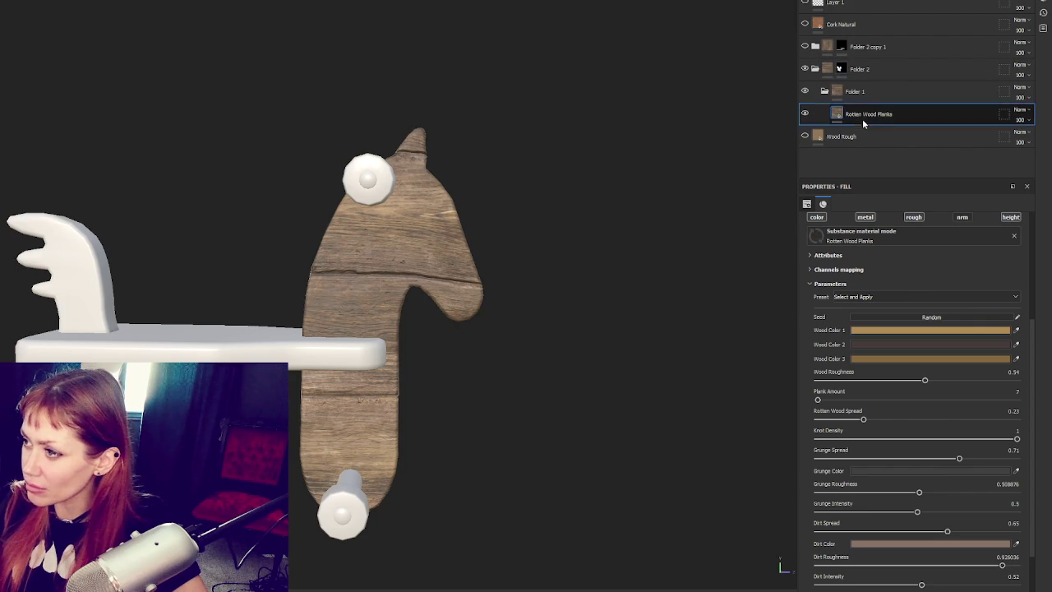
click(864, 71)
key(ctrl+d)
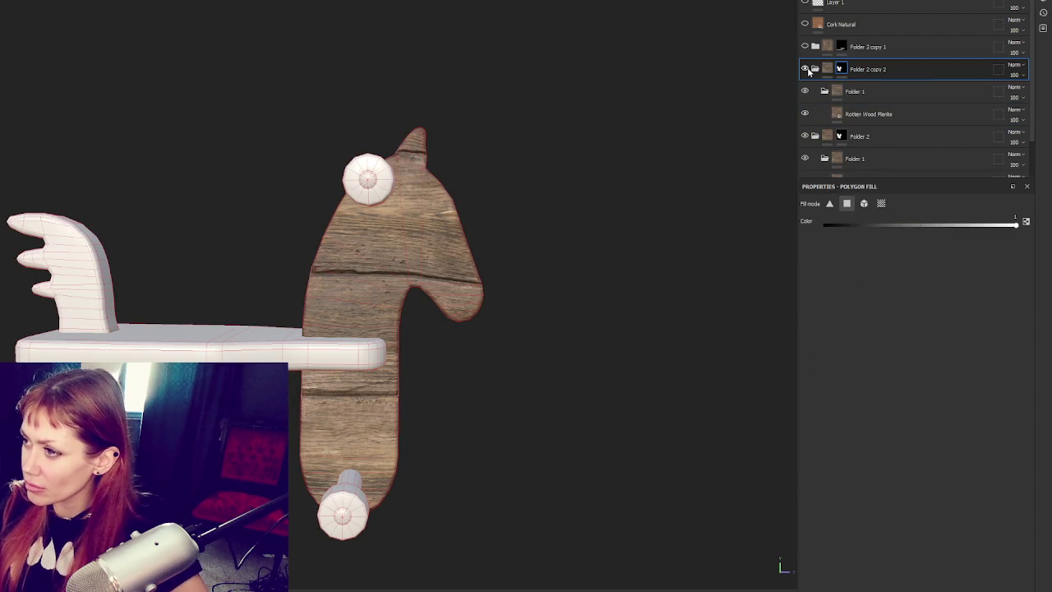
drag(893, 69, 910, 42)
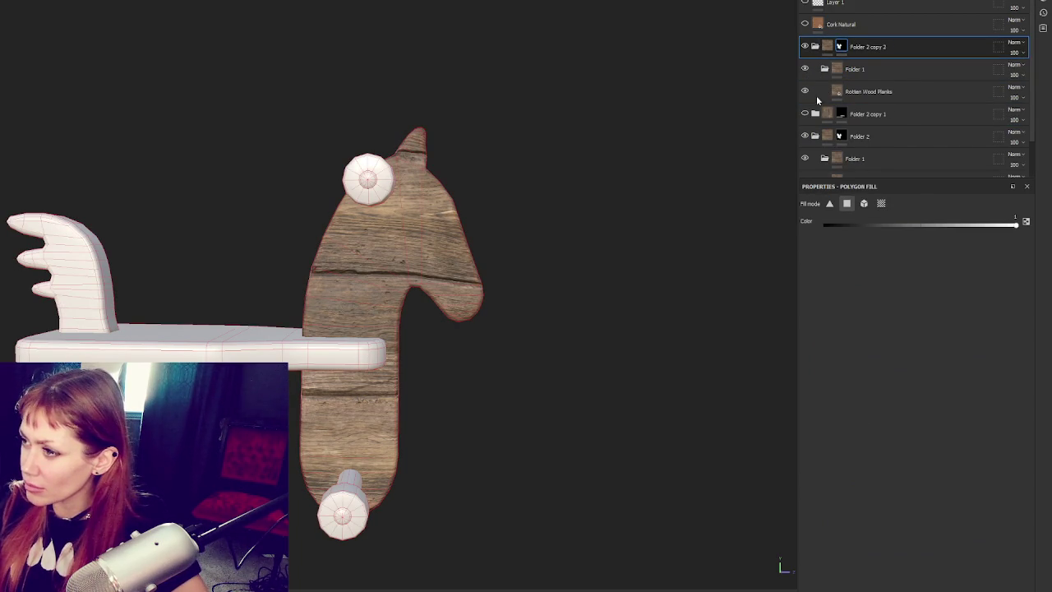
- Make Folder 2 copy 2's mask cover the whole horse and select its Rotten Wood Planks fill
click(815, 47)
right_click(839, 47)
click(853, 62)
double_click(862, 51)
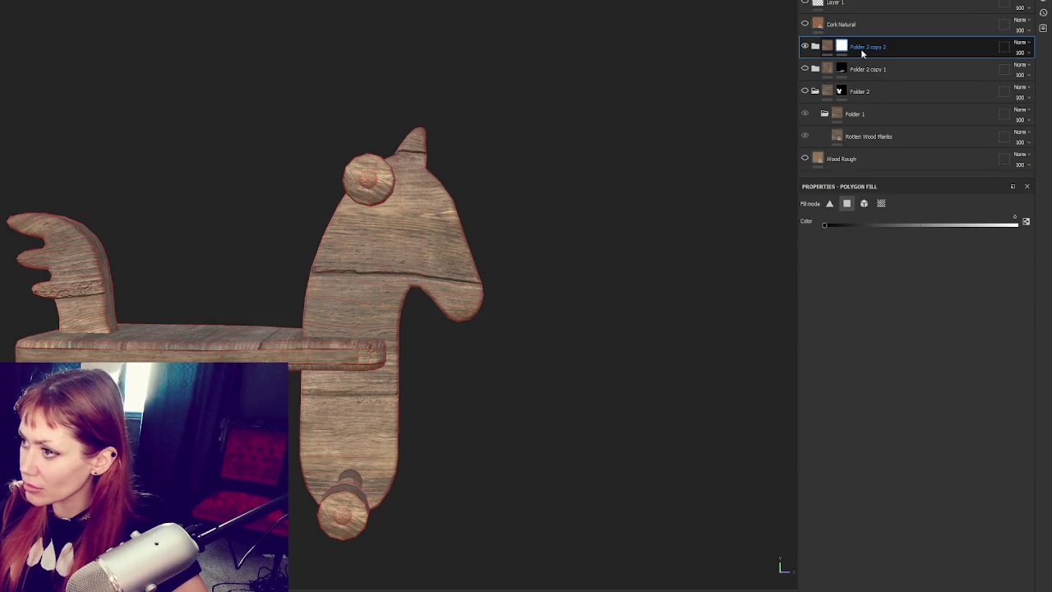
click(825, 48)
click(978, 91)
scroll(953, 445, down, 2)
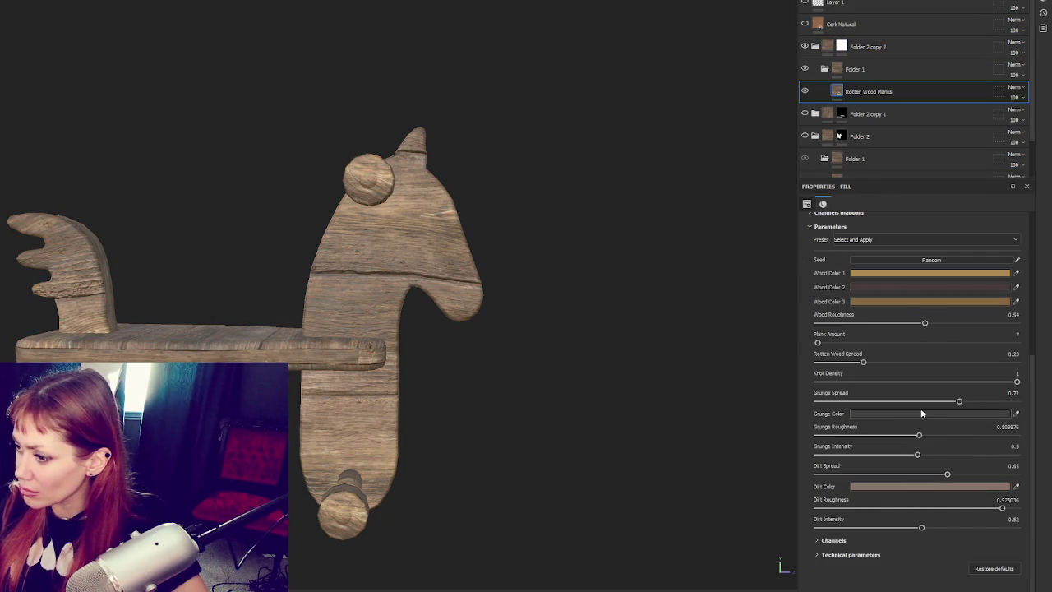
- Apply Dark Old Wood, then Faded Wood, then Old Blue Painted Wood presets to the copied planks
scroll(885, 406, up, 3)
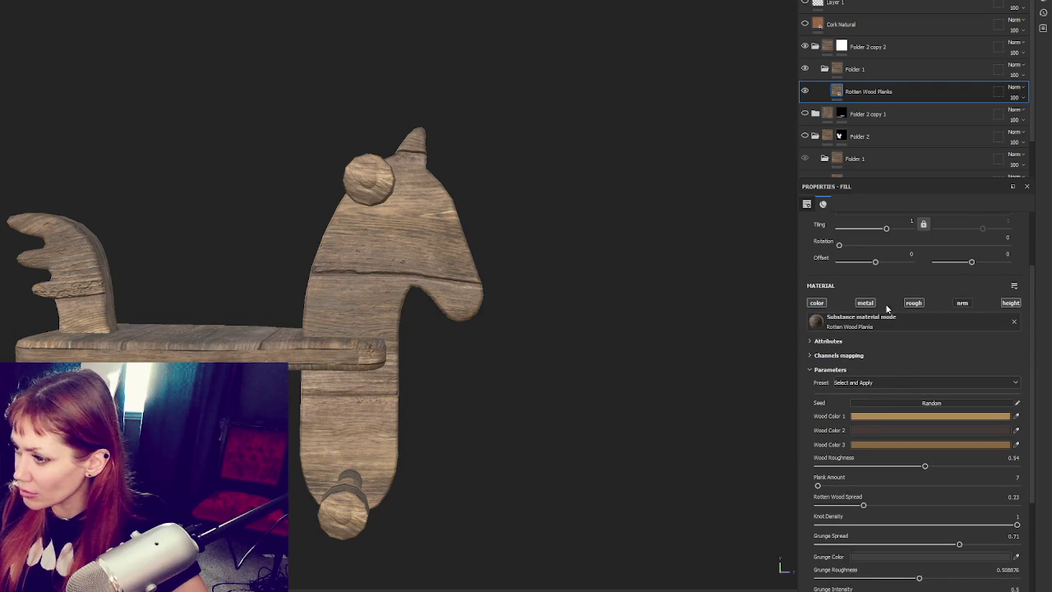
click(903, 383)
click(895, 394)
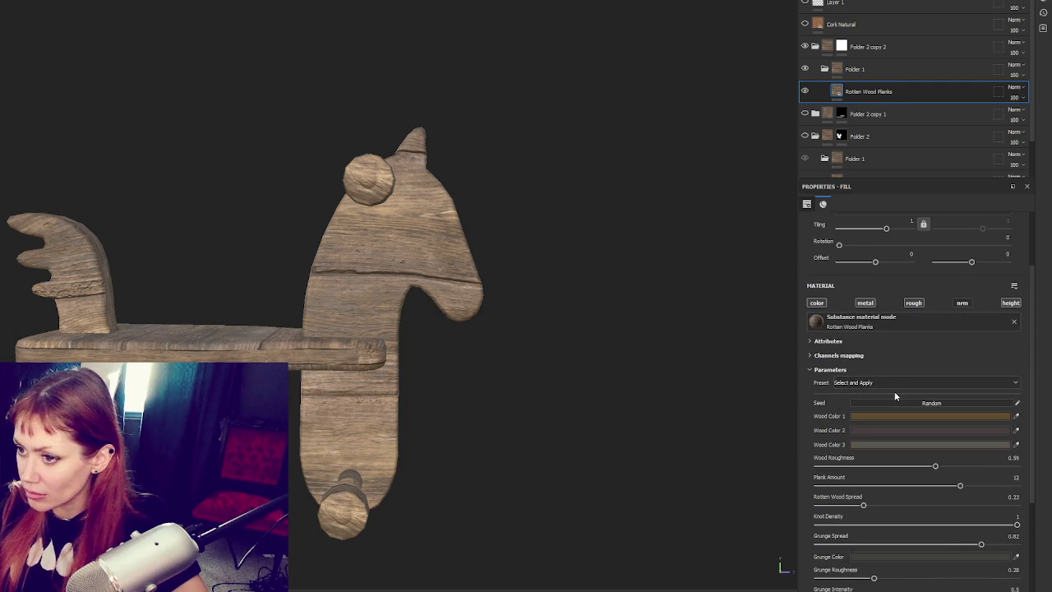
click(894, 382)
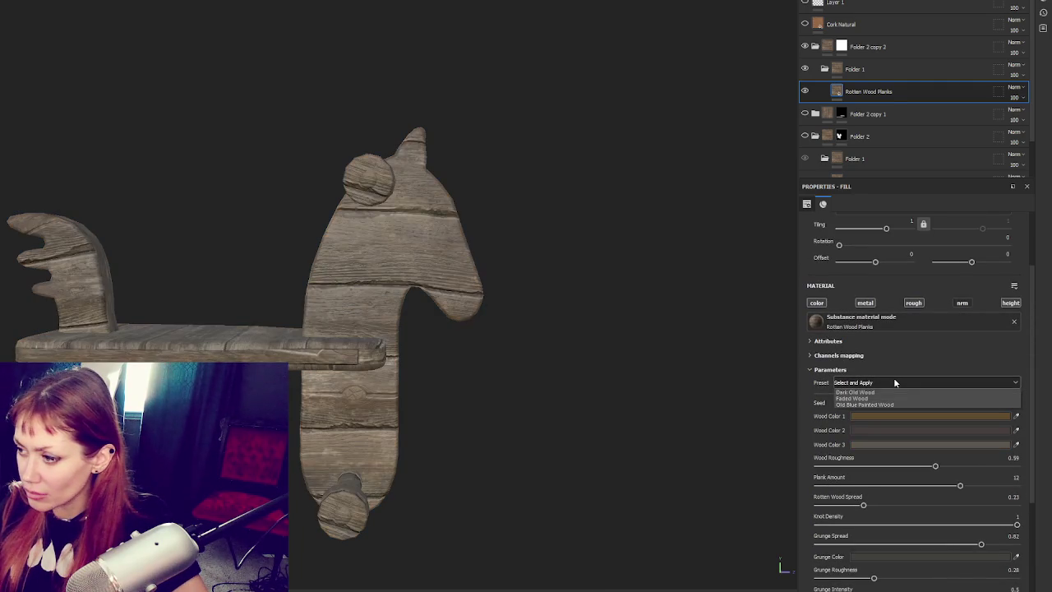
click(884, 394)
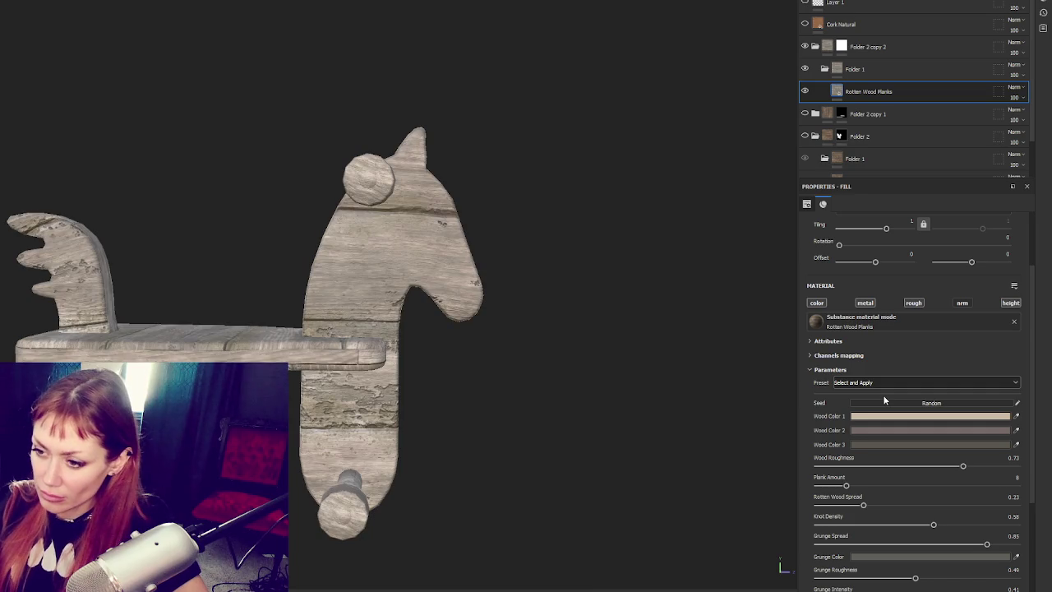
click(880, 383)
click(880, 400)
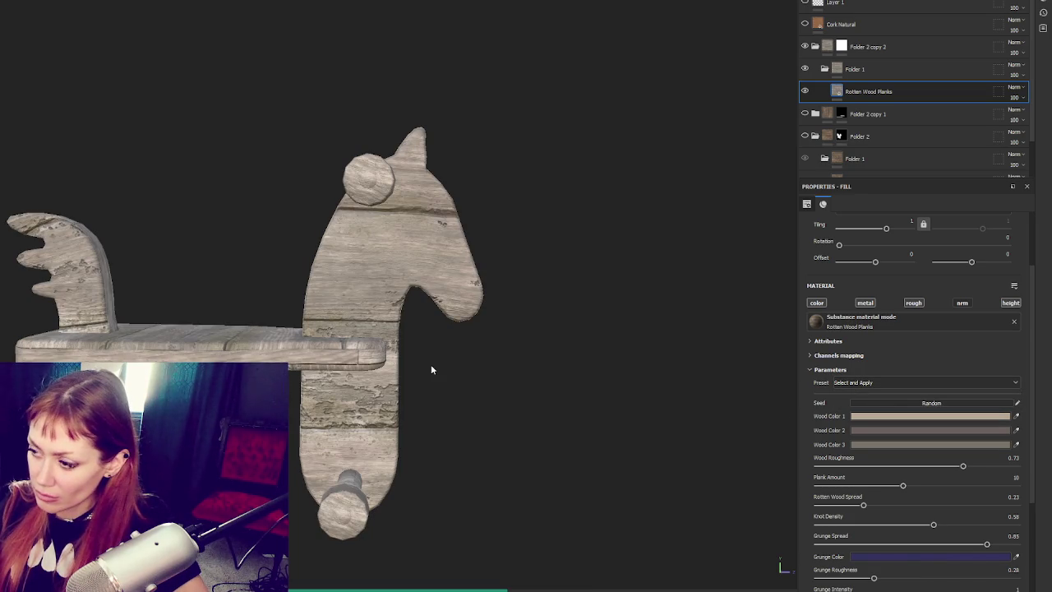
- Check the painted wood from a three-quarter view, then select Folder 2 copy 2 and undo
alt+drag(454, 348, 599, 356)
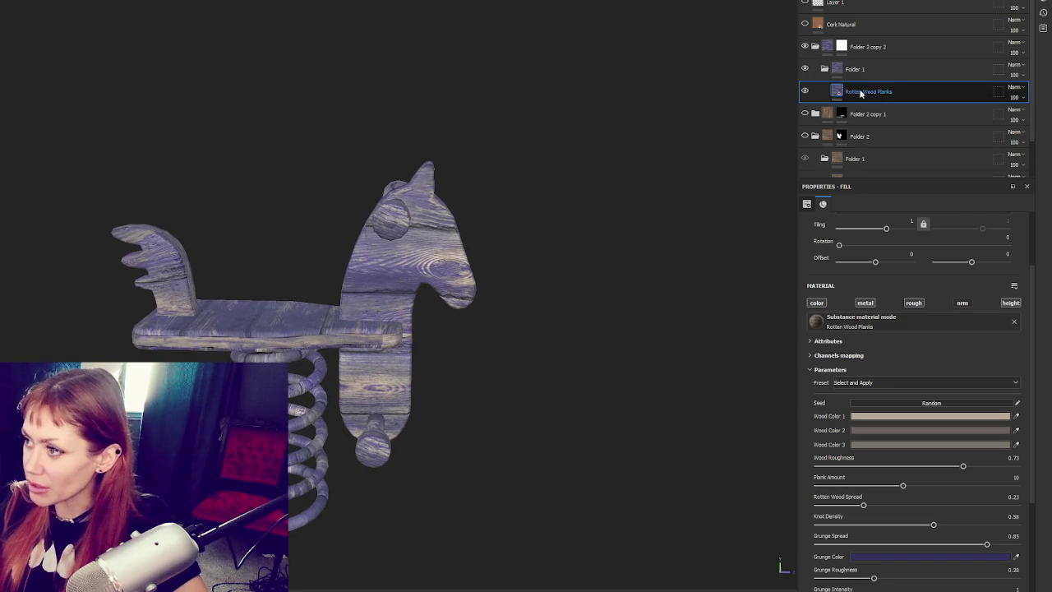
click(855, 69)
click(871, 49)
key(ctrl+z)
- Add a polygon fill to Folder 2 copy 2's mask and select its Rotten Wood Planks fill
double_click(871, 49)
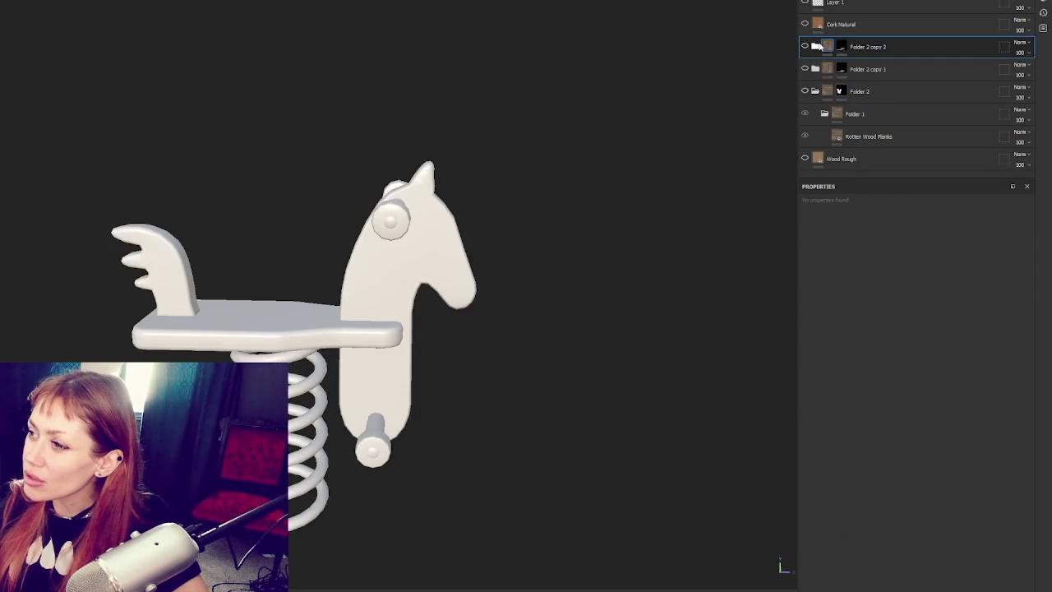
click(825, 47)
right_click(846, 48)
click(851, 52)
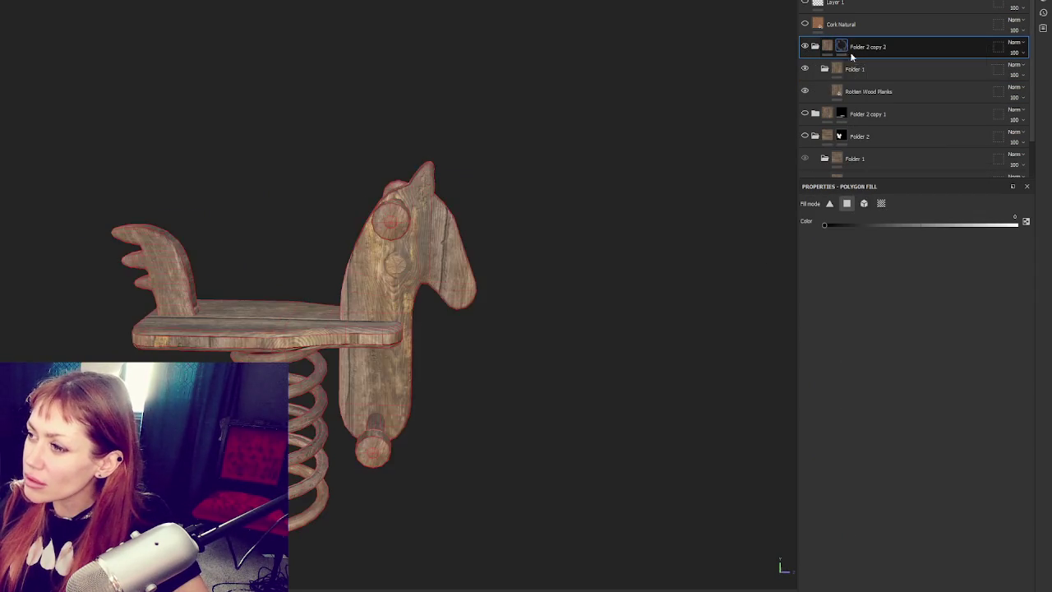
click(868, 91)
- Toggle the fill's Parameters, Attributes and Channels mapping sections, ending with Parameters shown
scroll(896, 456, down, 3)
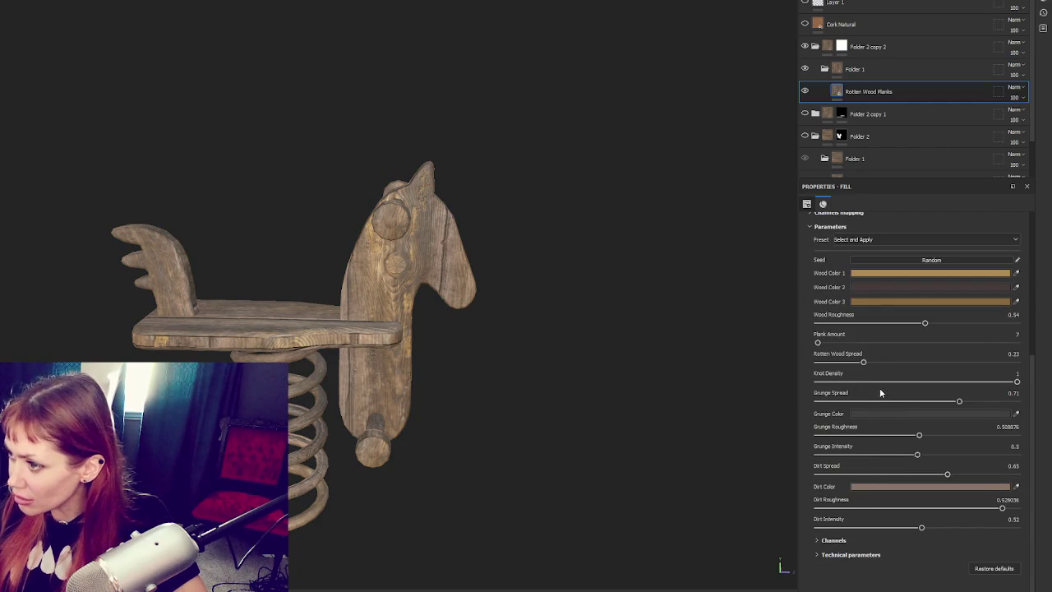
scroll(880, 393, up, 2)
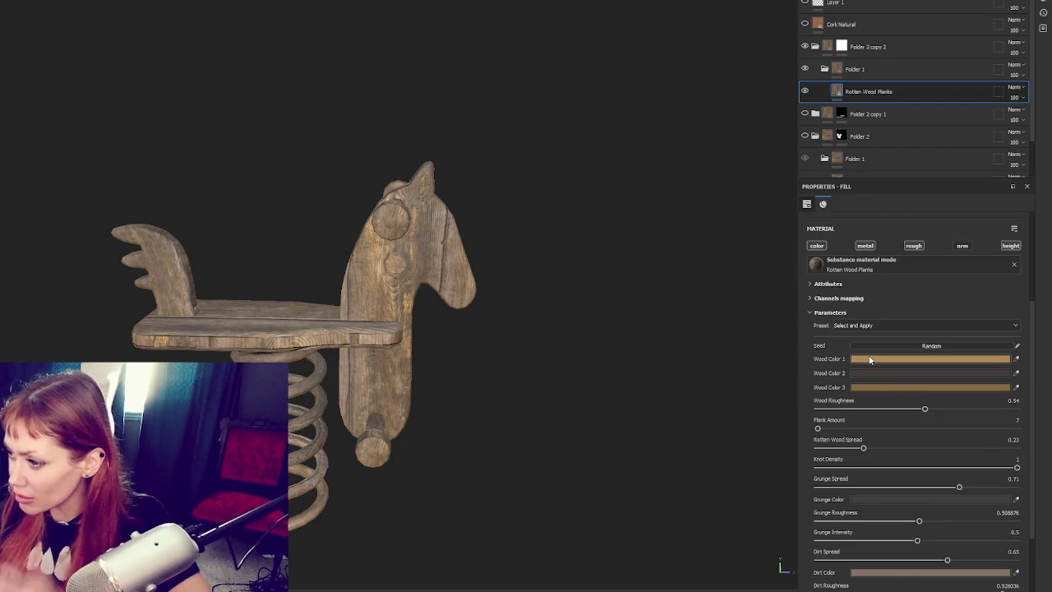
scroll(857, 355, up, 1)
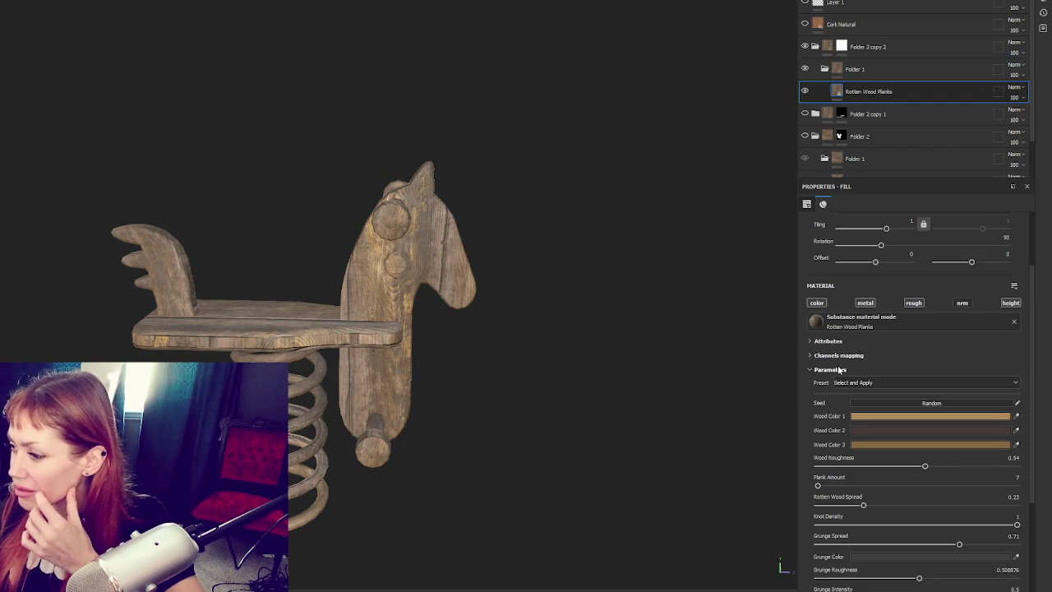
click(831, 370)
click(832, 342)
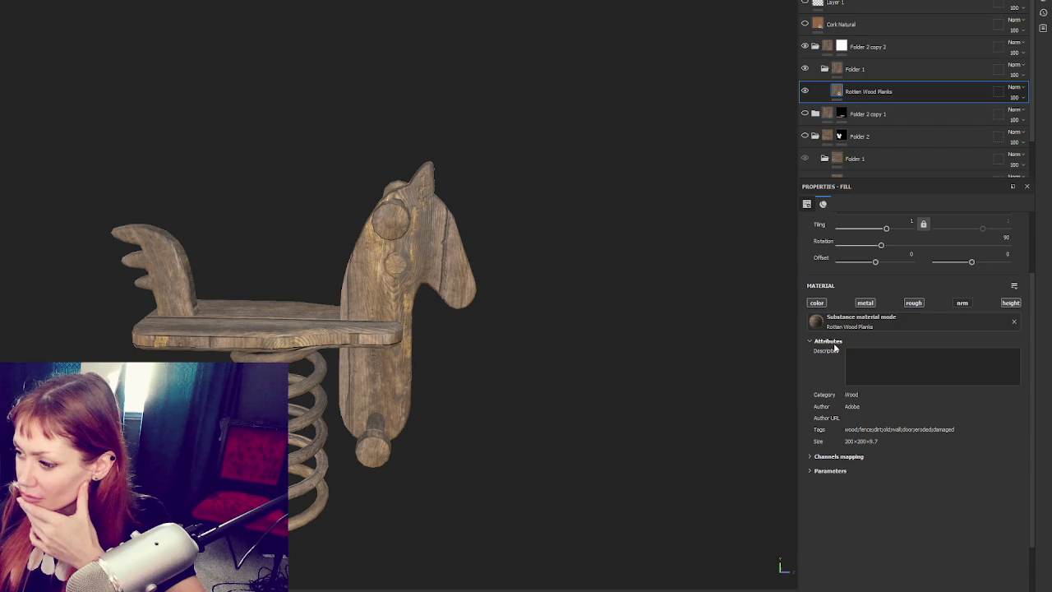
click(833, 342)
click(834, 356)
click(833, 356)
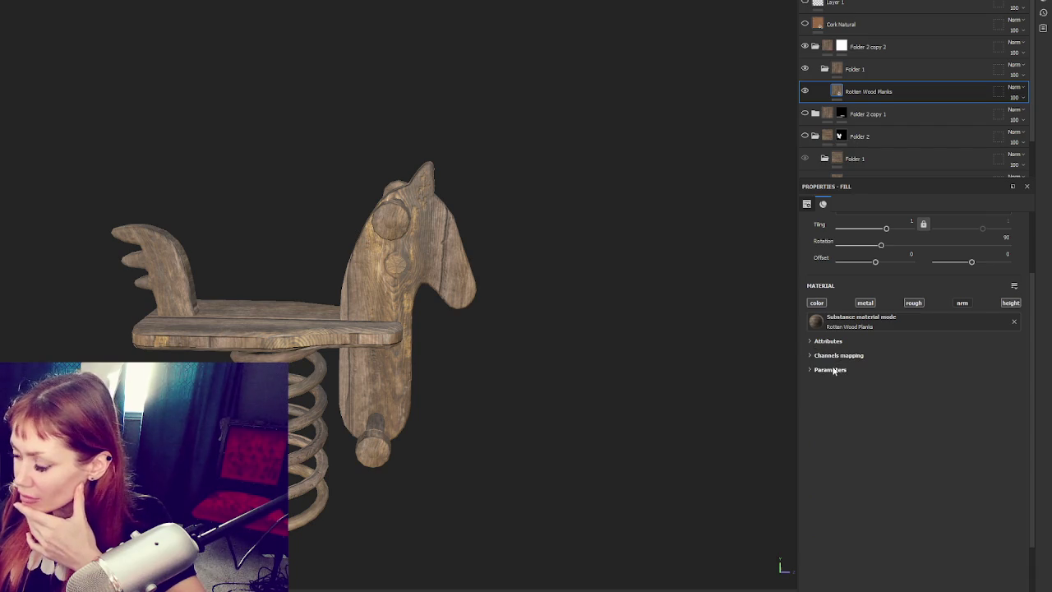
click(850, 368)
scroll(849, 369, down, 2)
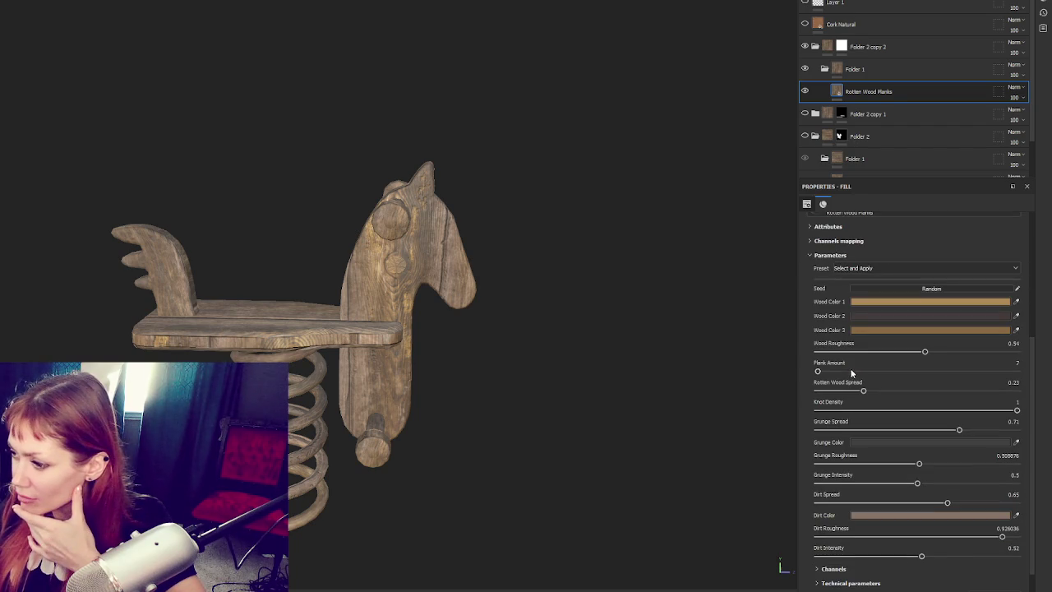